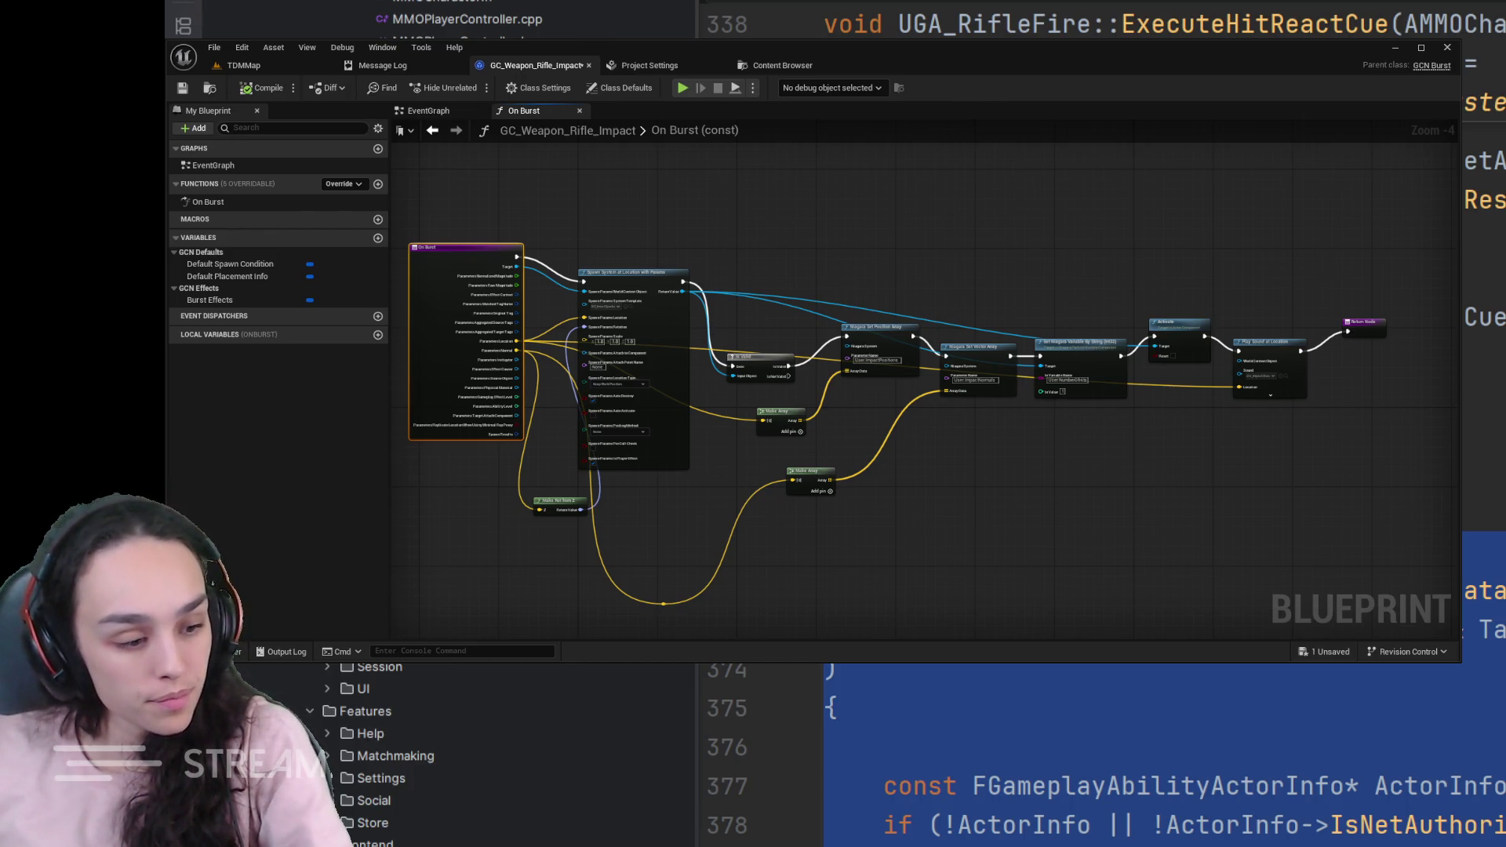
- Bring the Rider code editor back in front of the blueprint window
key("alt+Tab")
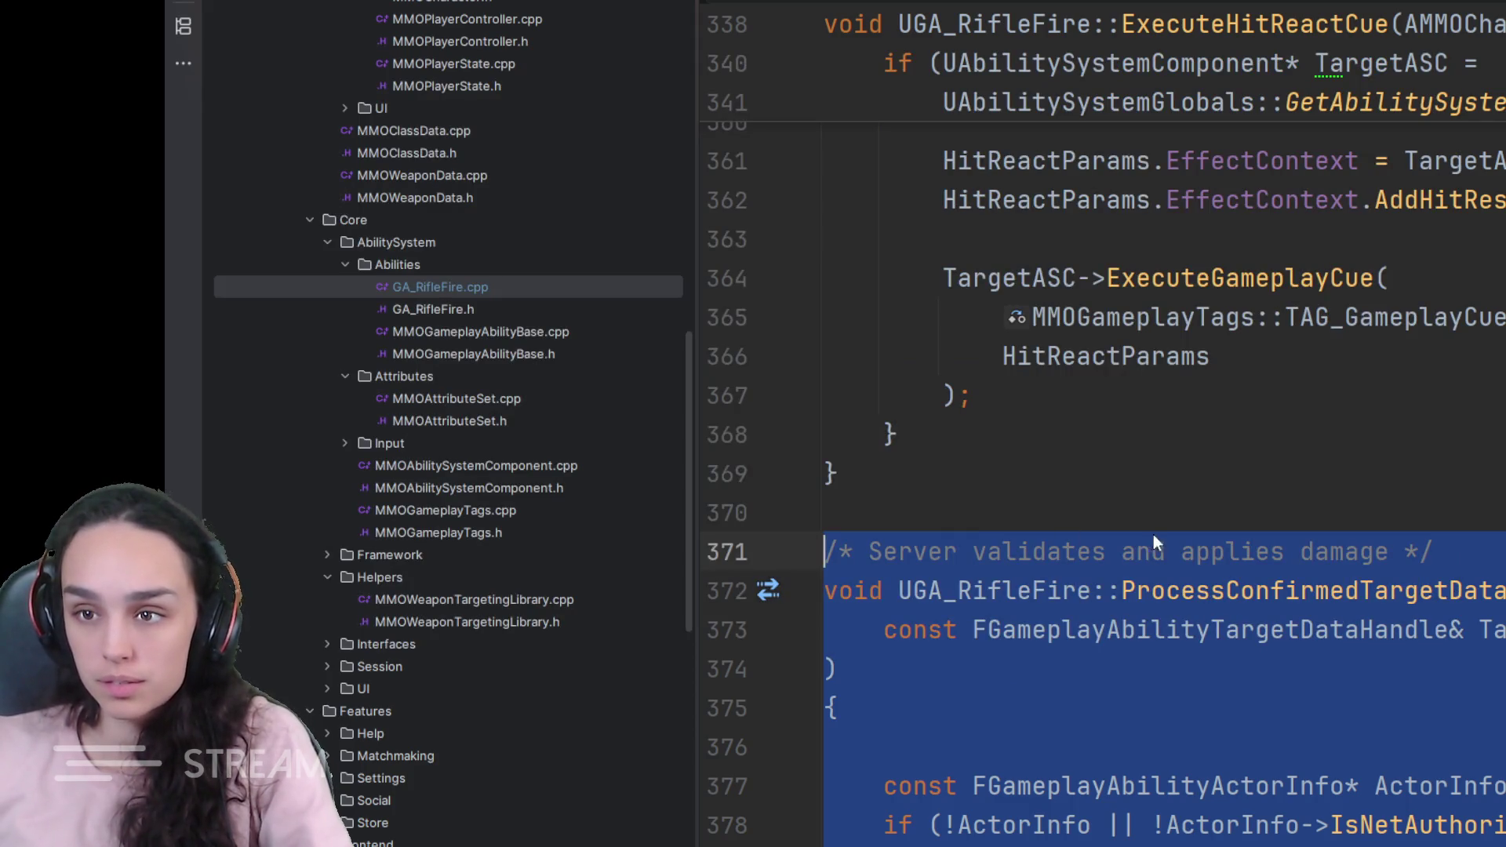
scroll(1154, 535, "down", 3)
scroll(1158, 536, "down", 8)
scroll(1157, 534, "down", 12)
- Navigate from the ExecuteGameplayCue call to its definition and on to the FGameplayCueParameters struct
left_click(1270, 672)
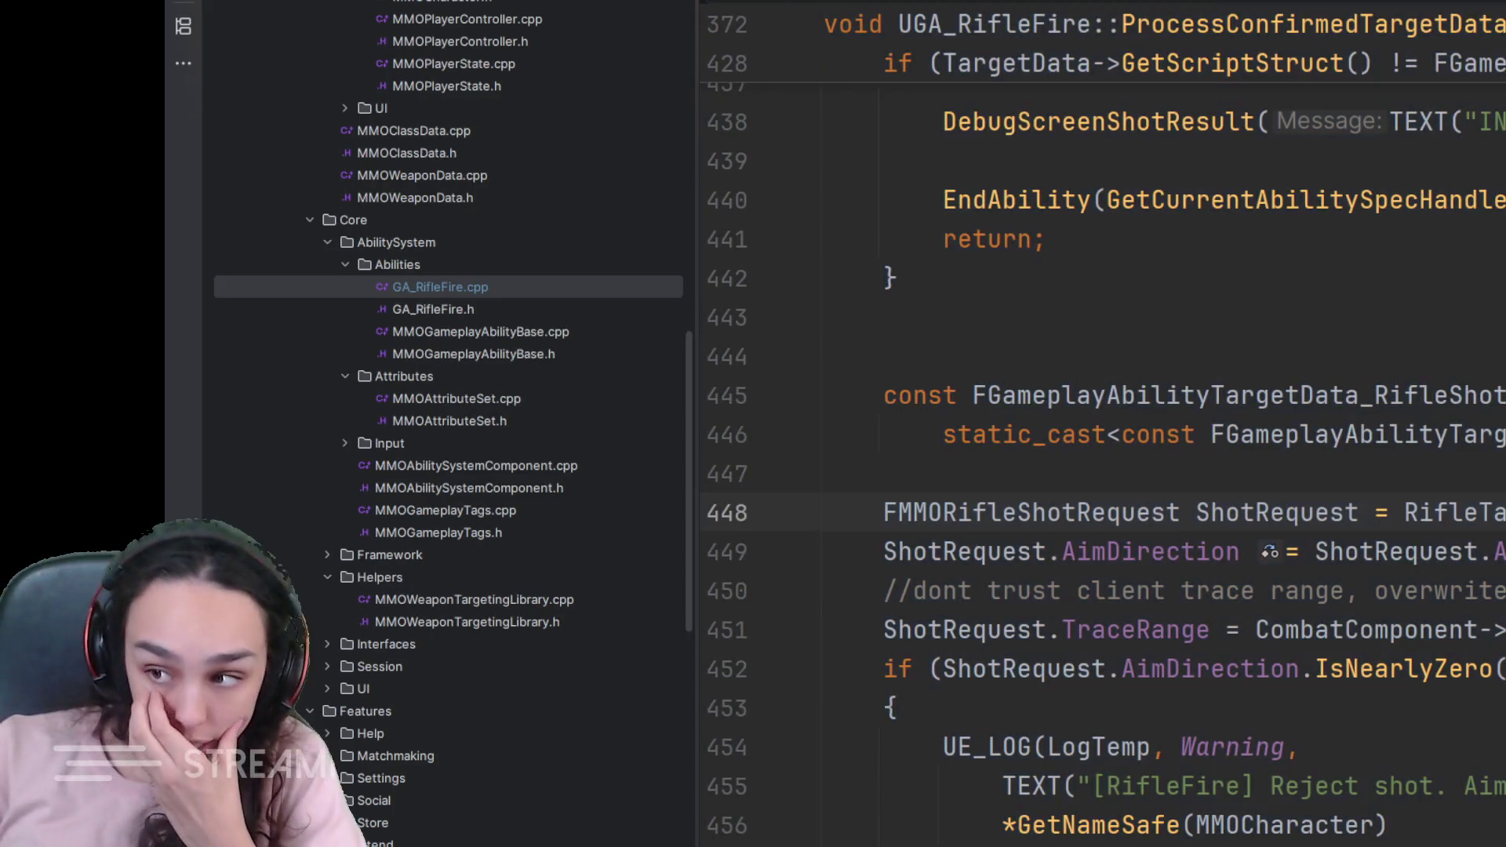
scroll(1270, 672, "down", 15)
scroll(1153, 552, "up", 3)
left_click(1153, 552)
key("ctrl+b")
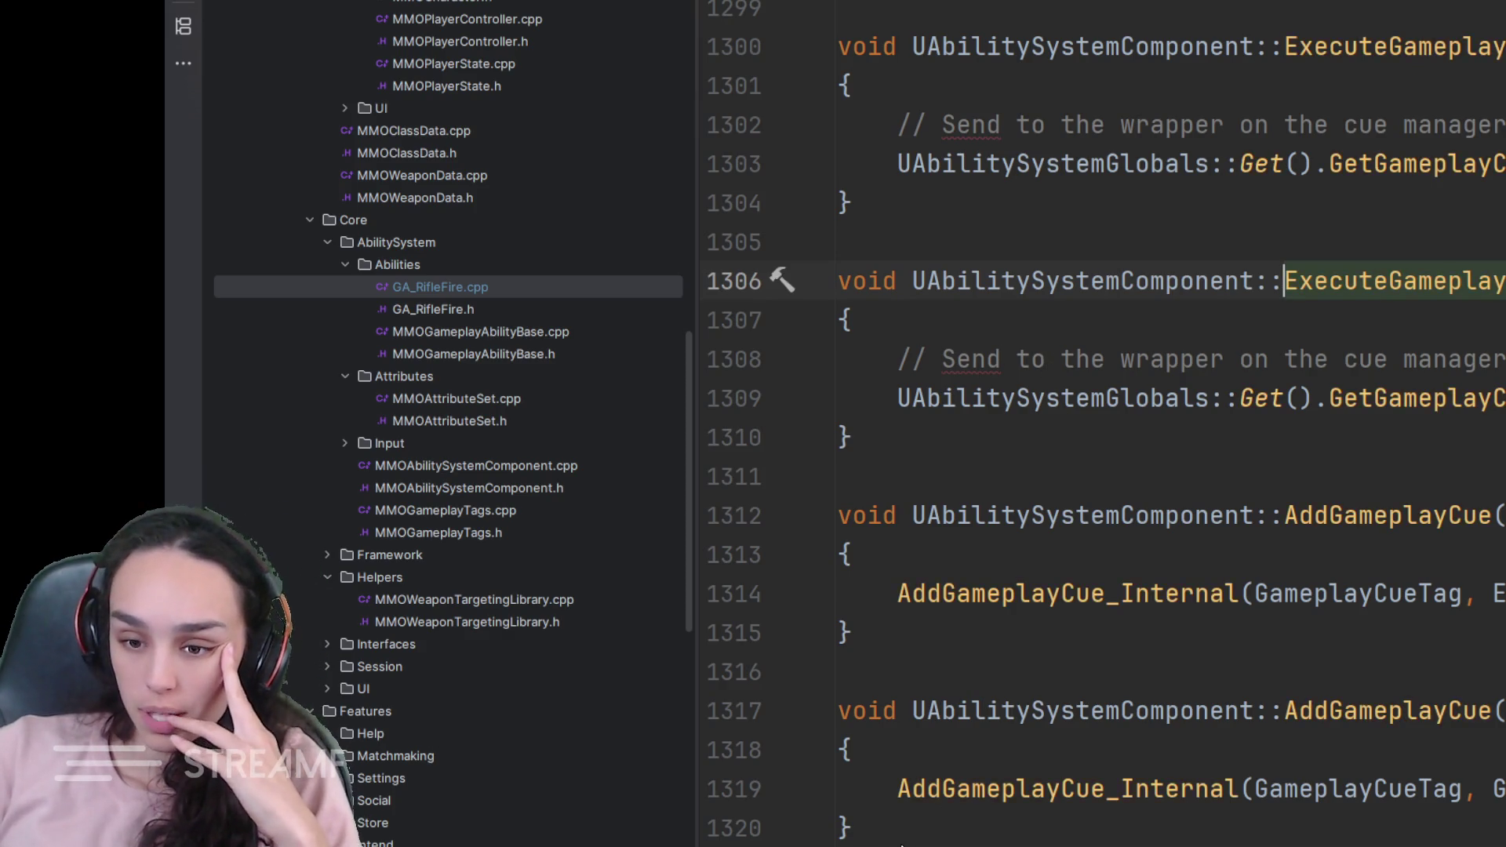
scroll(977, 782, "right", 5)
scroll(1000, 790, "right", 5)
scroll(1035, 802, "right", 5)
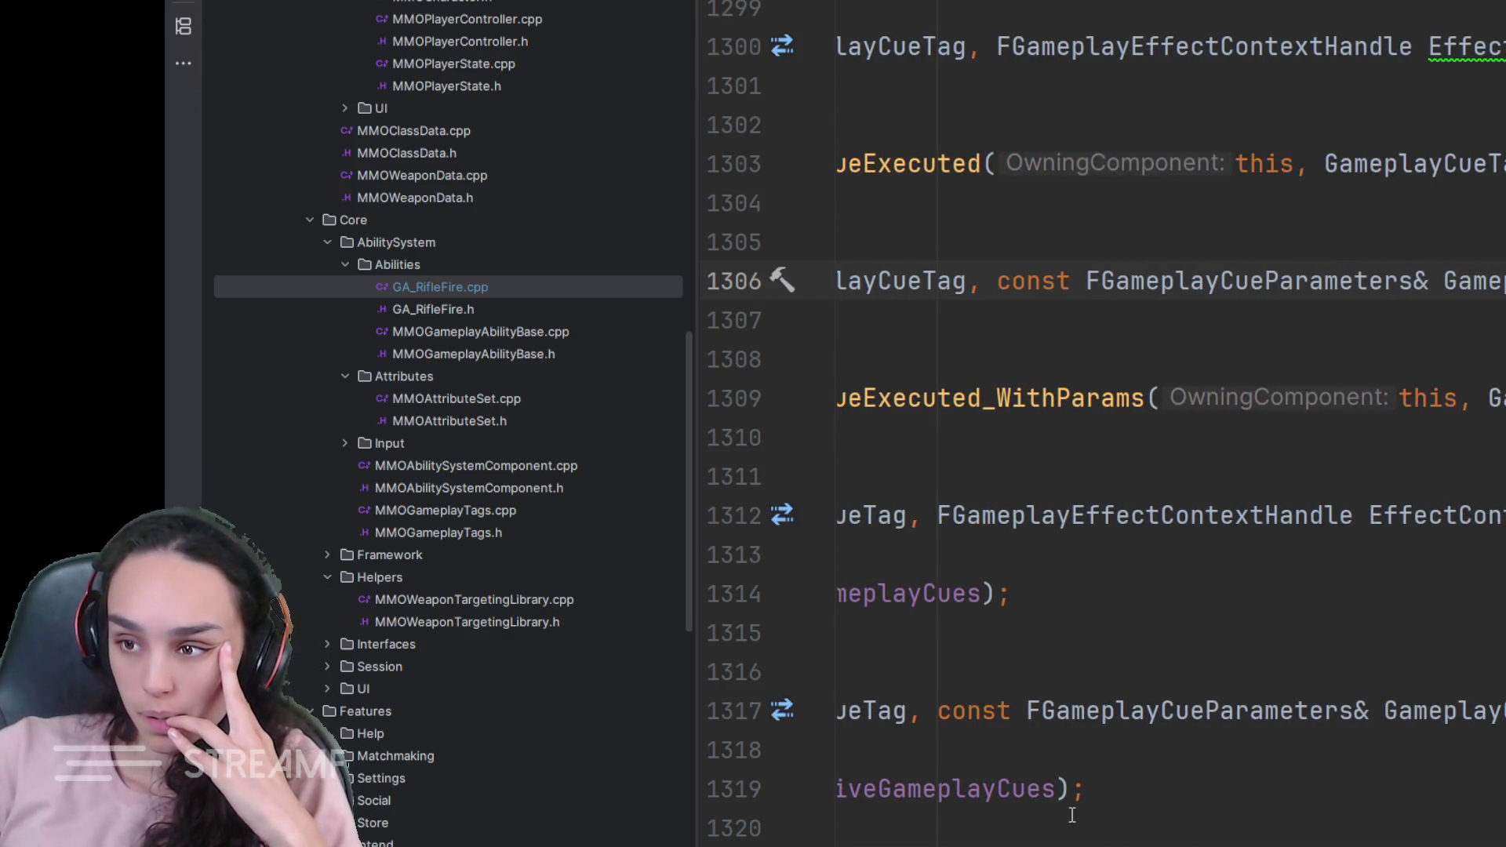
left_click(1230, 280, "ctrl")
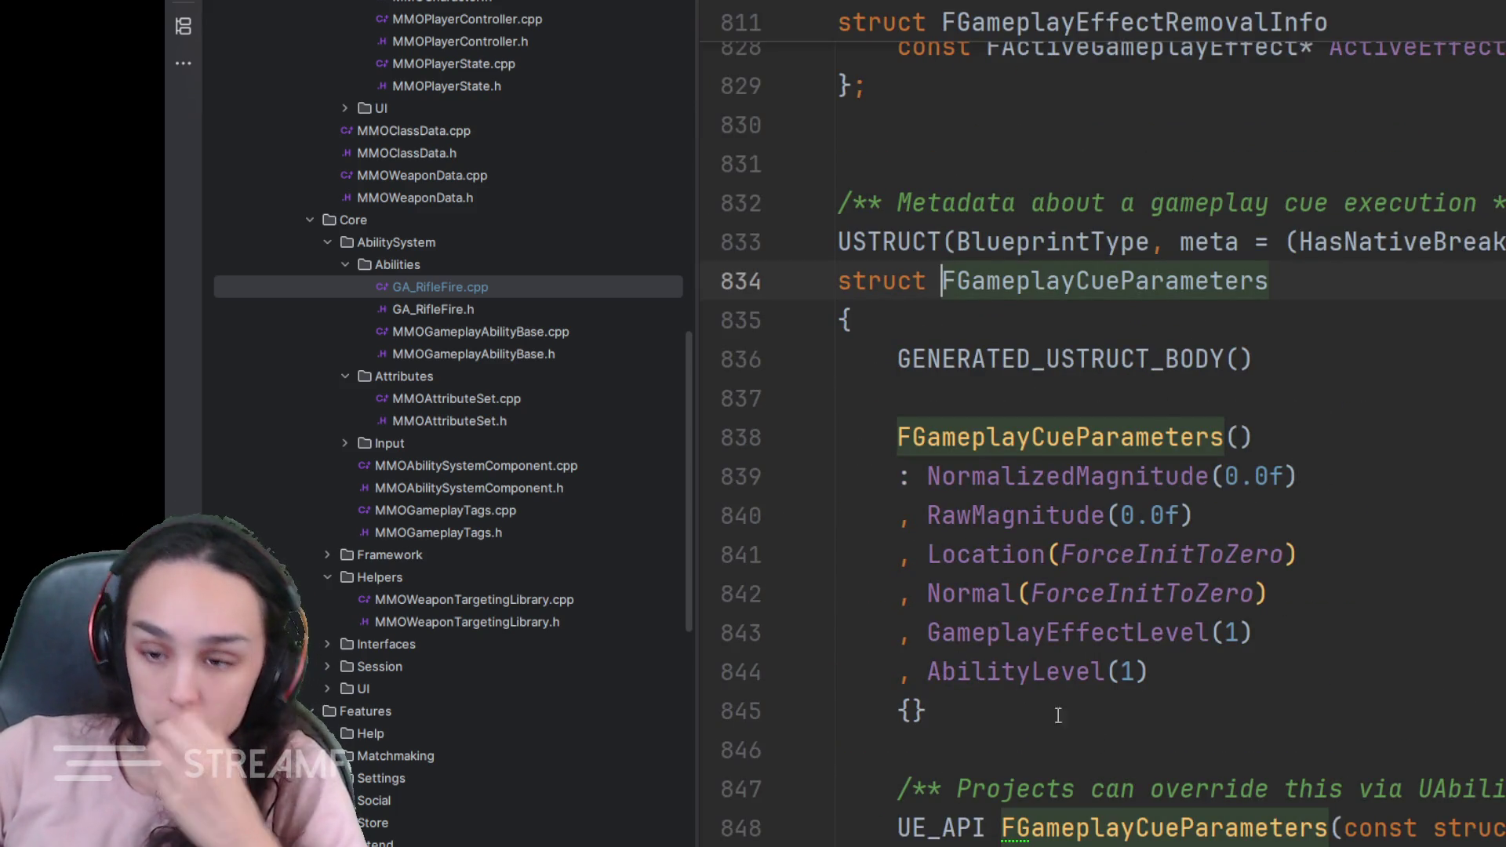
scroll(1126, 797, "down", 1)
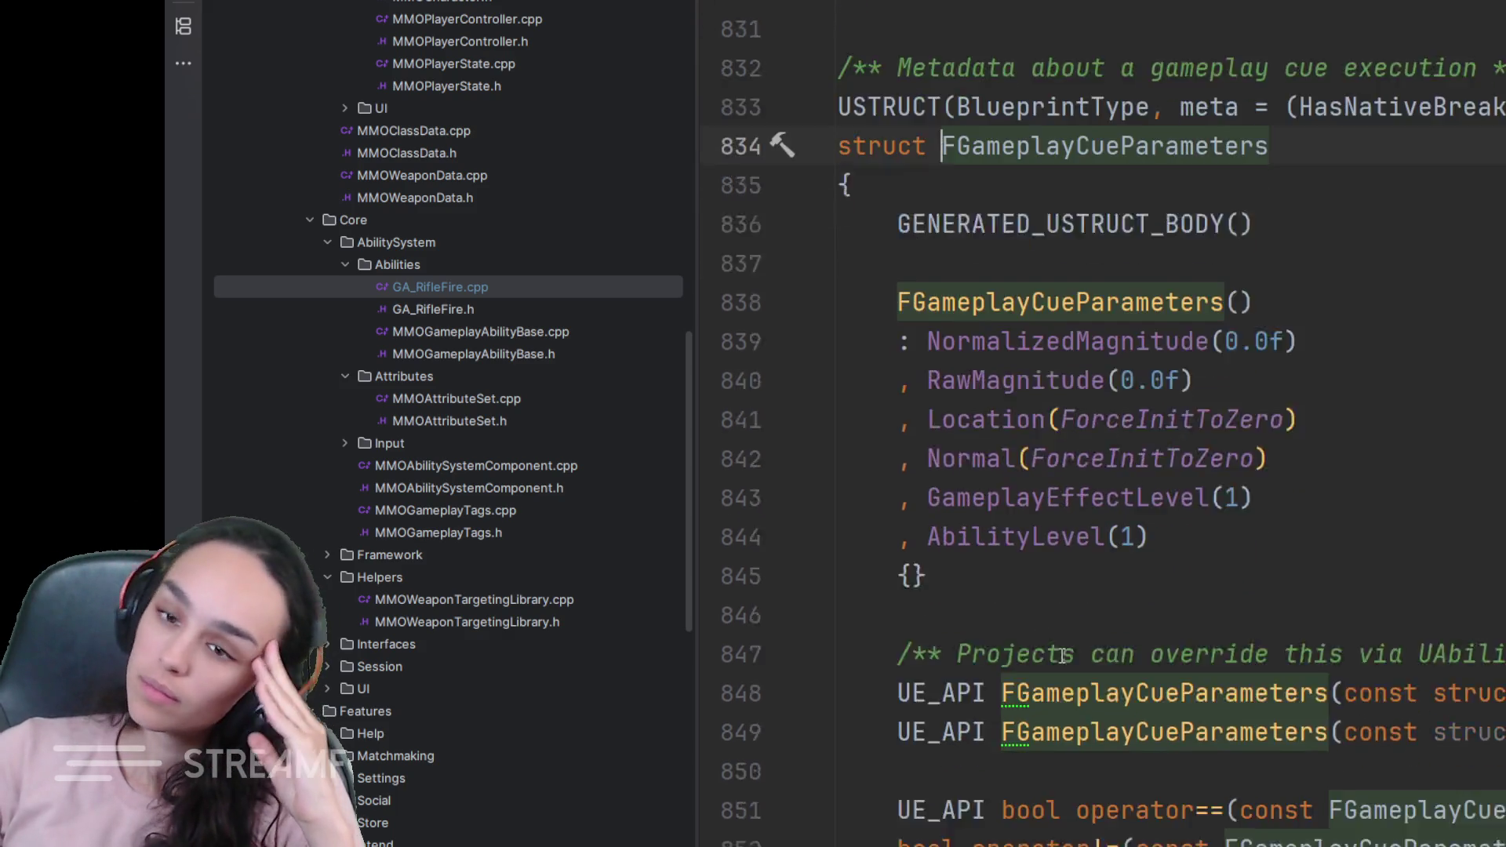
scroll(1061, 656, "down", 2)
scroll(1061, 654, "down", 3)
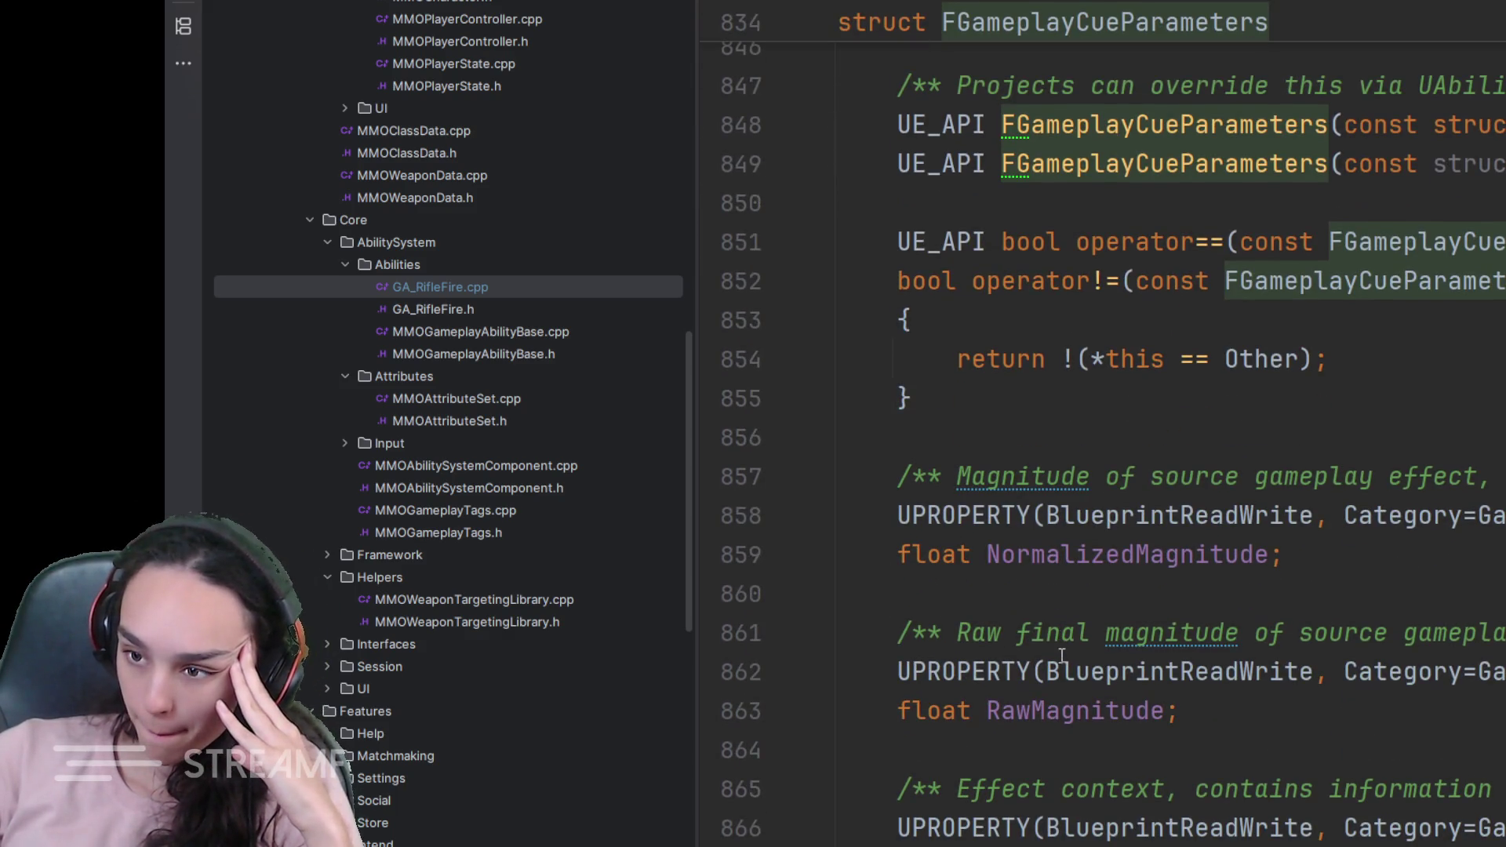
scroll(1061, 656, "down", 4)
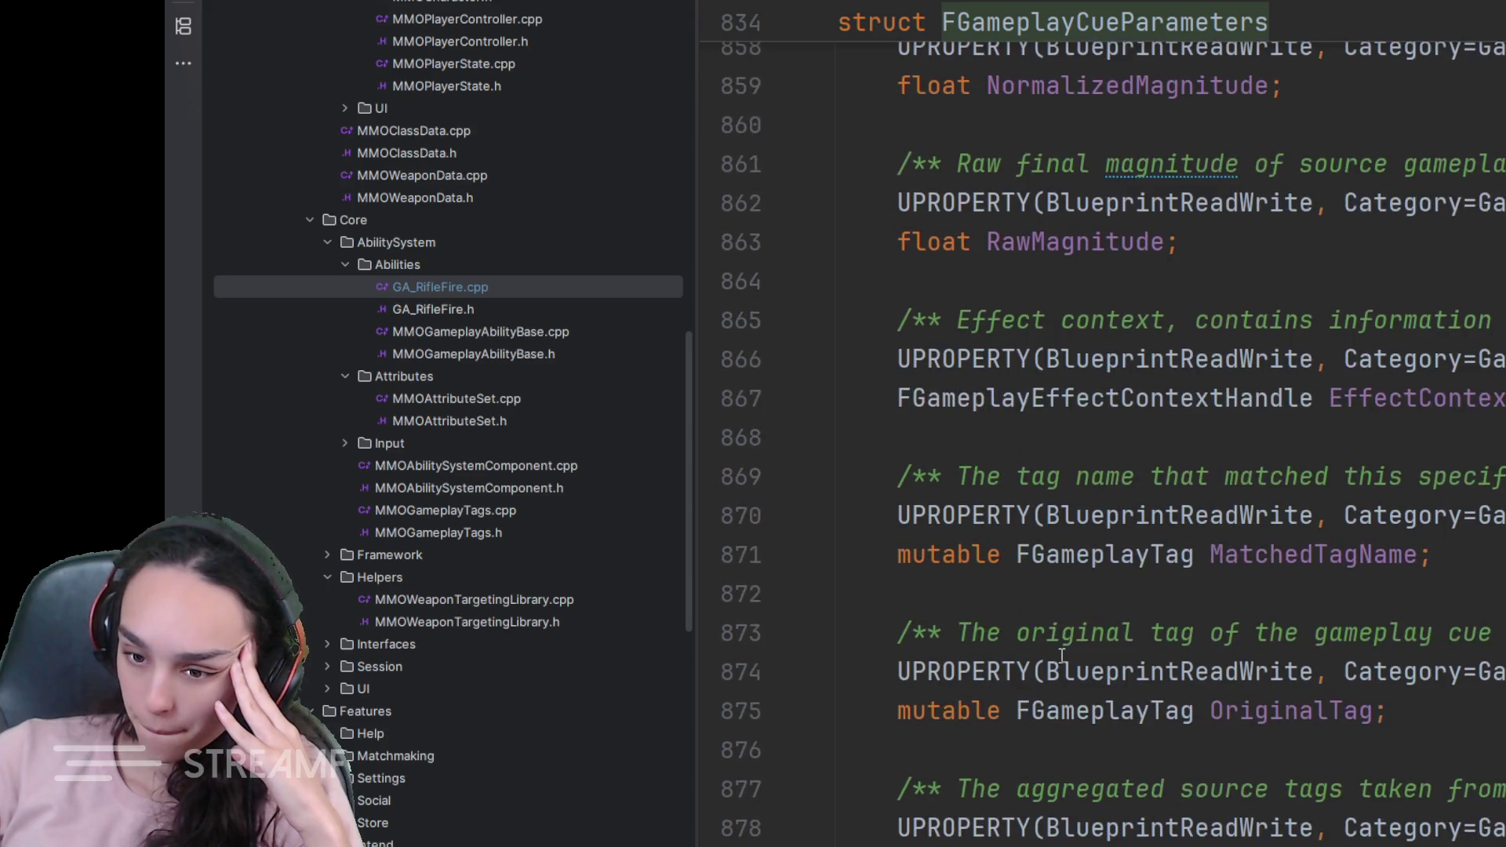
scroll(1038, 671, "down", 3)
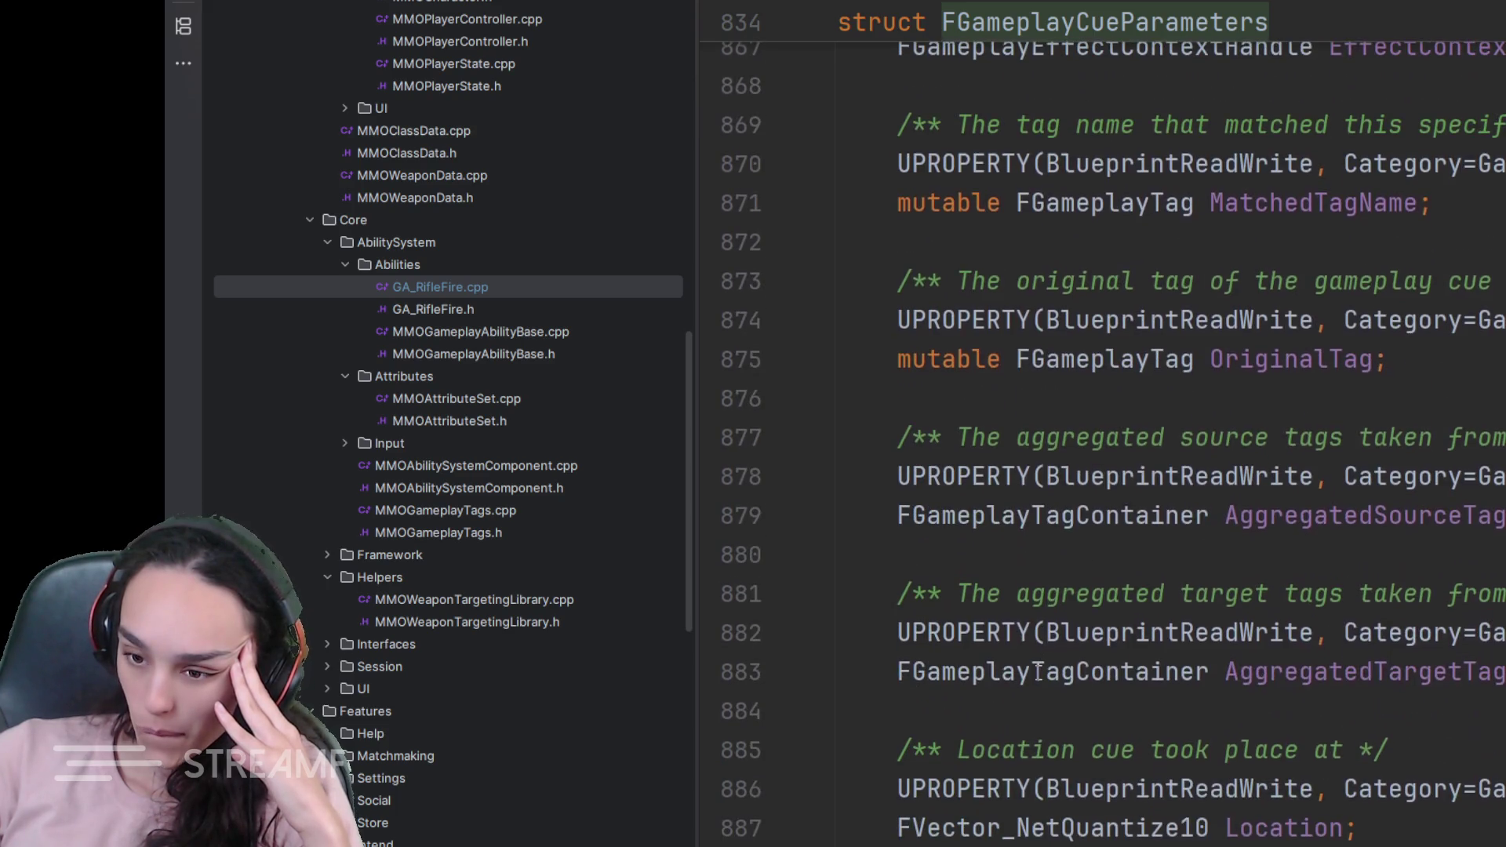
scroll(1039, 672, "down", 3)
scroll(1039, 671, "down", 1)
scroll(1039, 671, "down", 1)
scroll(1038, 672, "down", 2)
scroll(1039, 671, "down", 2)
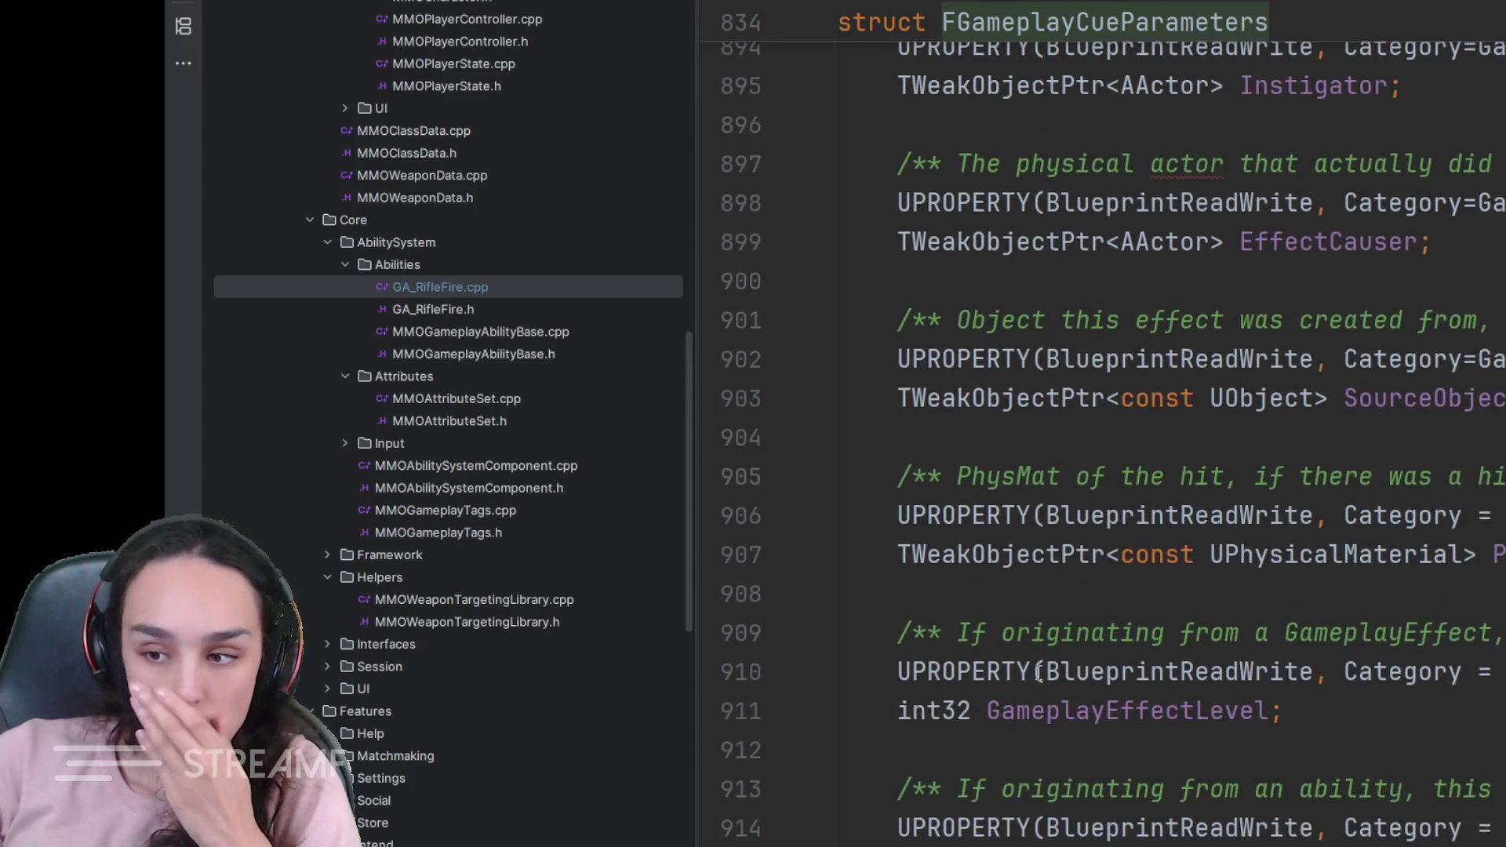
scroll(1038, 672, "down", 2)
scroll(1038, 675, "down", 1)
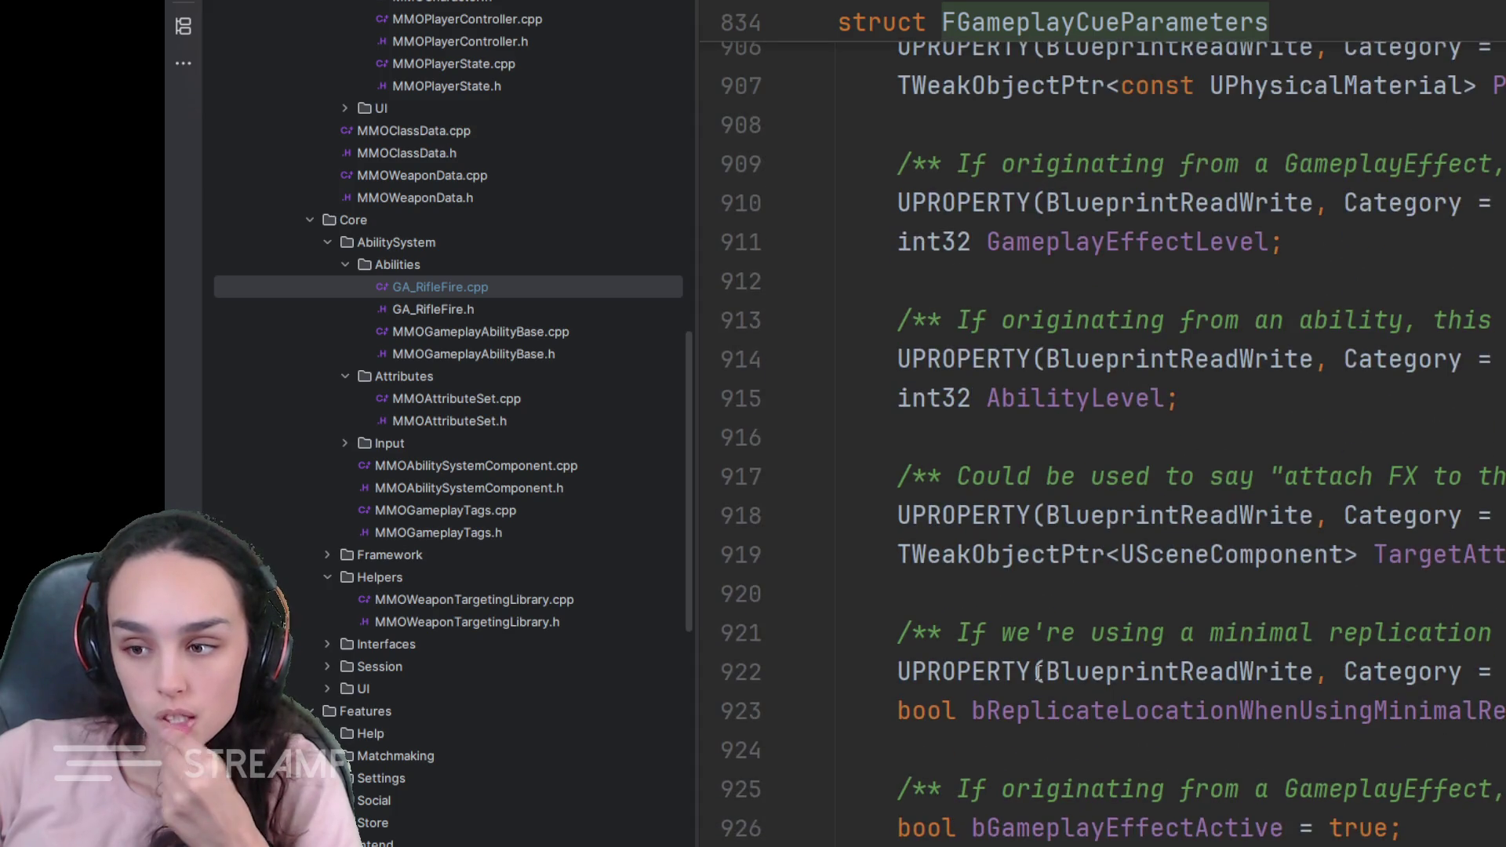
scroll(1039, 672, "down", 2)
scroll(1039, 672, "down", 1)
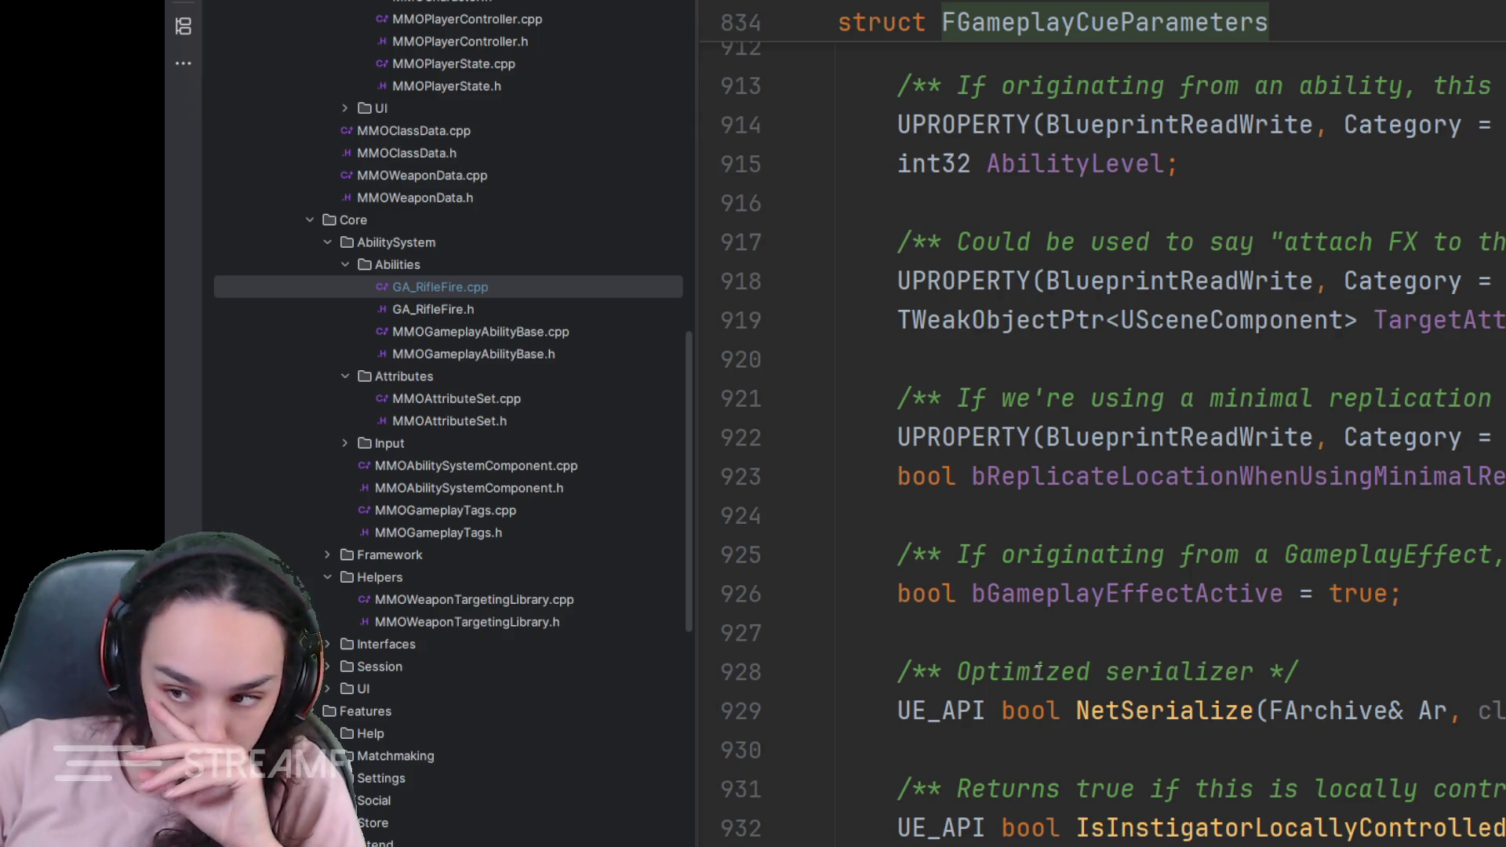
scroll(1039, 671, "down", 1)
scroll(1039, 673, "down", 3)
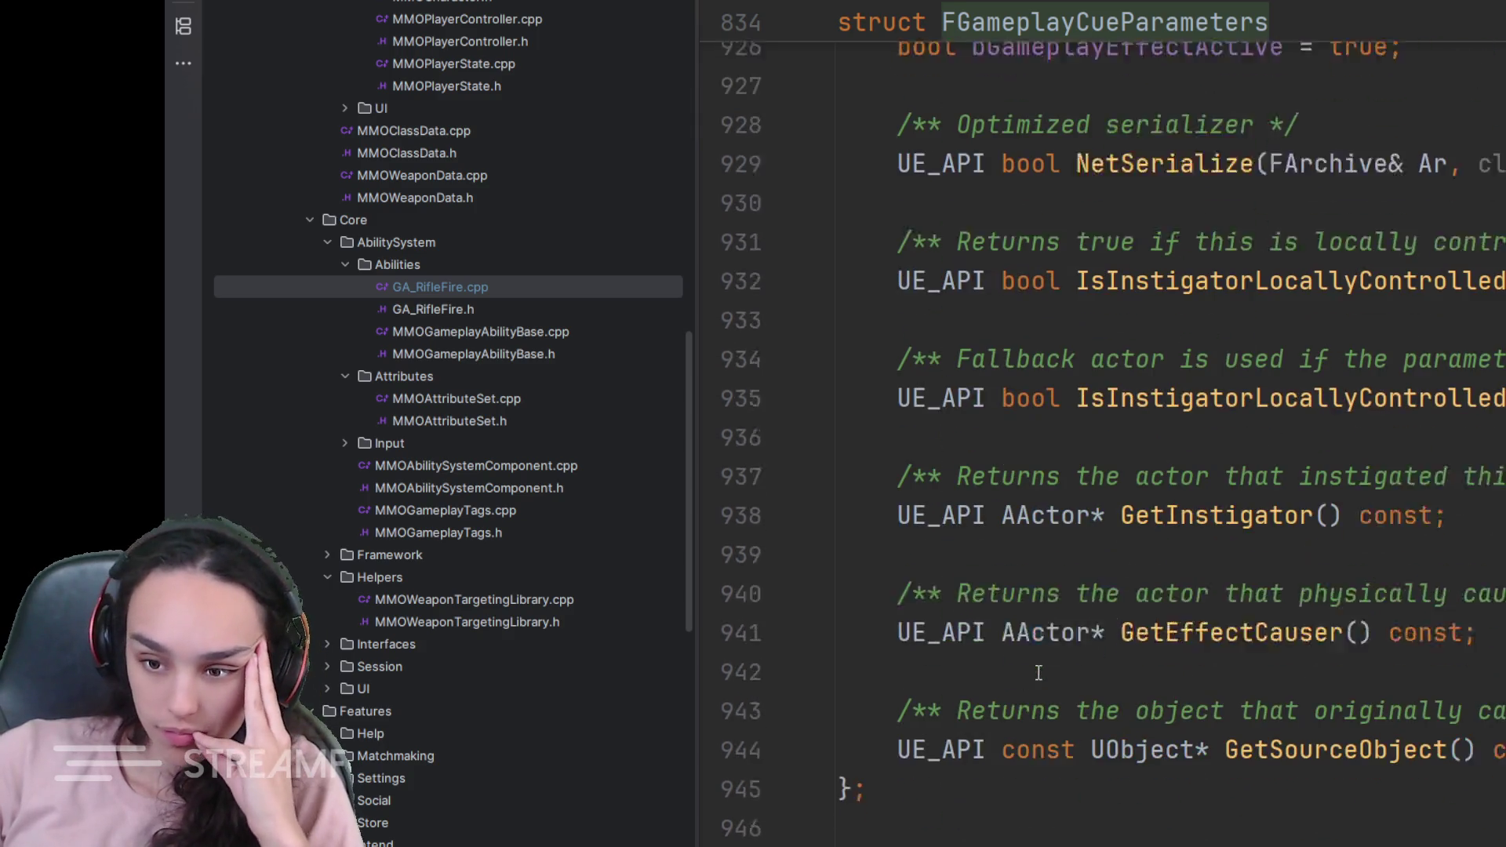
scroll(1039, 672, "down", 1)
scroll(1038, 672, "down", 3)
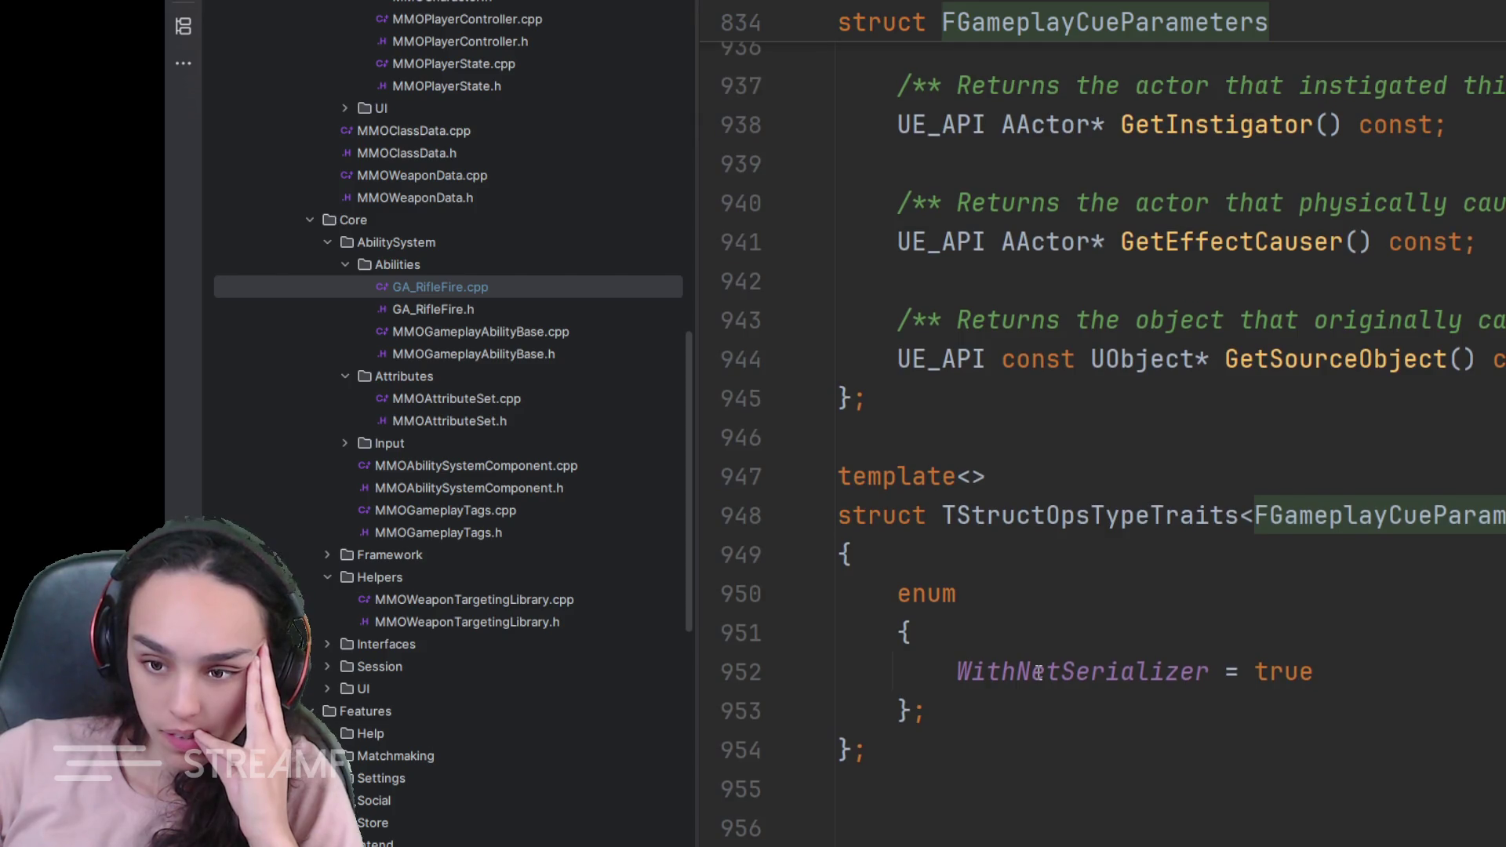
scroll(1038, 672, "down", 1)
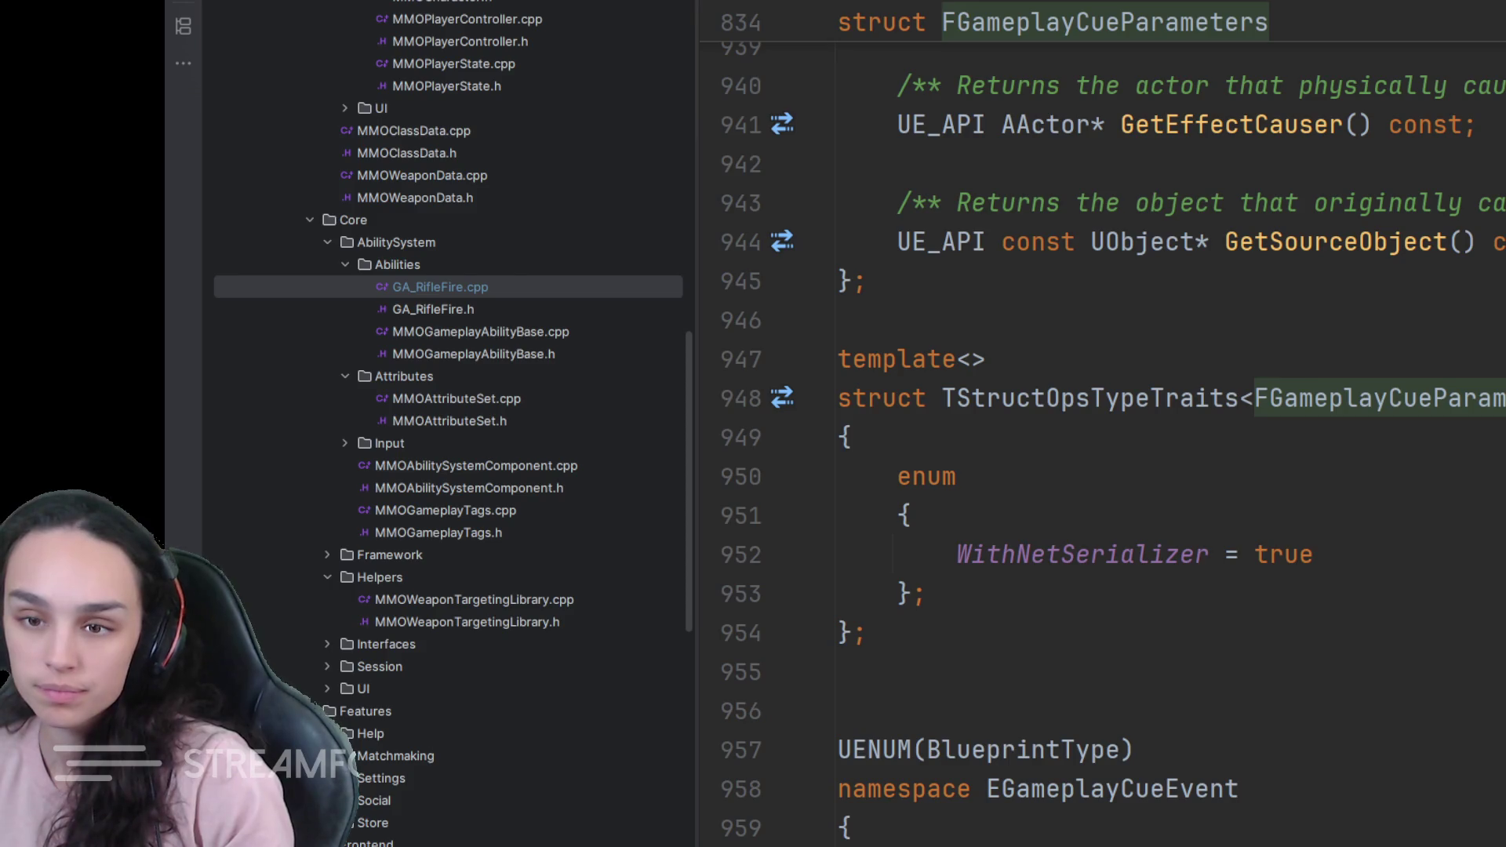
- Return to GA_RifleFire.cpp and locate the ExecuteImpactCue call site
left_click(1157, 447)
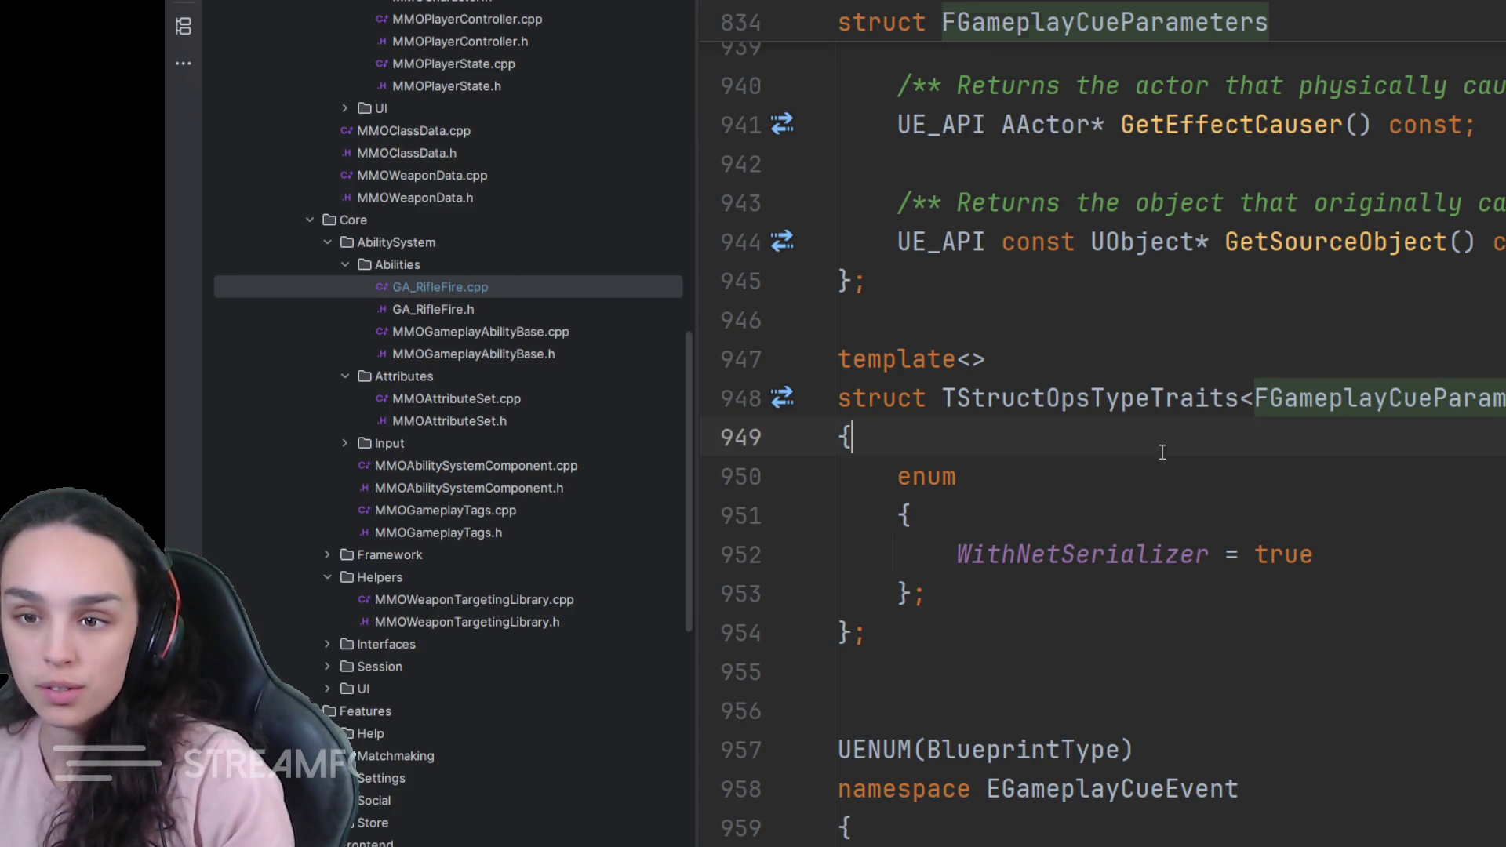
double_click(442, 287)
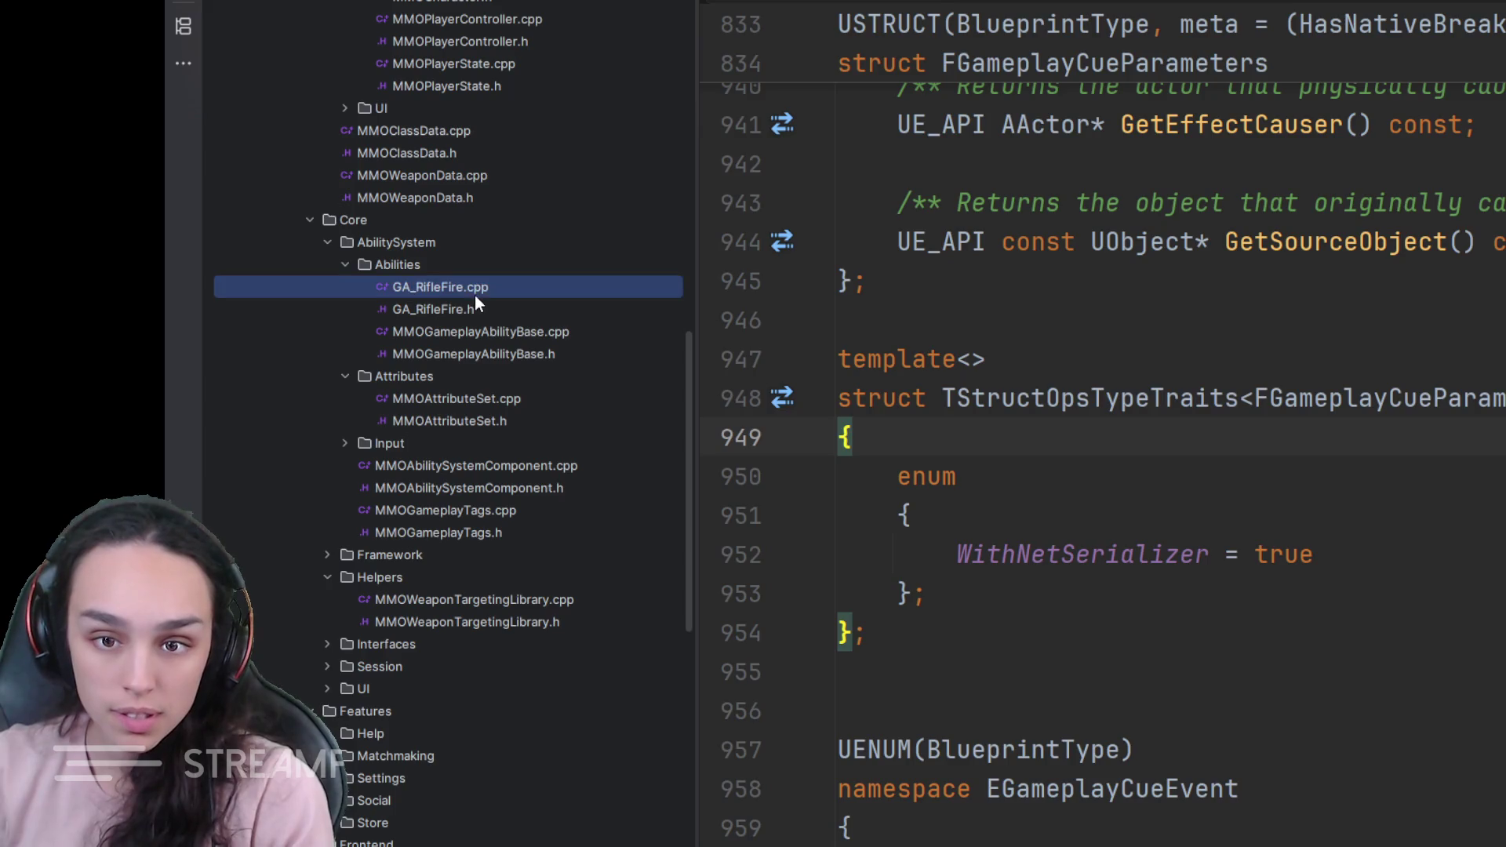
scroll(1025, 576, "down", 2)
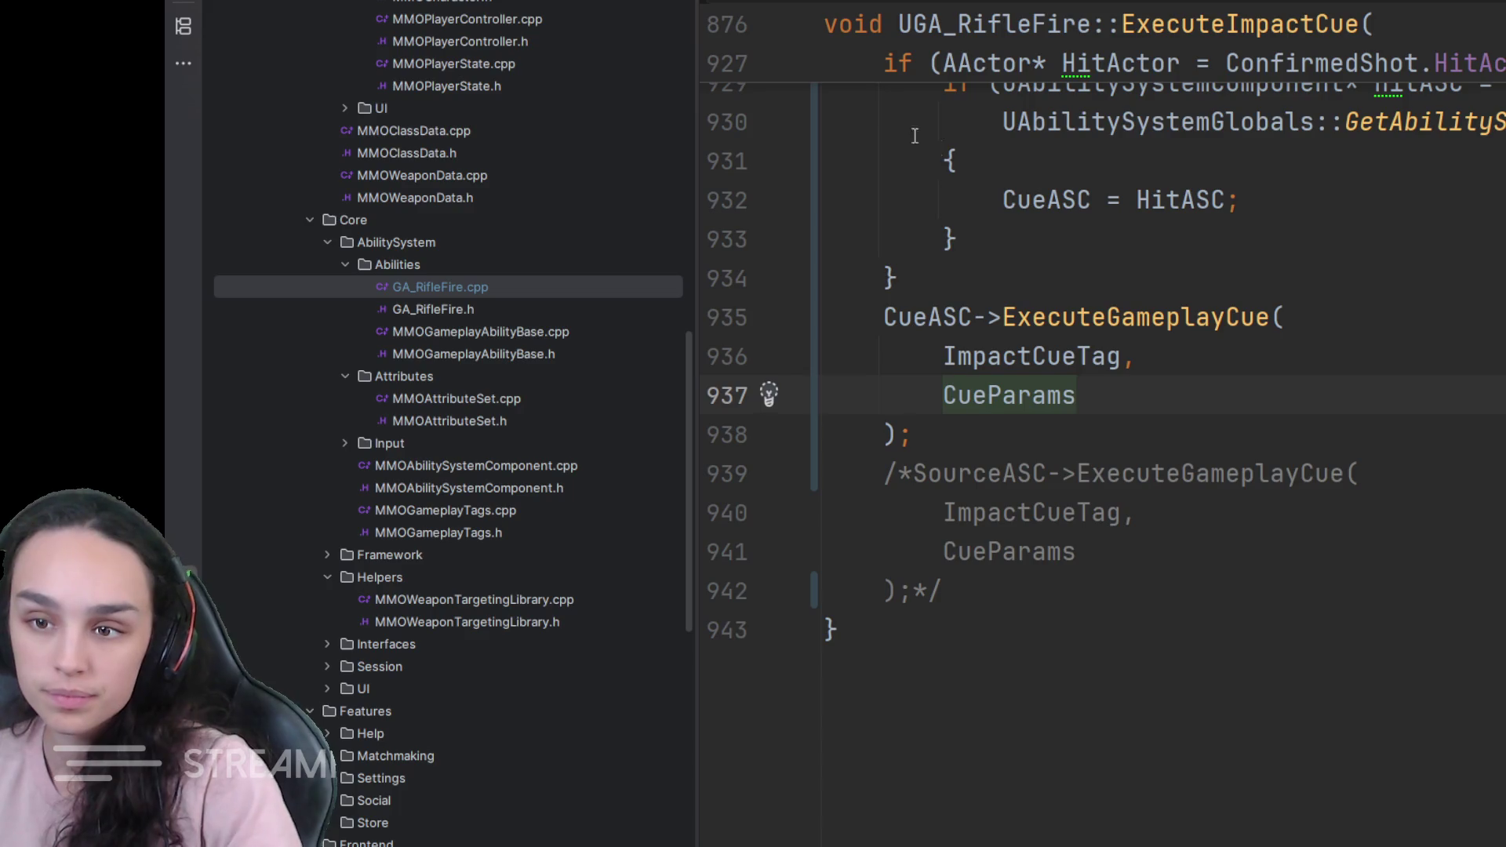
key("Down")
key("Down")
key("ctrl+shift+Right")
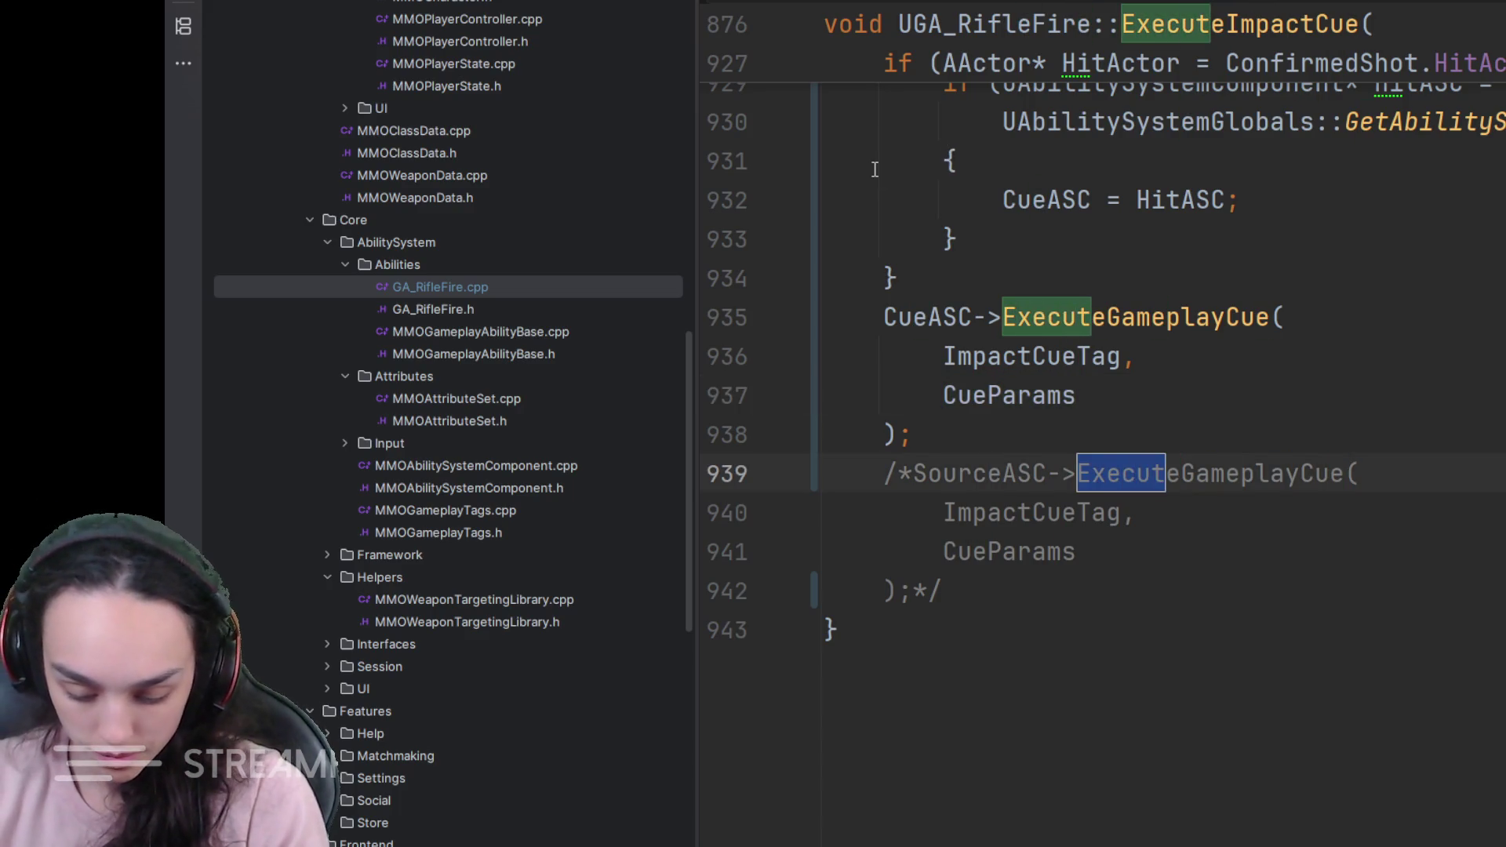
key("shift+F3")
- Replace the ExecuteImpactCue statement with the prediction-key backup/clear/restore code
key("ctrl+w")
key("ctrl+w")
key("ctrl+w")
key("ctrl+shift+w")
key("ctrl+v")
- Move the SourceASC declaration from the damage block to the line after HitActor
left_click(1315, 400)
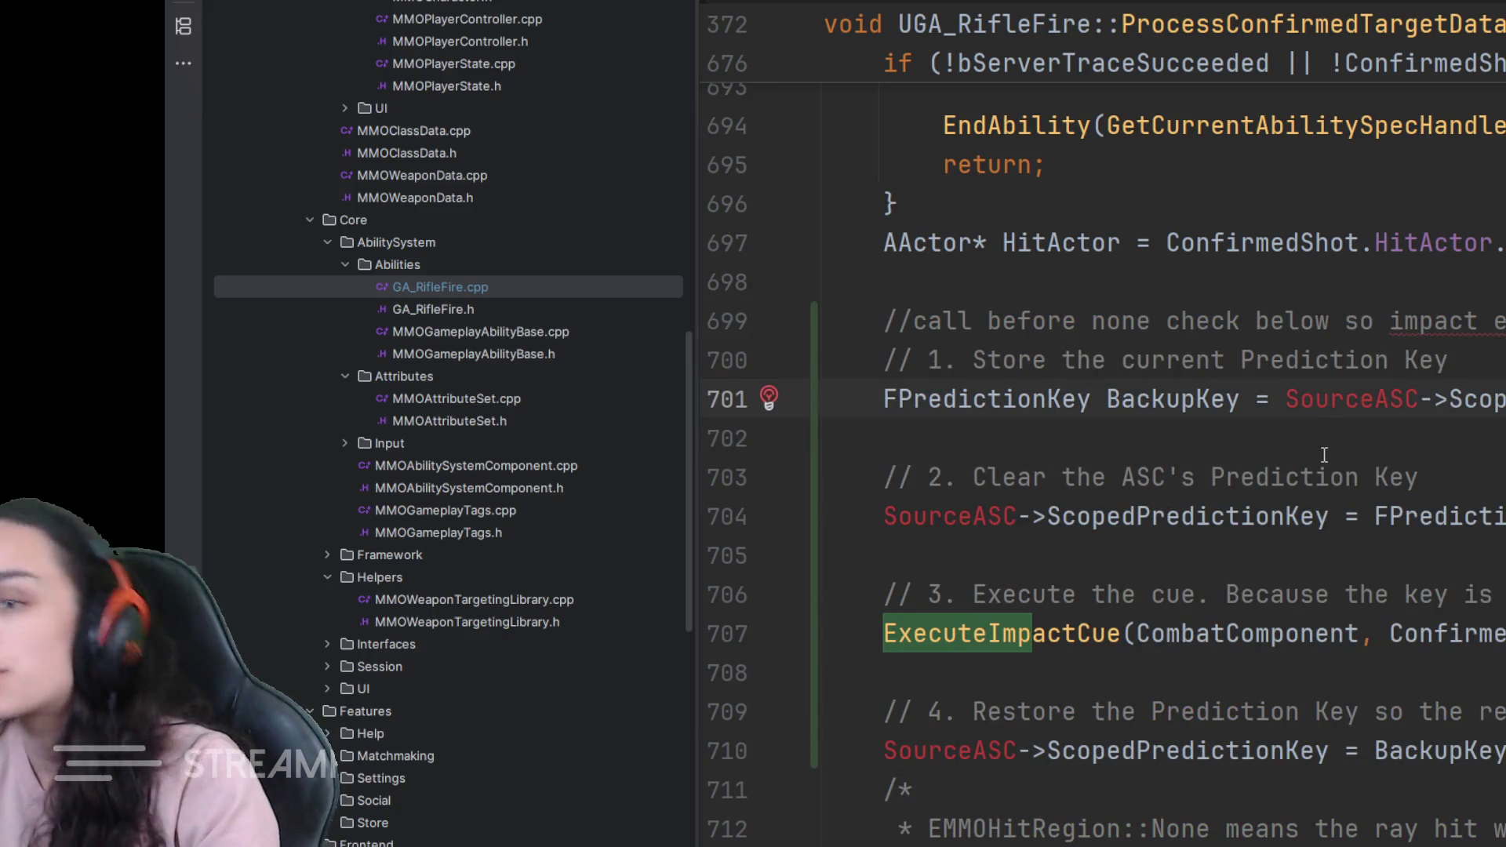
scroll(1189, 547, "up", 3)
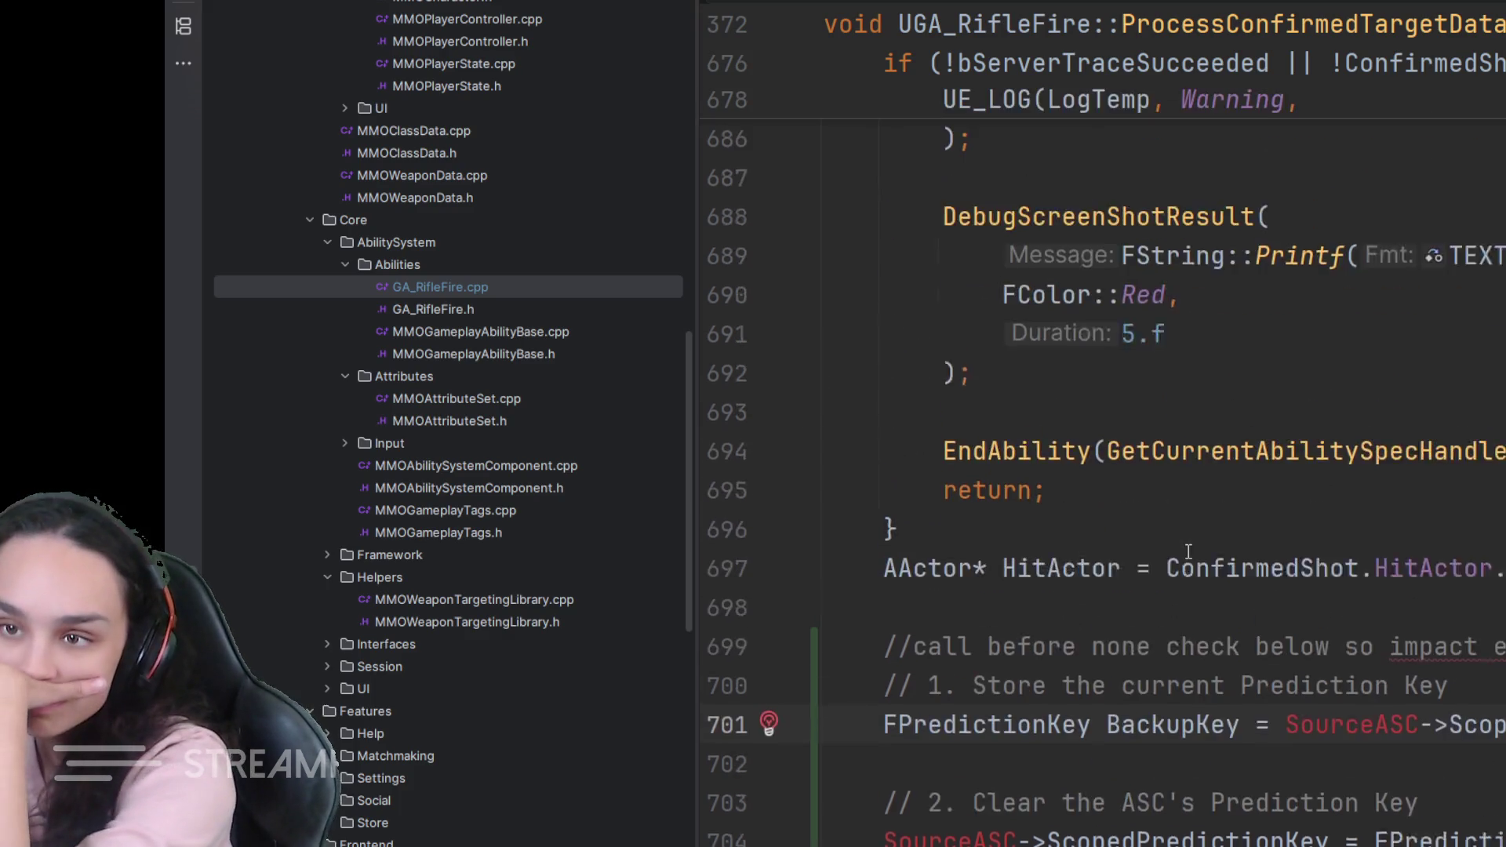
scroll(1176, 566, "down", 7)
scroll(1176, 570, "down", 3)
scroll(1173, 578, "down", 2)
scroll(1173, 578, "down", 4)
scroll(1173, 579, "down", 3)
scroll(1173, 579, "down", 1)
scroll(1173, 580, "down", 5)
scroll(1173, 579, "down", 2)
scroll(1173, 582, "down", 2)
scroll(1172, 584, "down", 1)
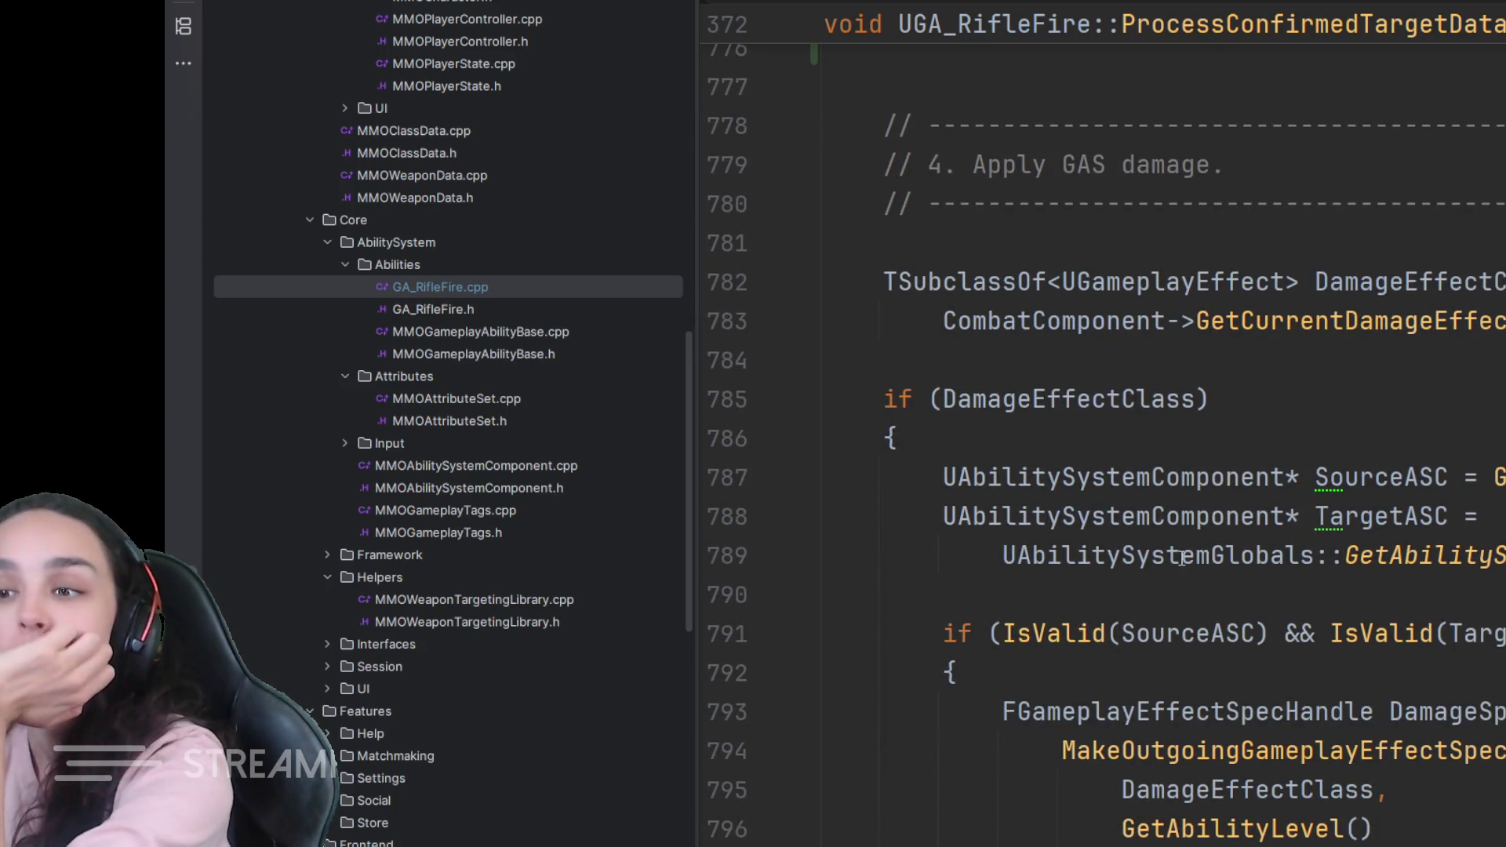
left_click(945, 477)
left_click_drag(944, 476, 1503, 563)
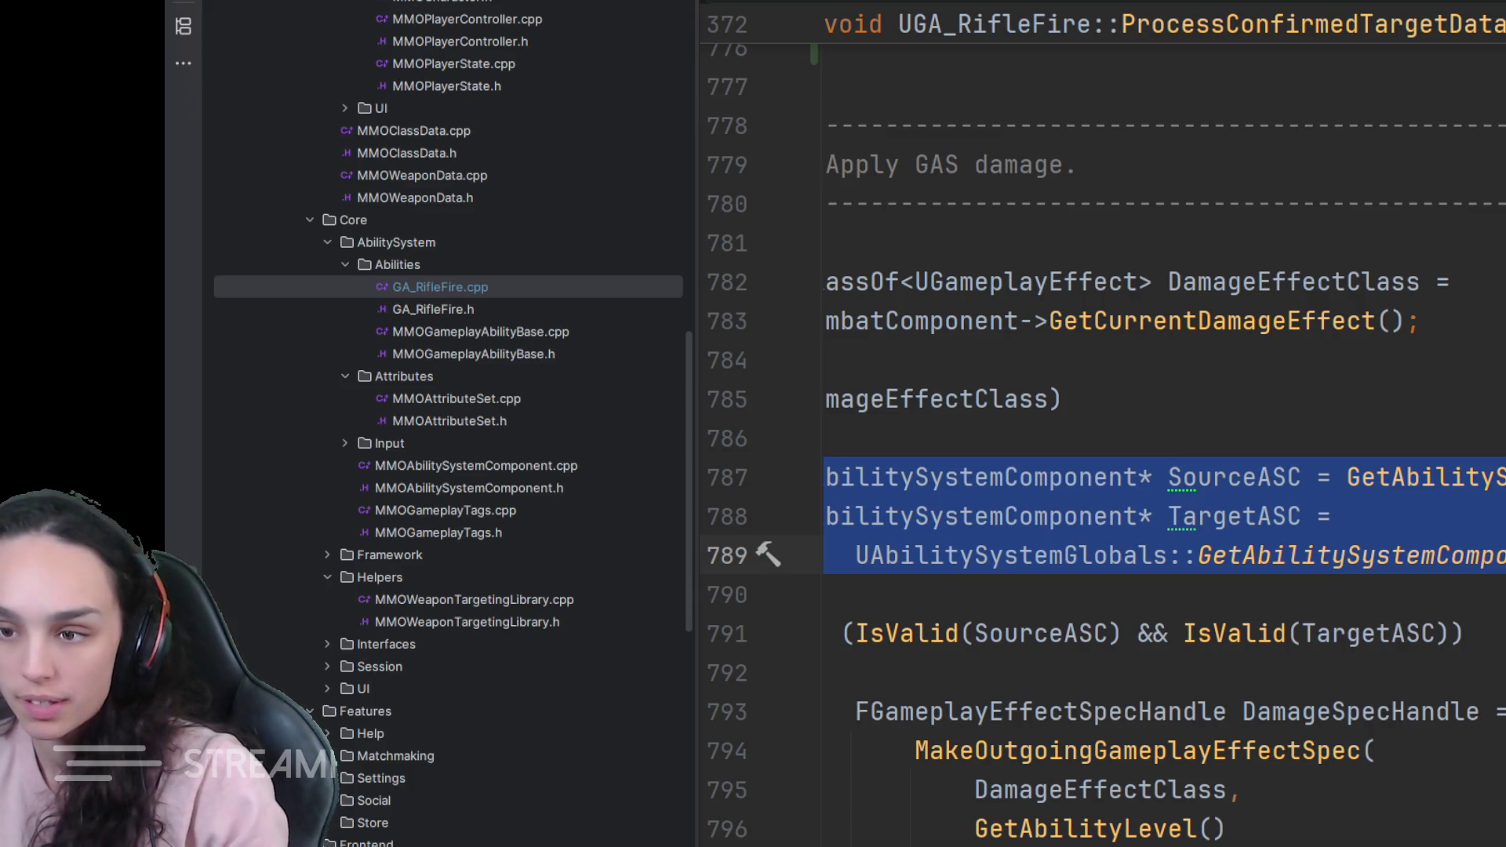
key("Down")
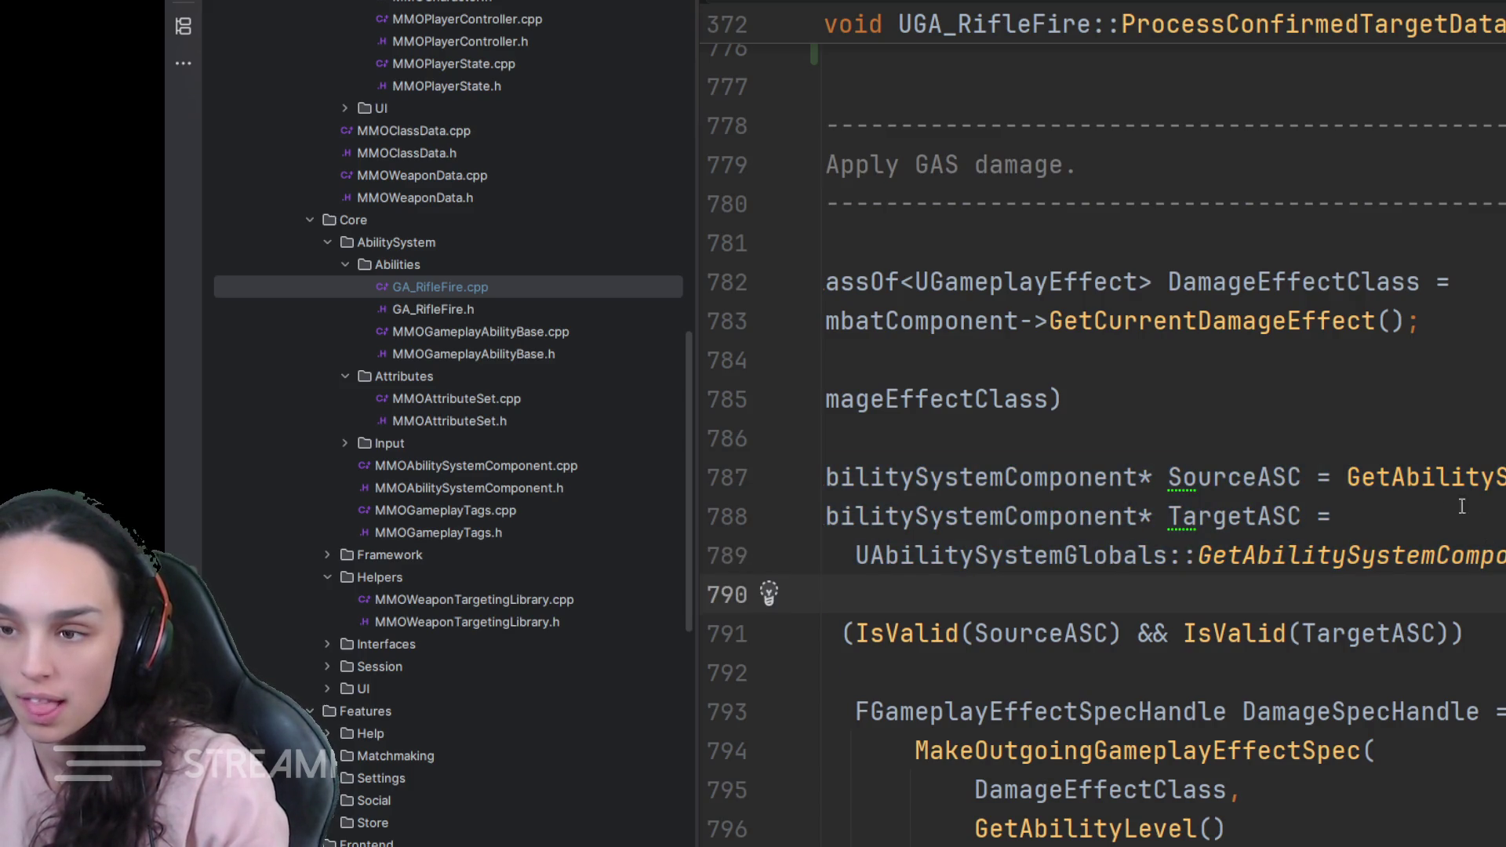
left_click(1056, 476)
key("ctrl+w")
key("ctrl+w")
key("ctrl+w")
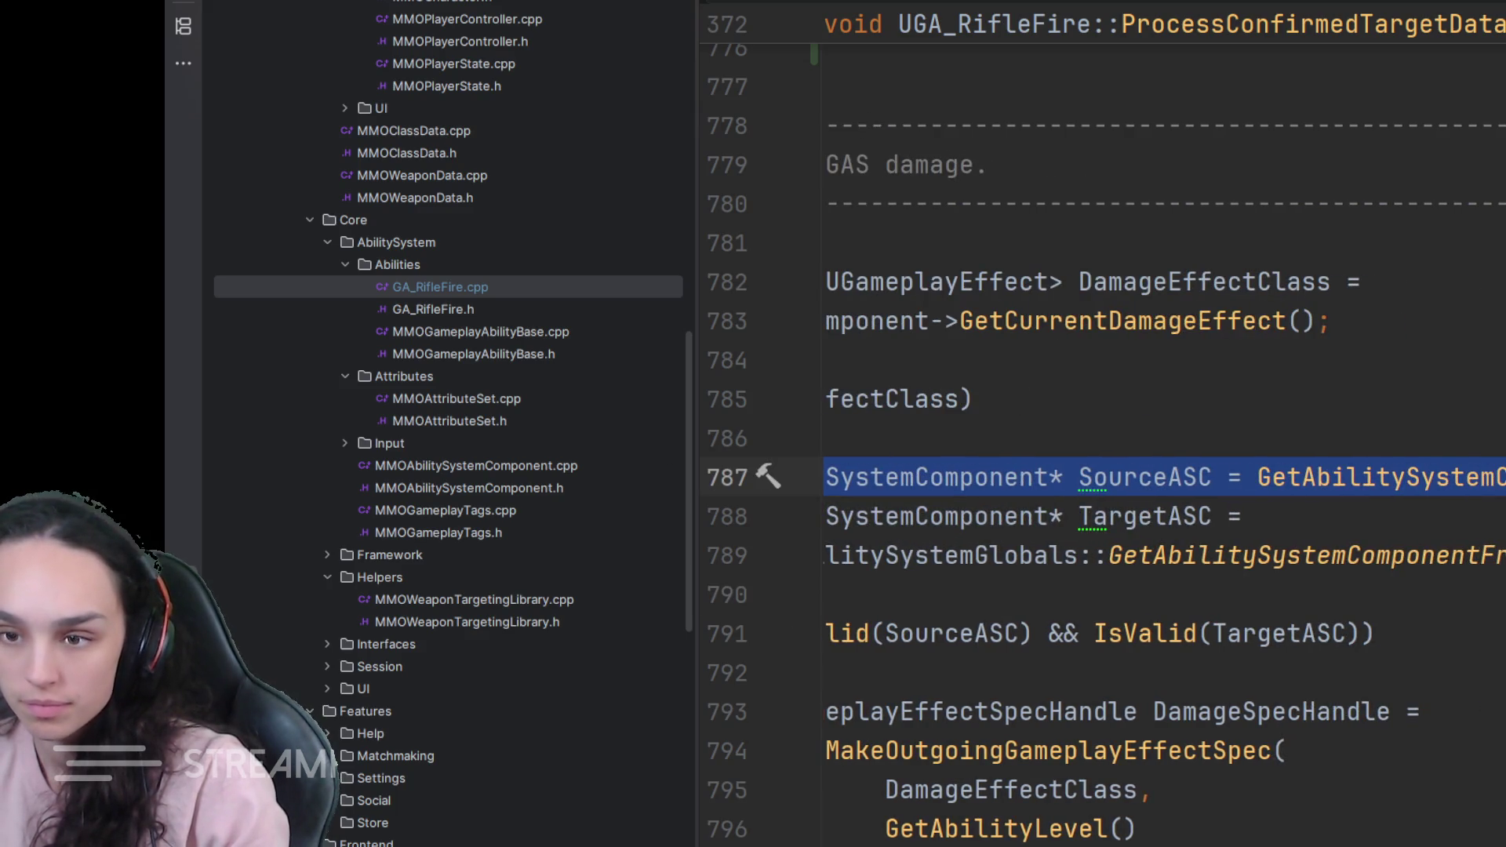
key("Delete")
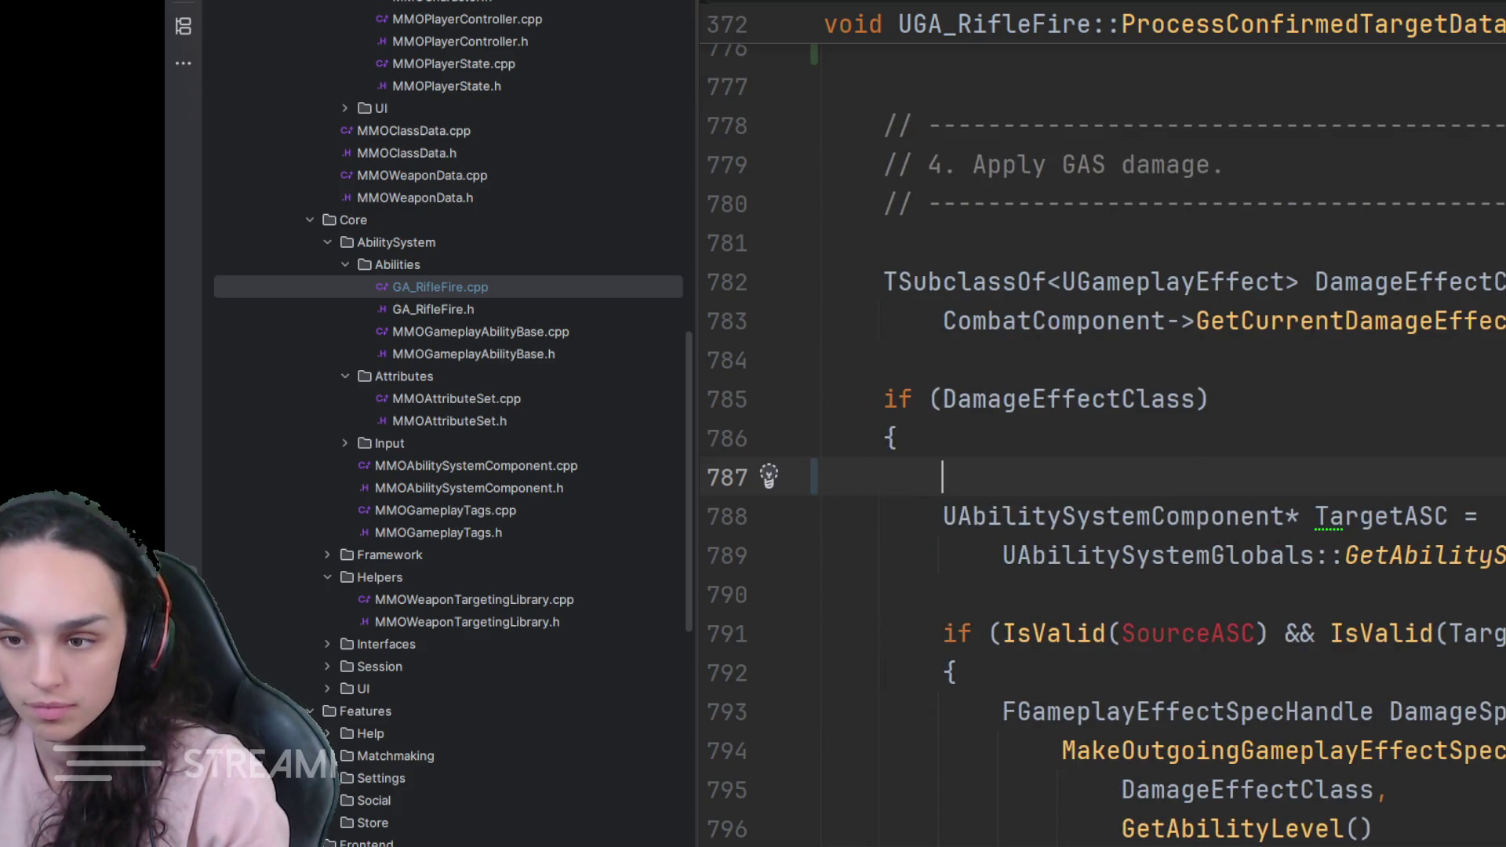
scroll(1063, 676, "up", 5)
scroll(1064, 676, "up", 5)
scroll(1063, 676, "up", 5)
scroll(1064, 677, "up", 5)
left_click(1287, 399)
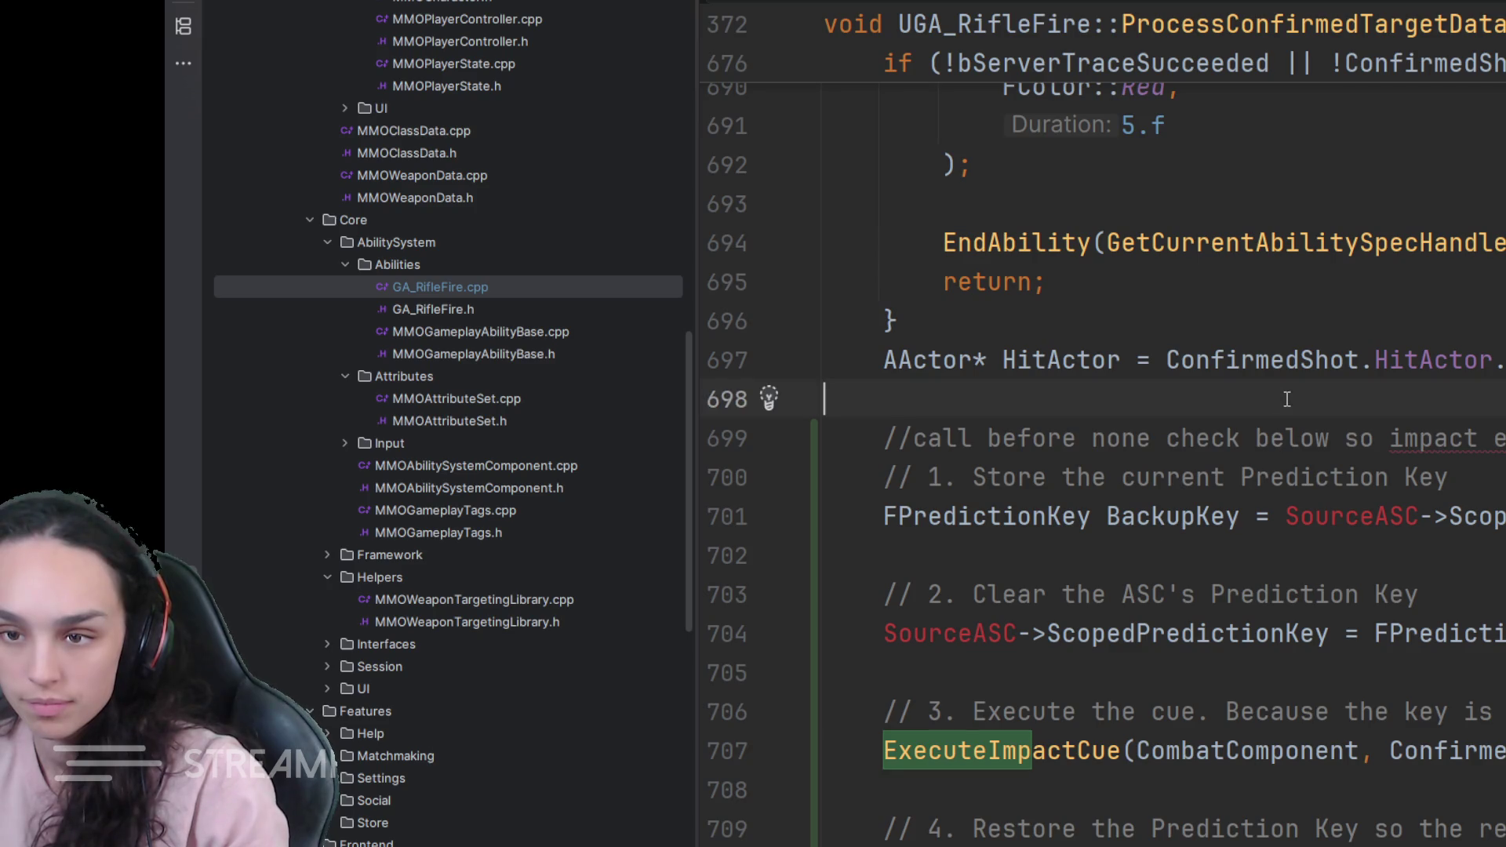
key("ctrl+v")
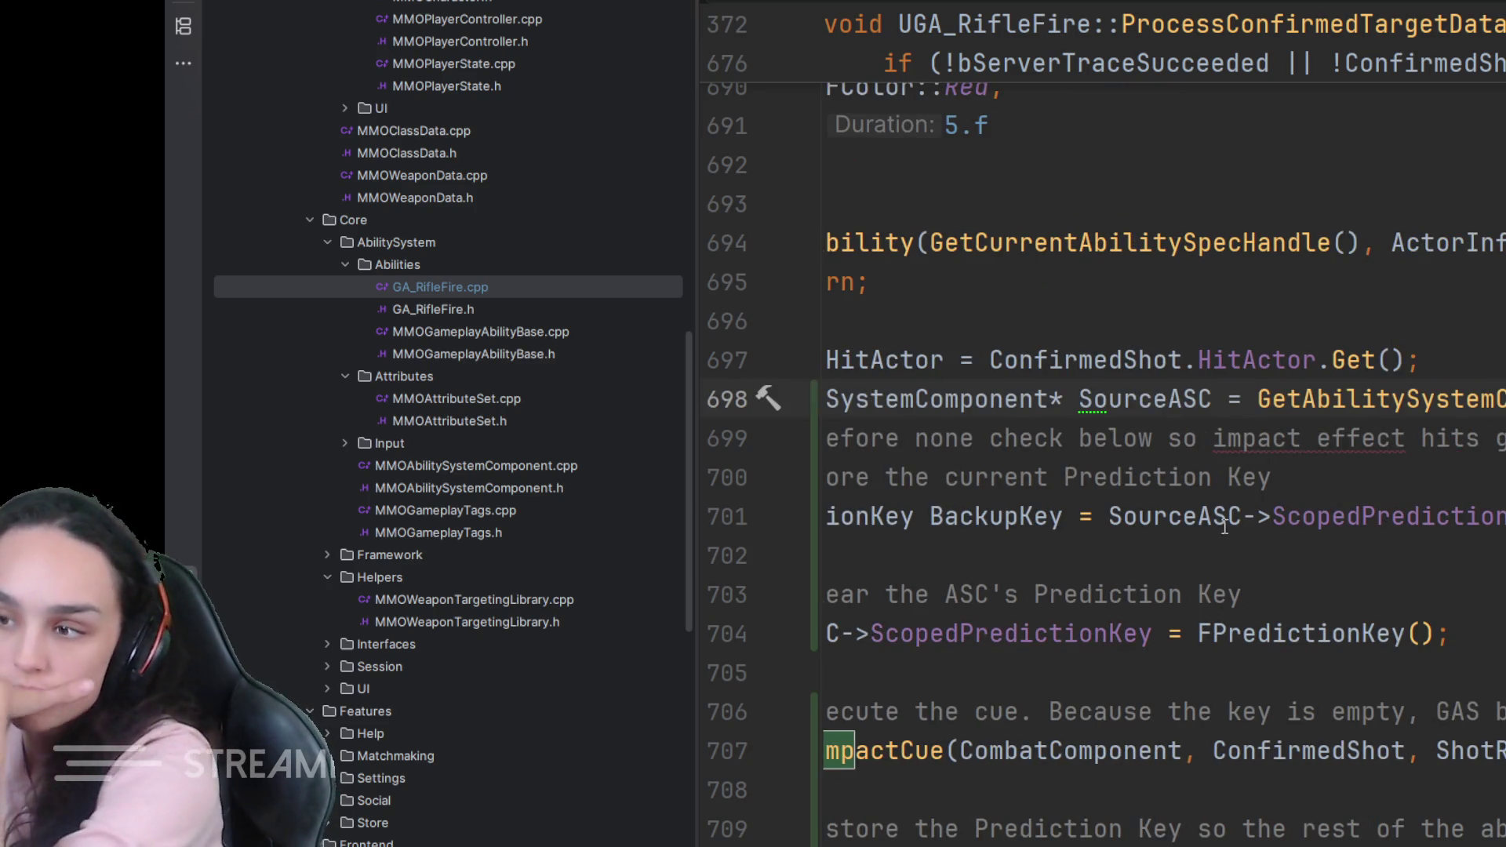
- Write explanatory comment lines above the prediction-key handling steps
double_click(1085, 829)
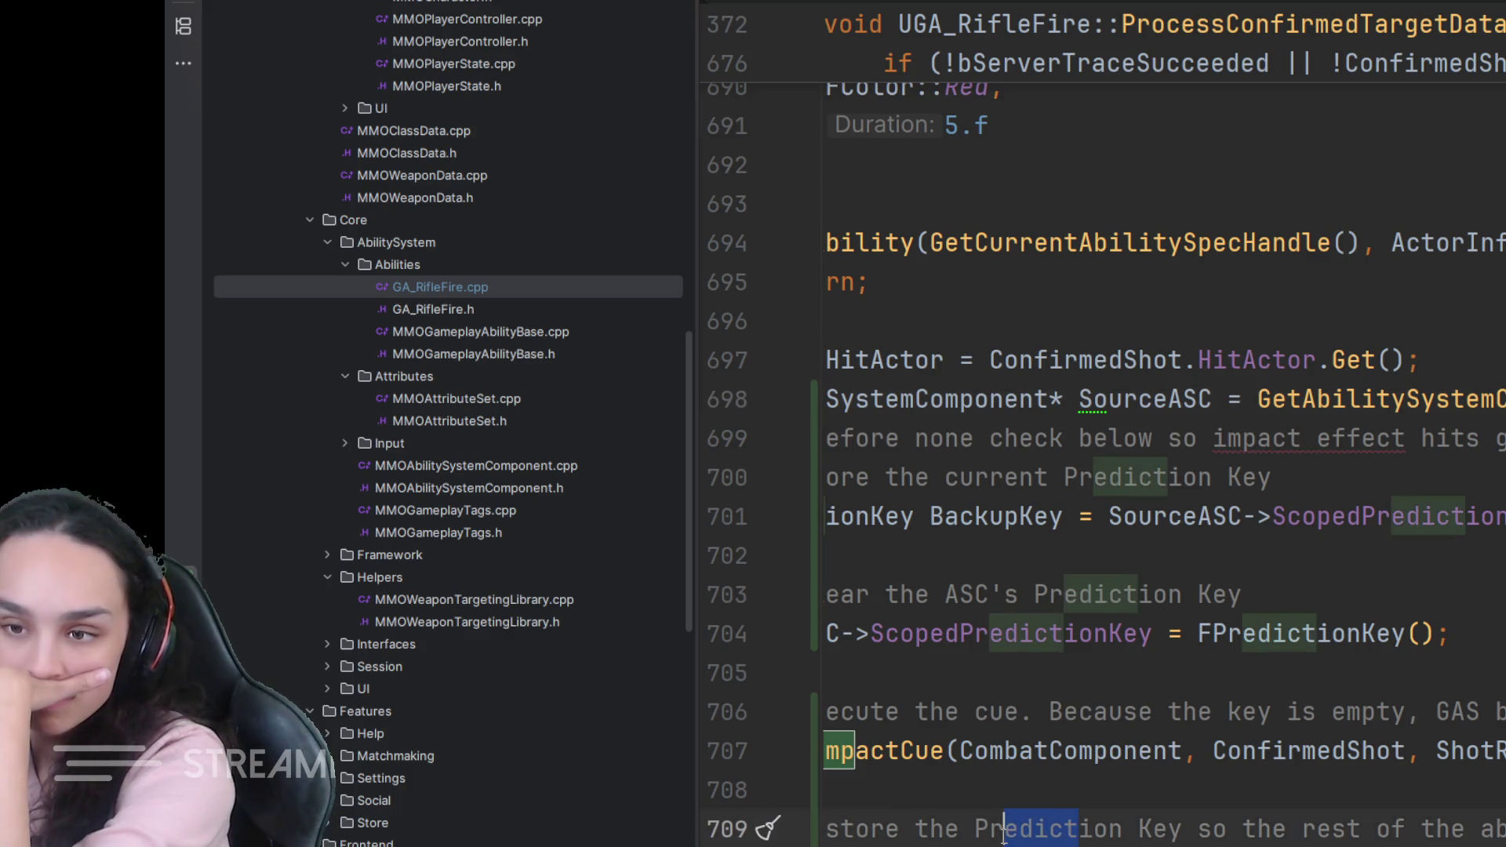
scroll(877, 837, "left", 3)
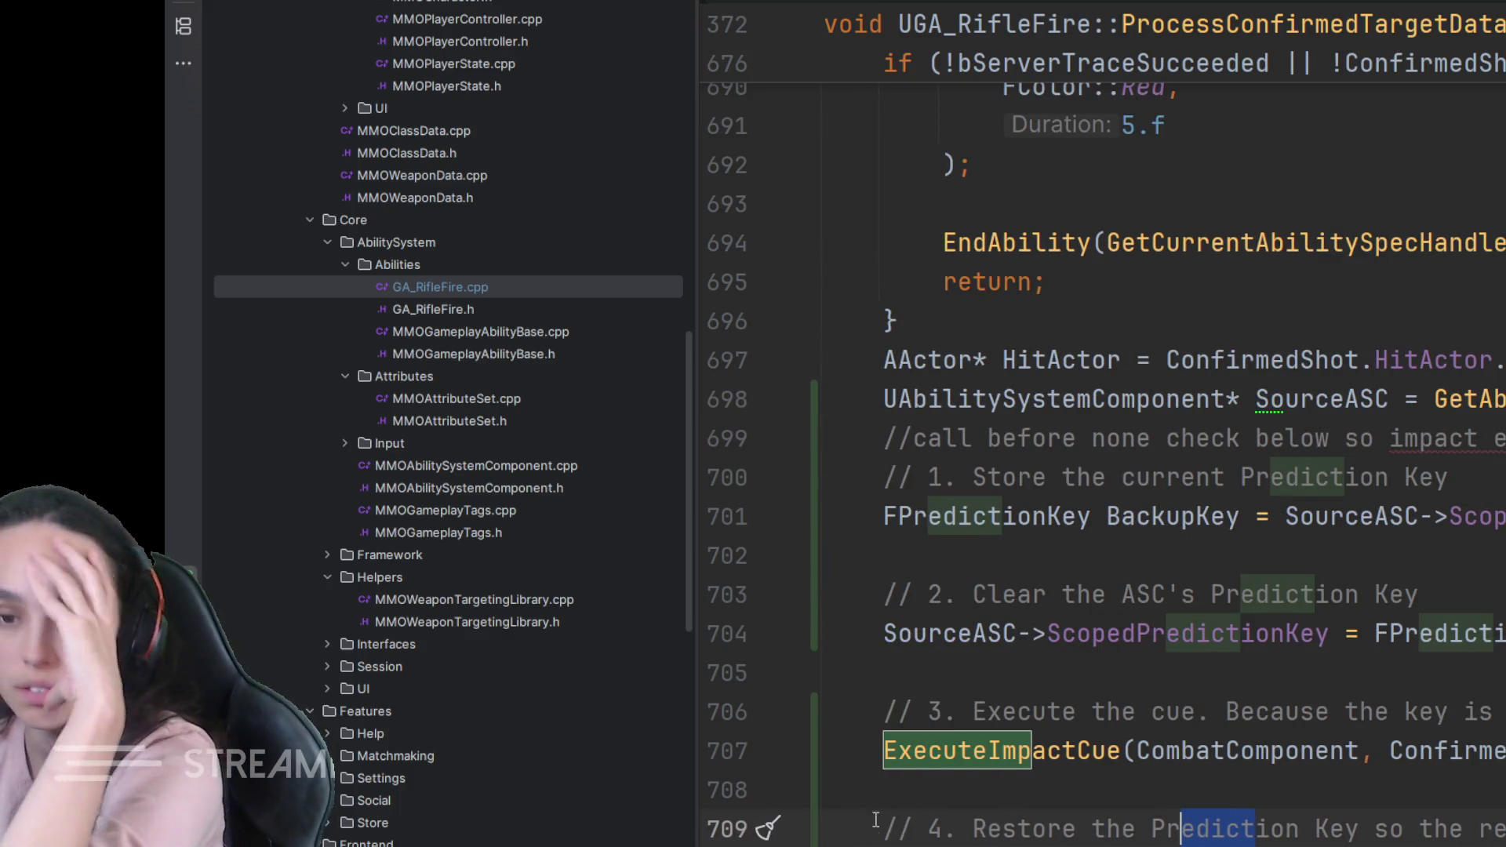
left_click(894, 437)
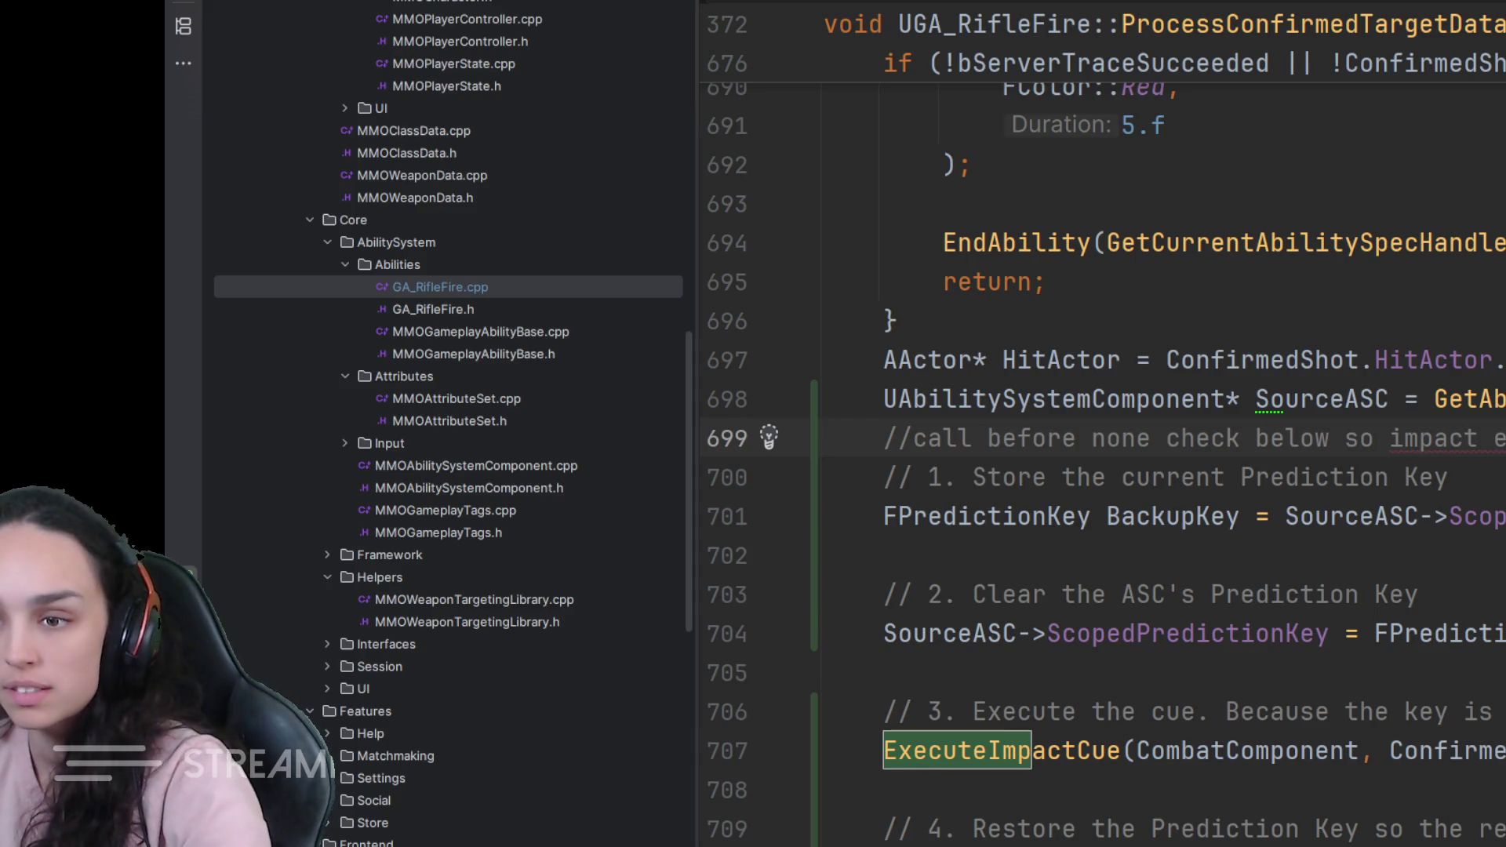
key("Return")
key("Return")
type("//Handle wit")
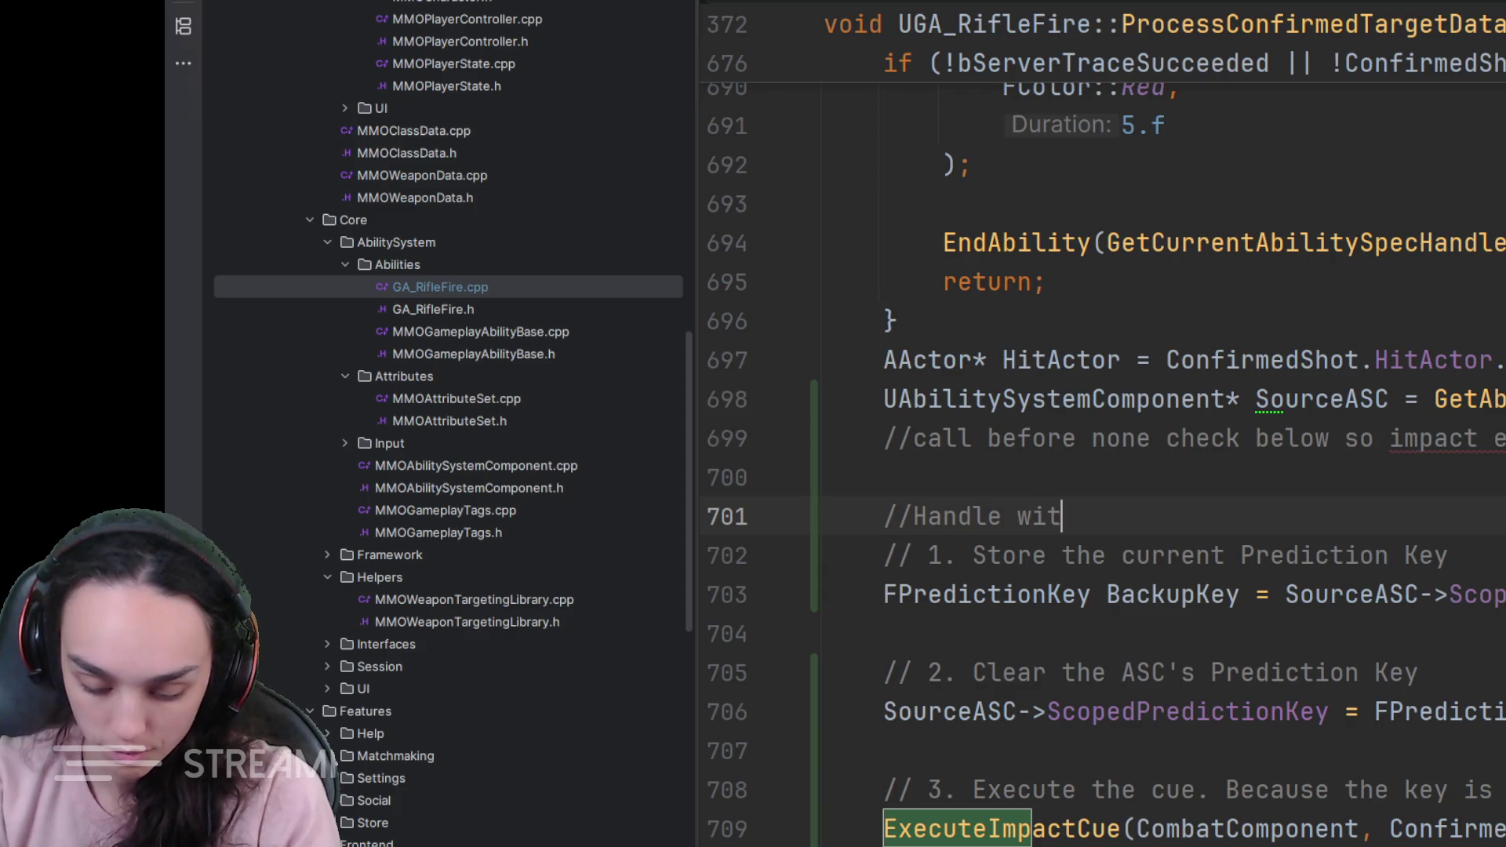
type("h keys like this so")
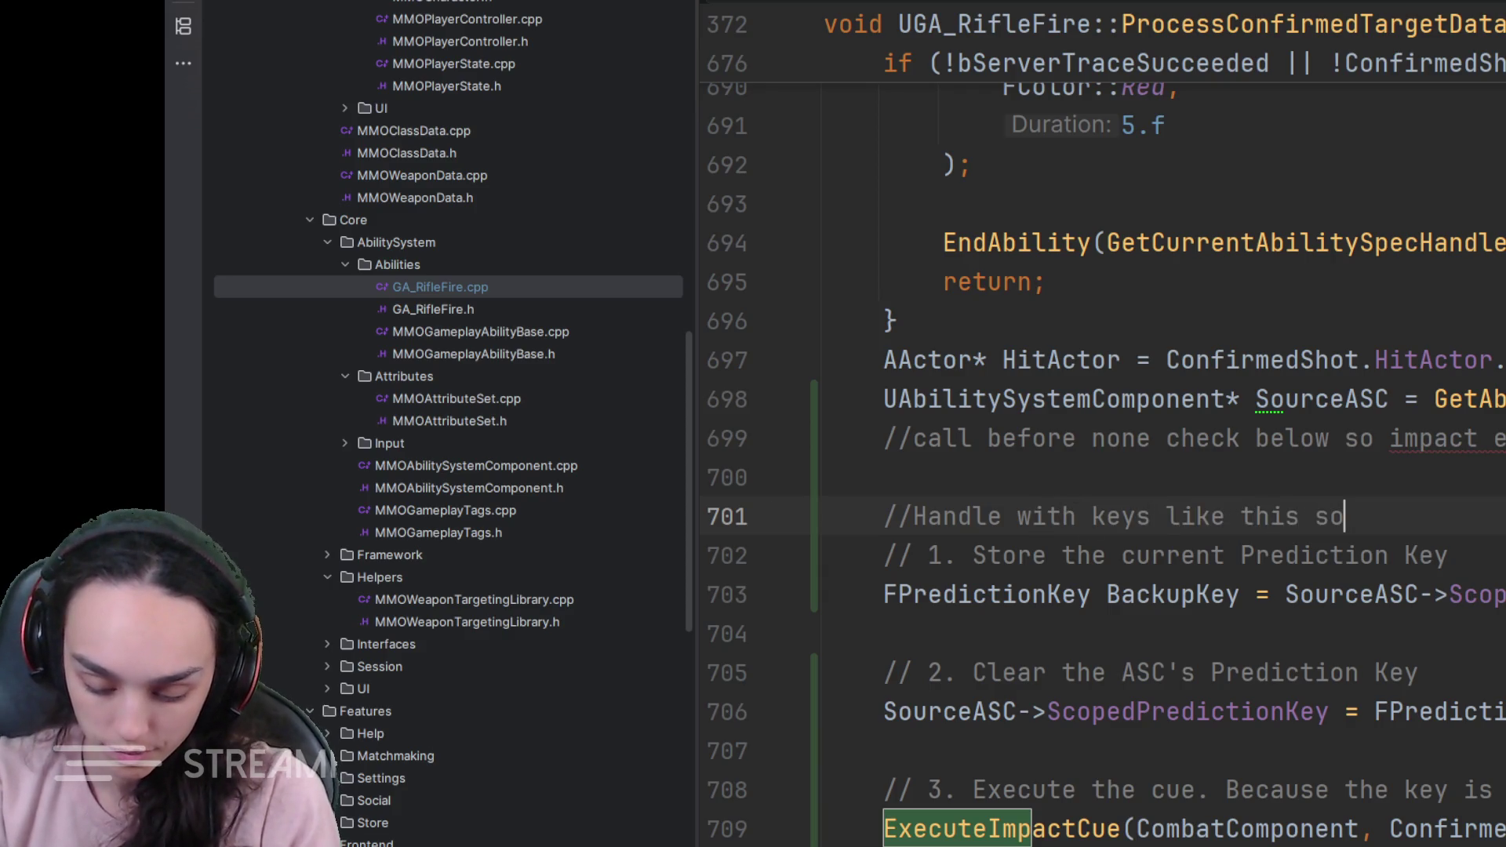
type(" that shoot")
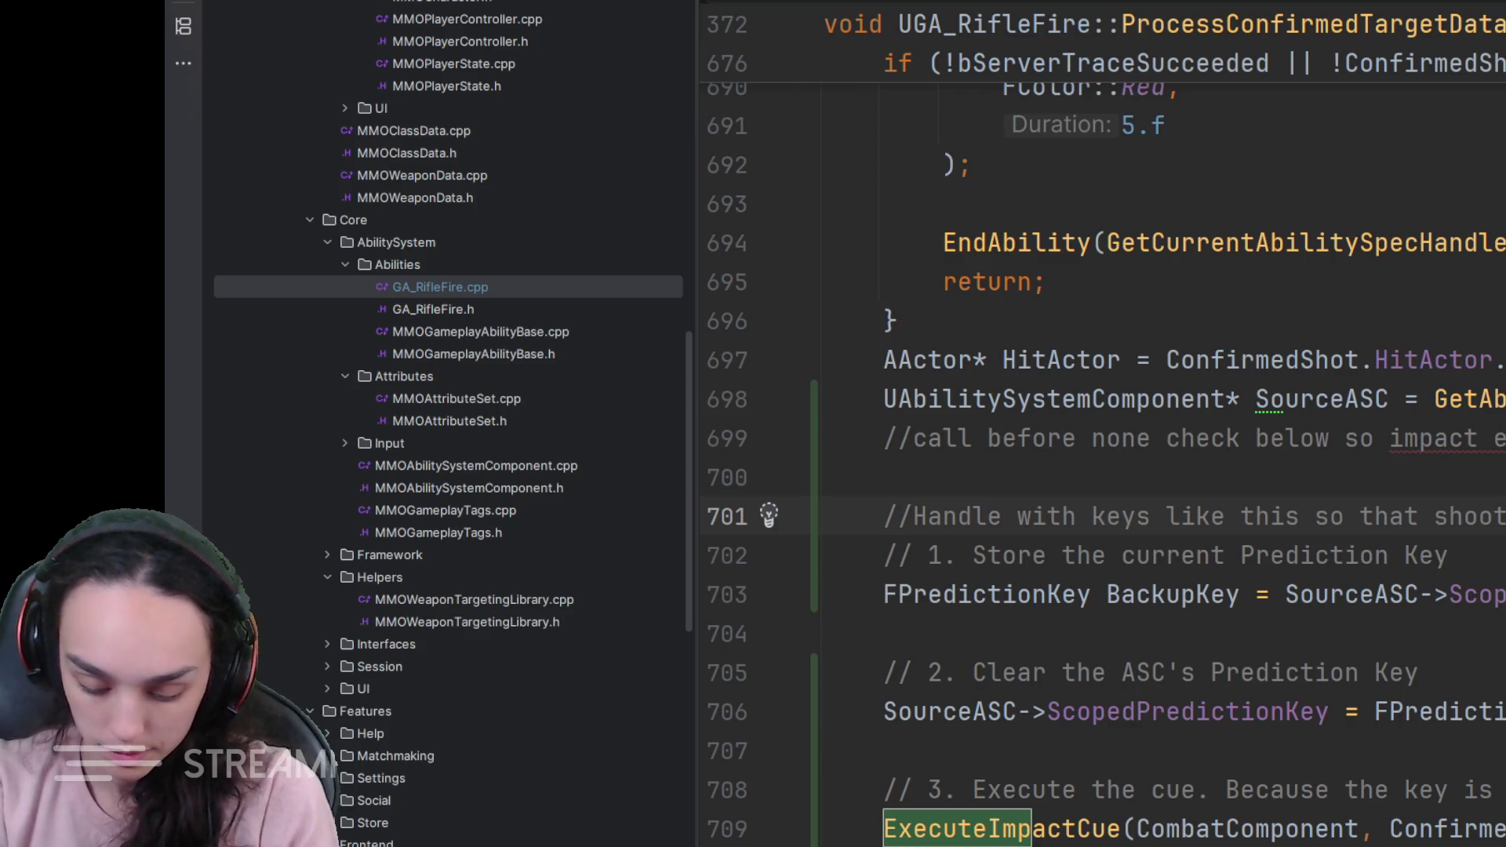
type("er can see")
key("Return")
type("// otherwise")
key("Return")
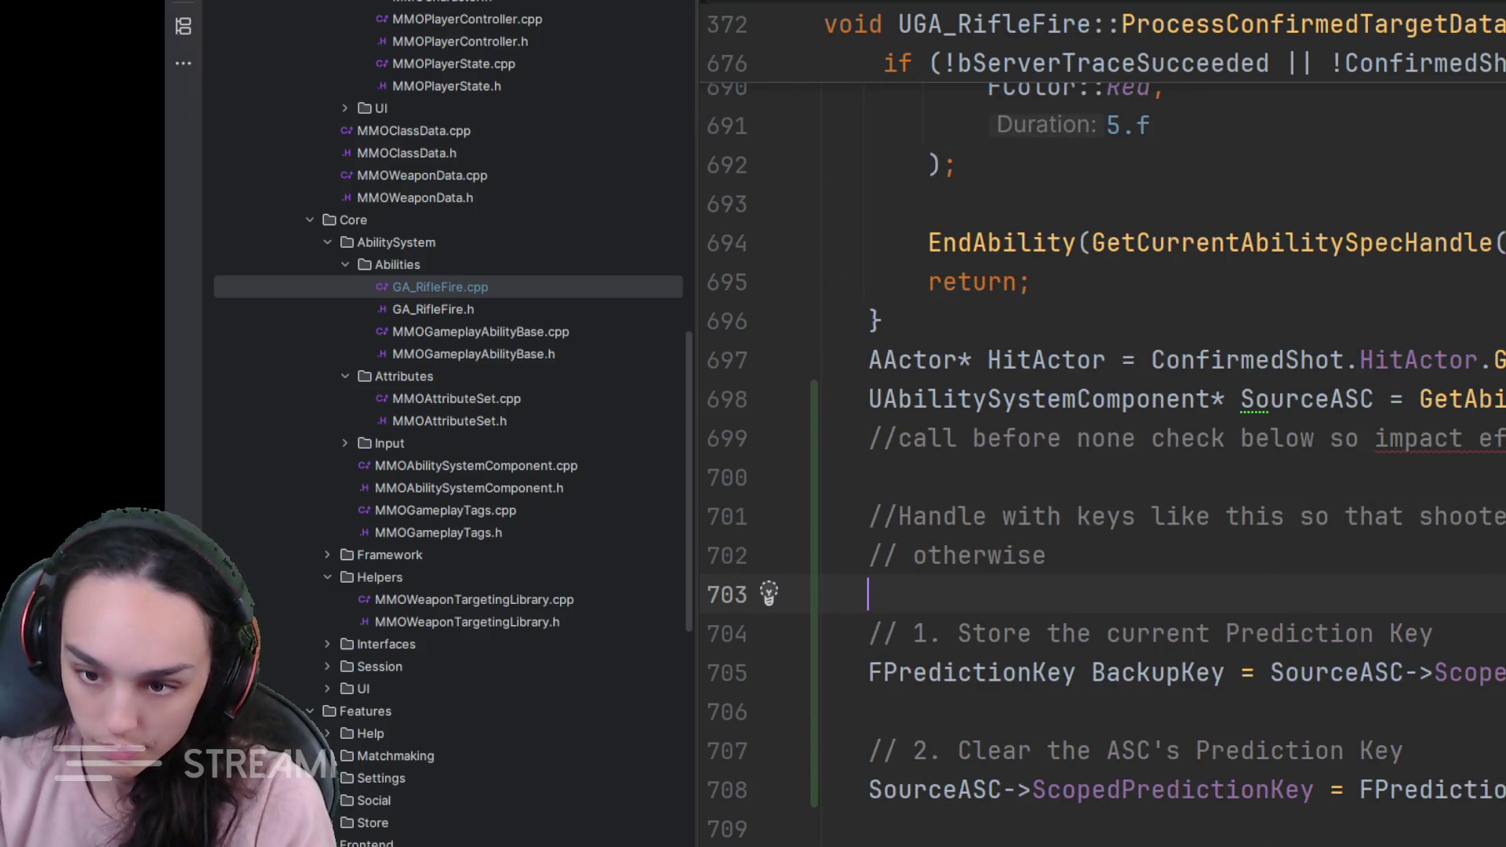
key("BackSpace")
key("BackSpace")
type("e GAS purposefully doesn't trig")
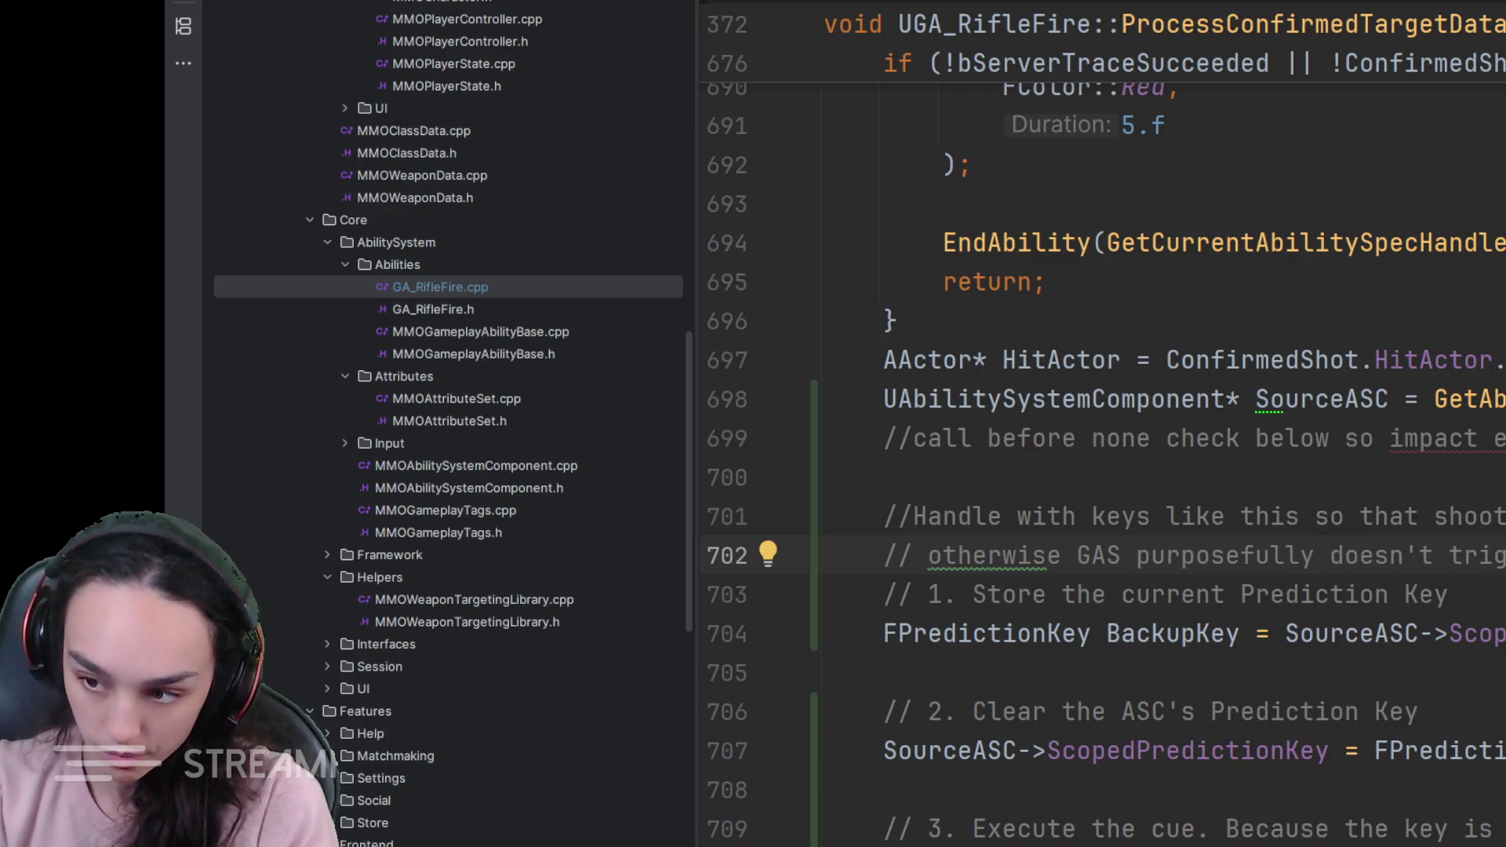
type("ger it i")
key("Return")
type("client alrea")
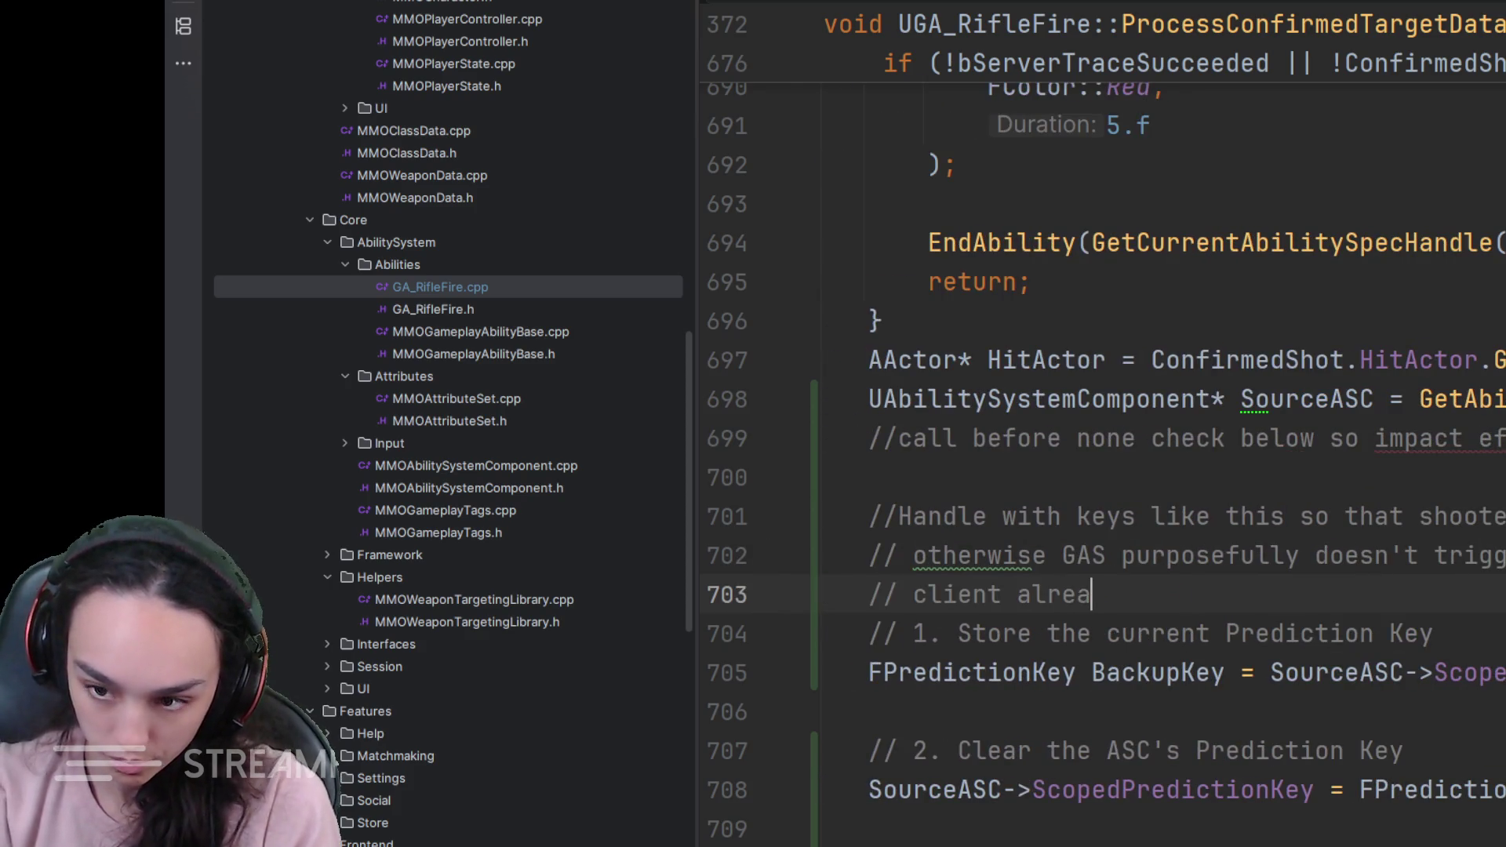
type("dy did it locally, c")
key("BackSpace")
key("BackSpace")
type("an")
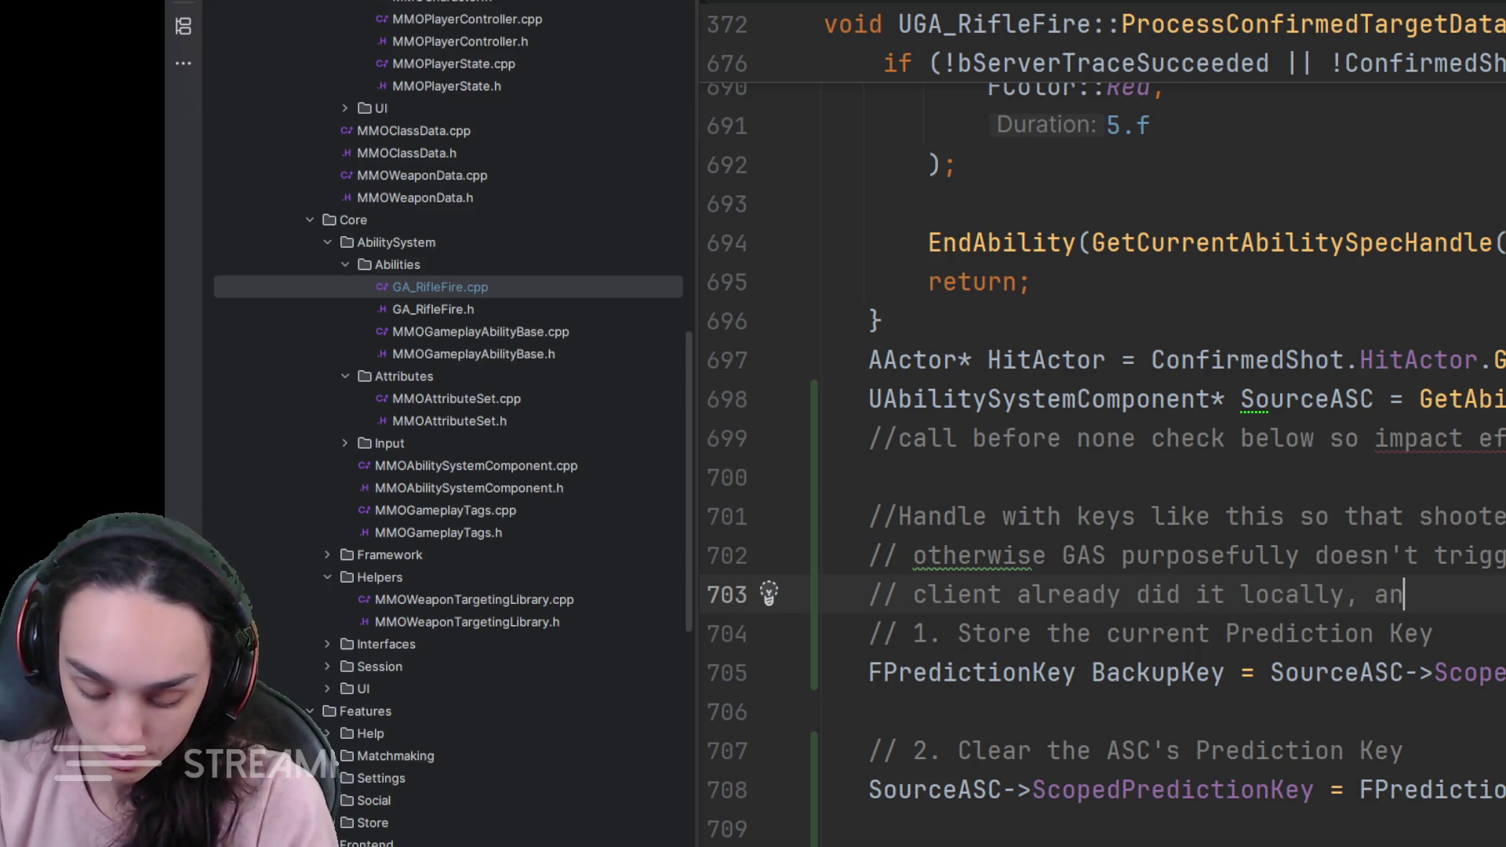
type("d doesn")
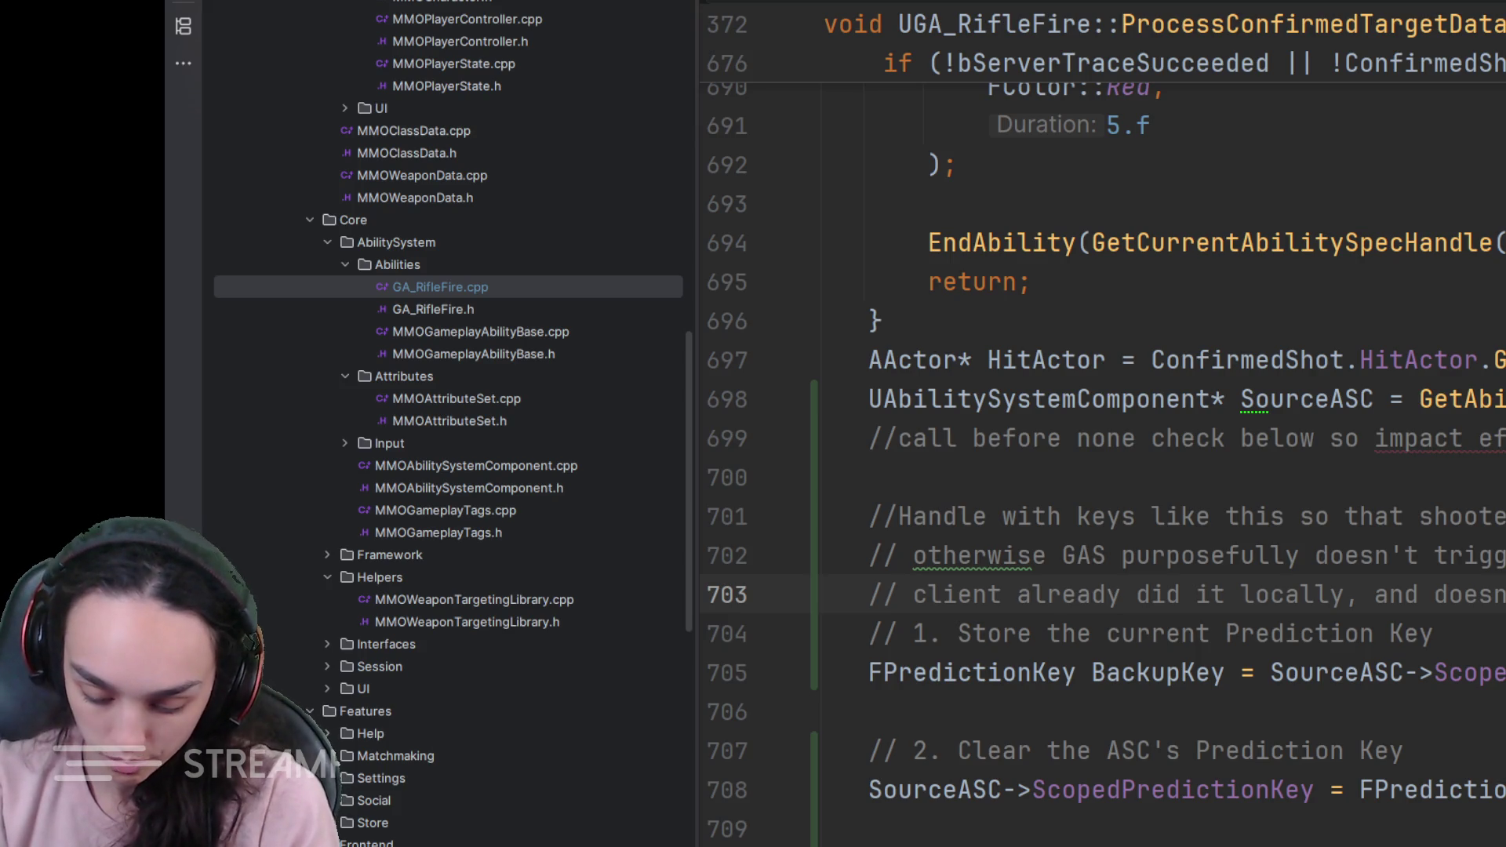
type("'t want")
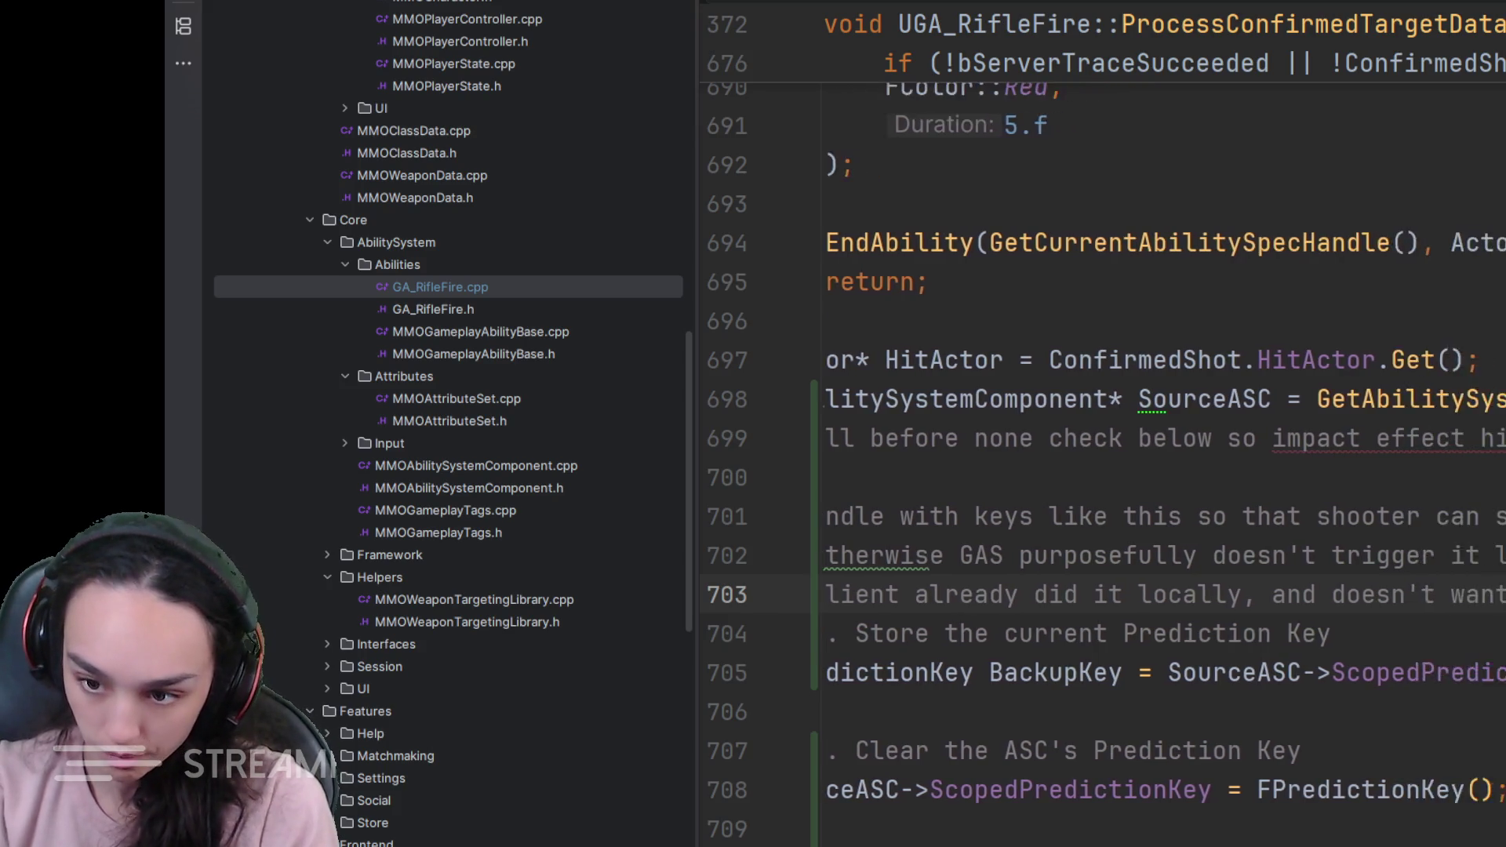
key("Return")
type("//c")
key("BackSpace")
type("butcl")
key("BackSpace")
key("BackSpace")
type("clearing key makes it think it's a br")
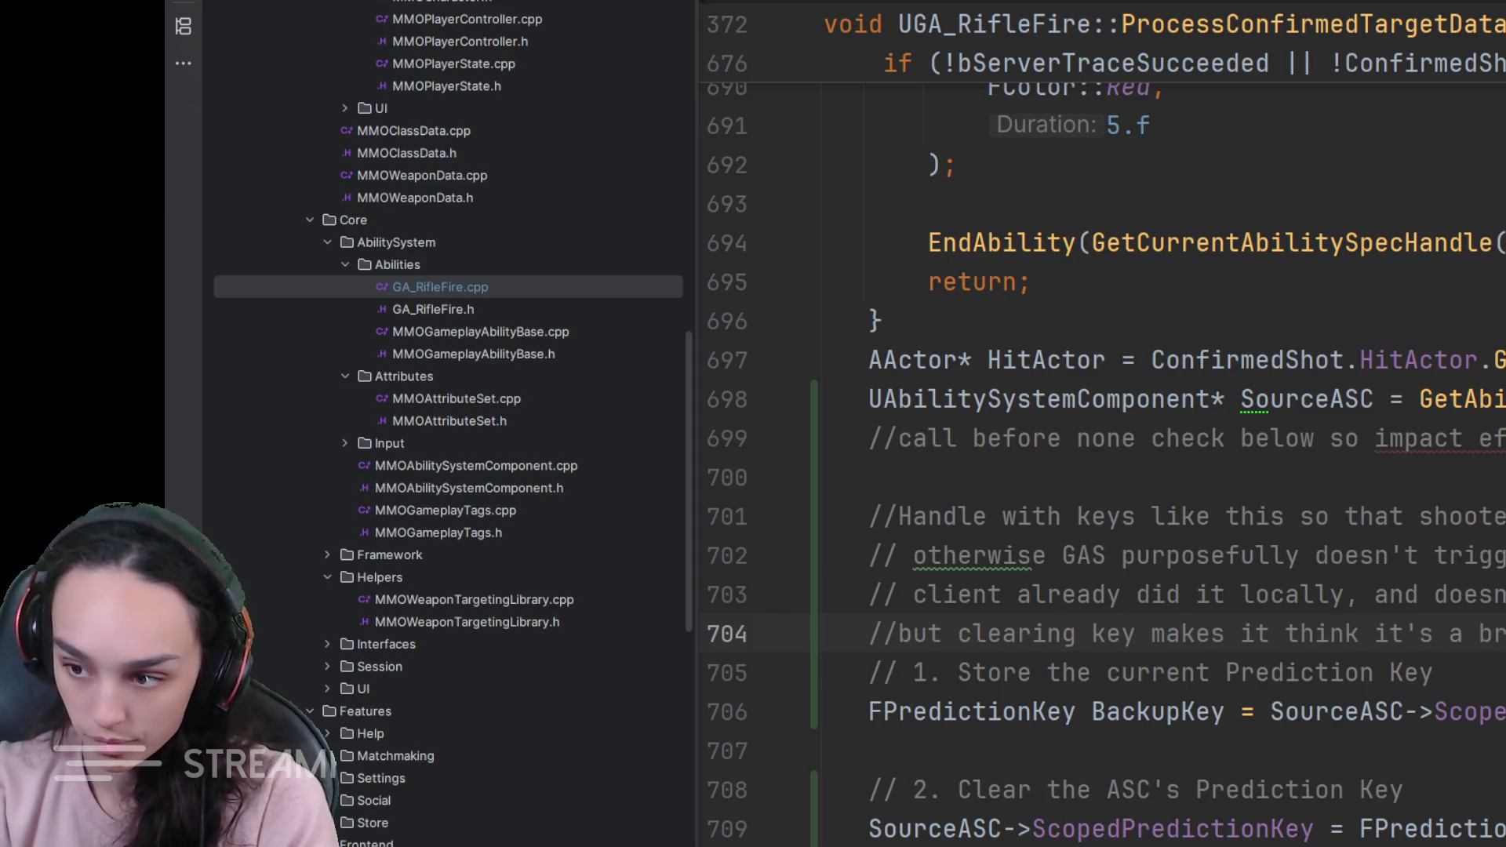
scroll(1470, 596, "down", 2)
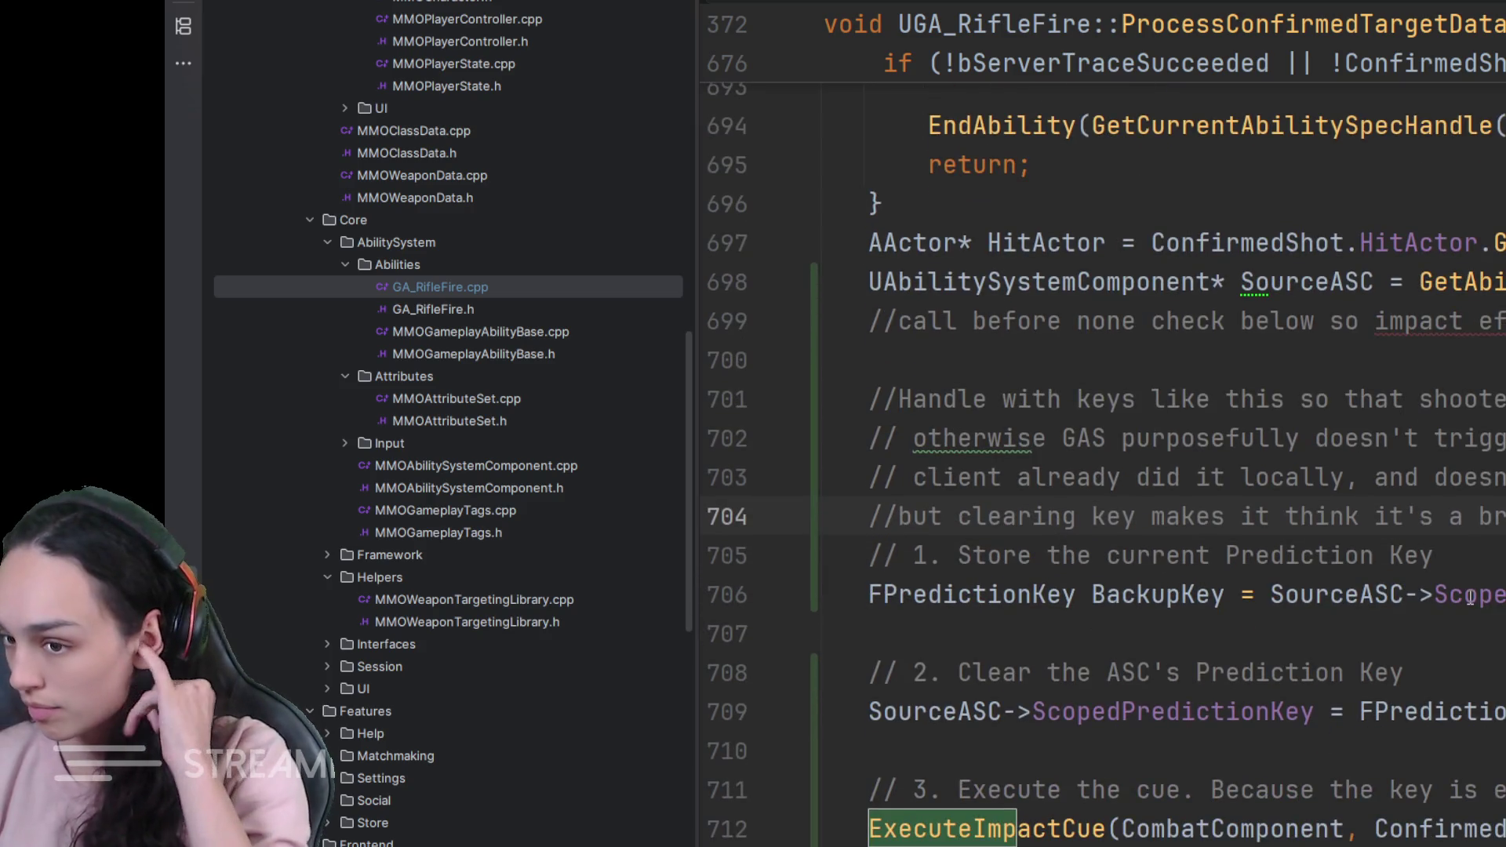
scroll(1469, 596, "down", 3)
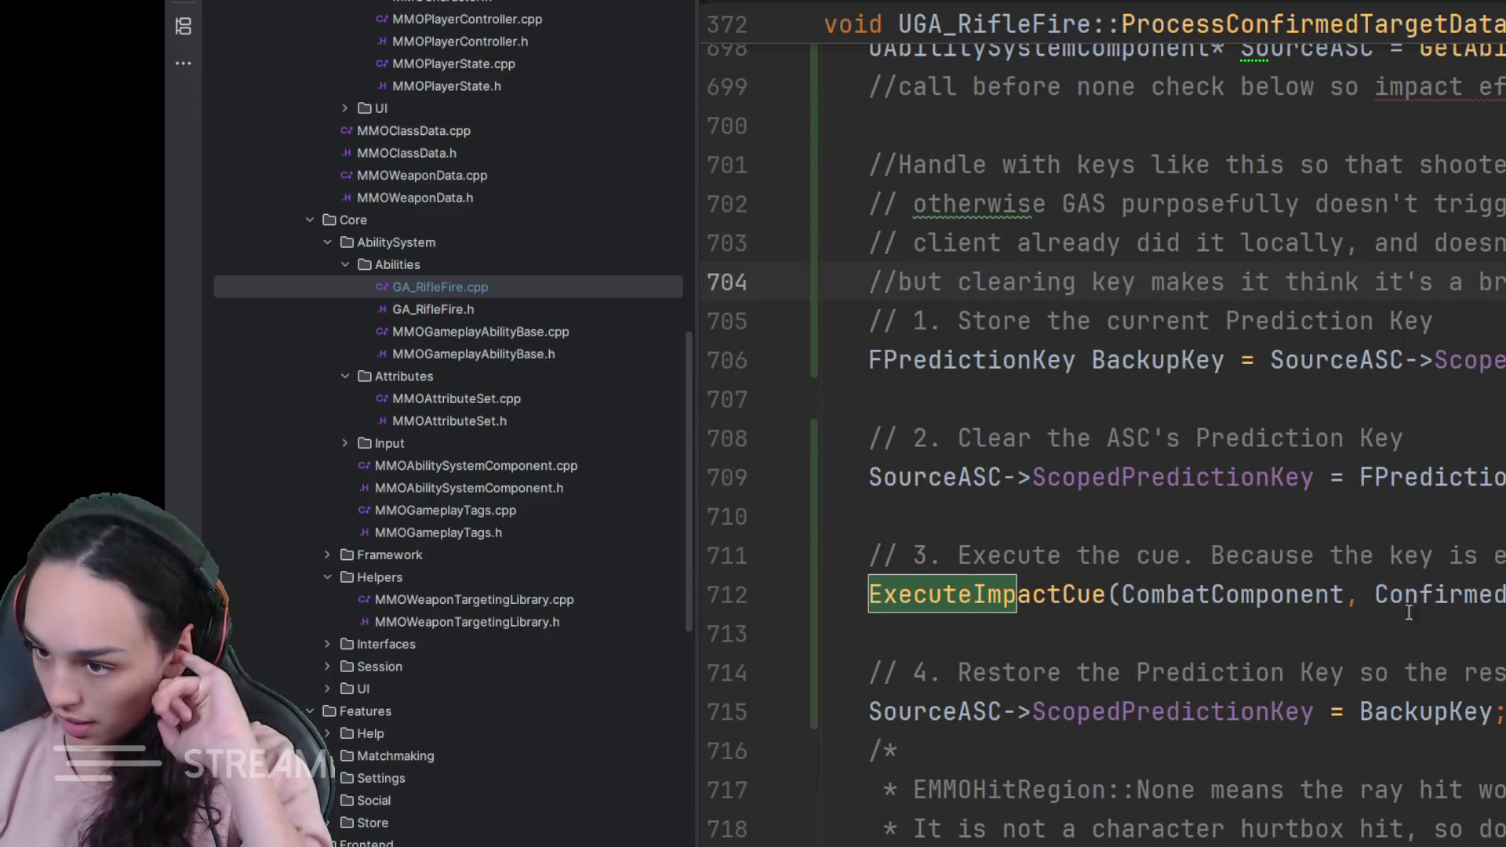
- Place the caret on empty line 710 before switching to Unreal to play
left_click(1415, 527)
scroll(1415, 533, "down", 3)
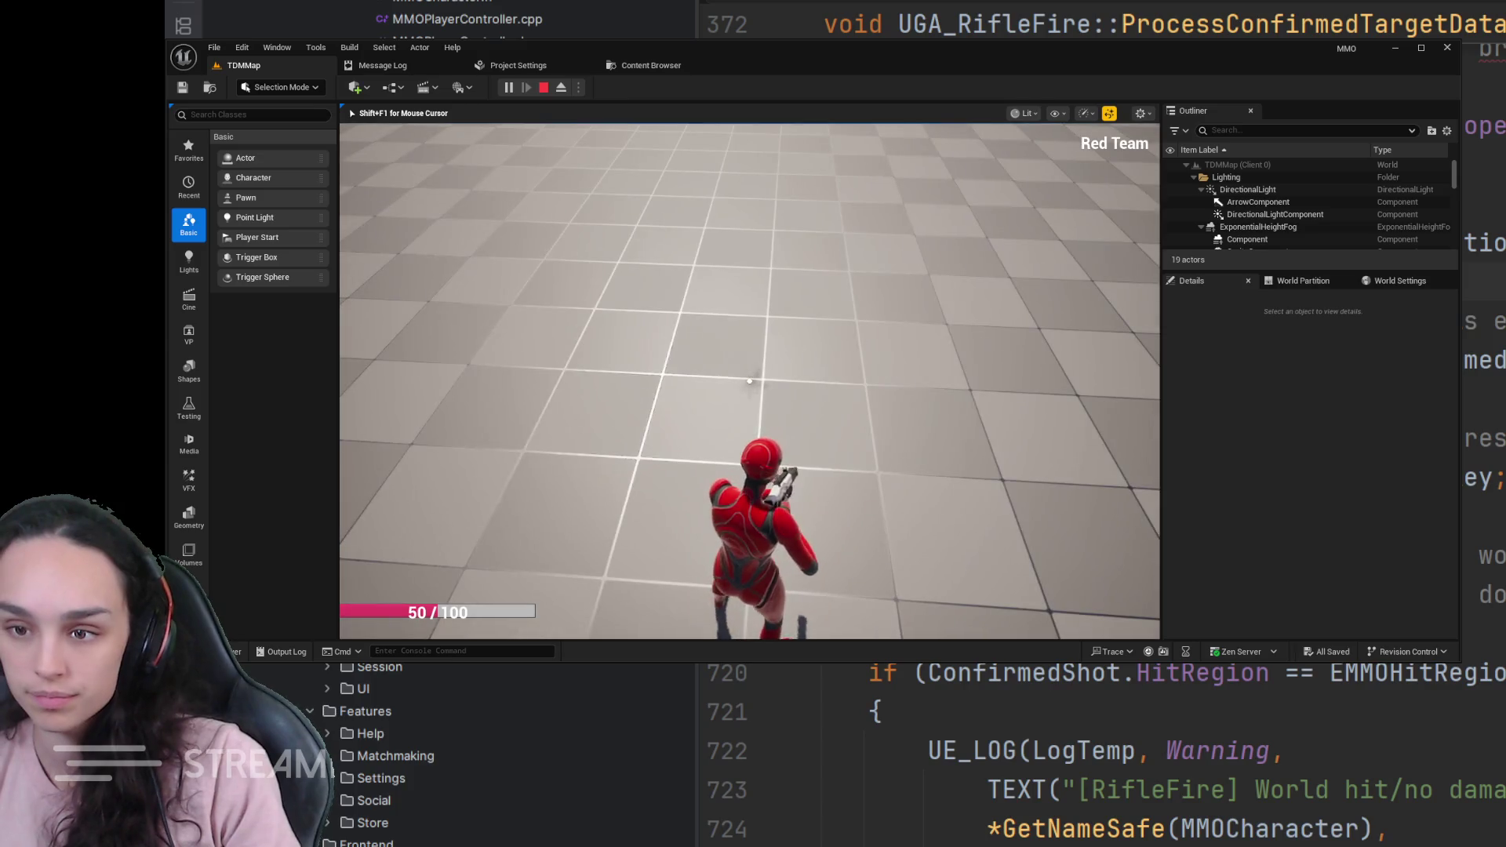
- Release the mouse from the game and stop the play session
key("shift+F1")
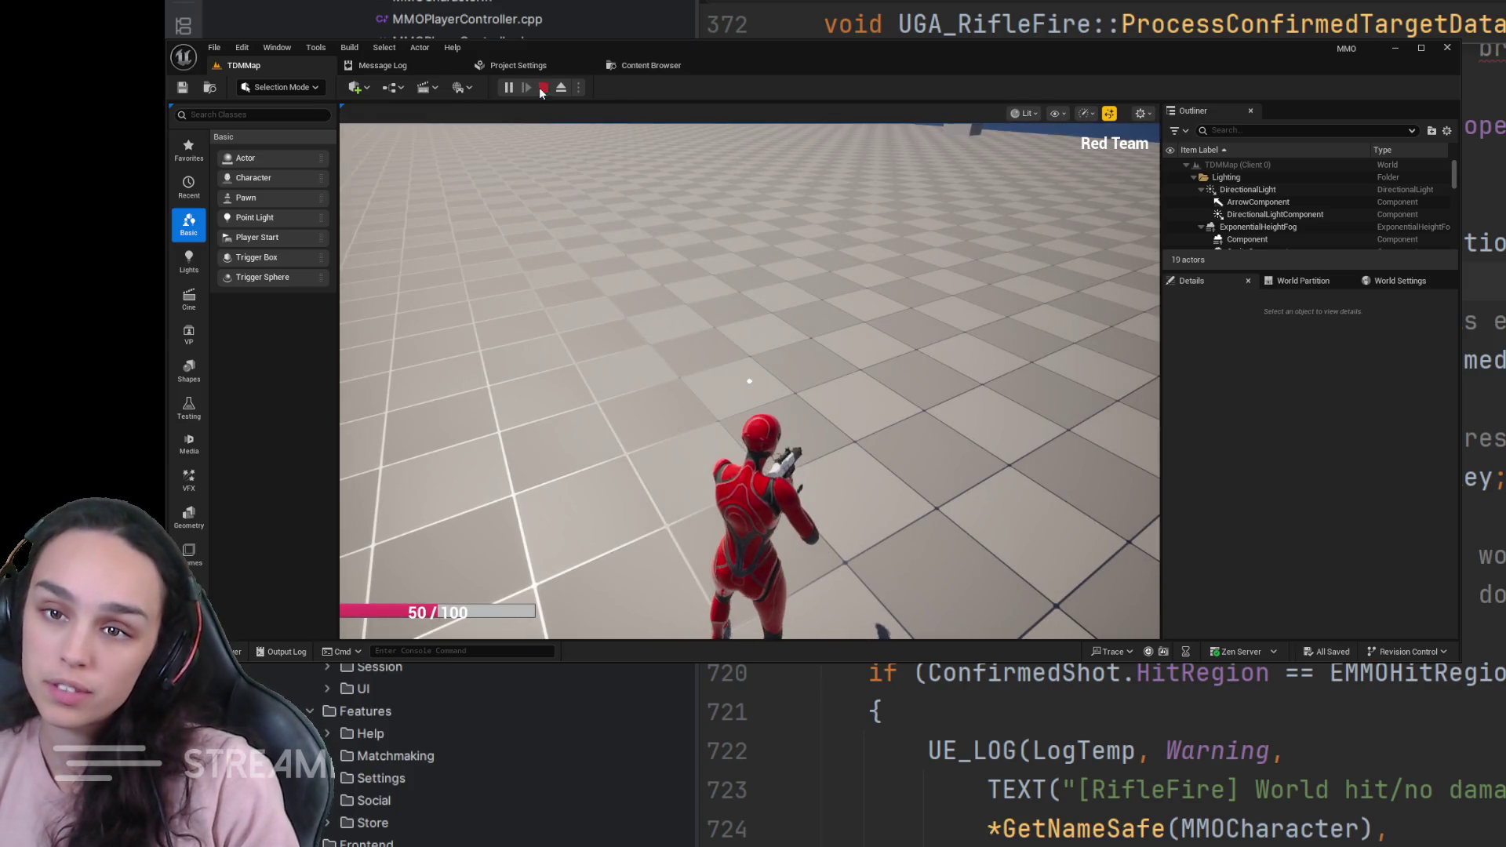
left_click(543, 88)
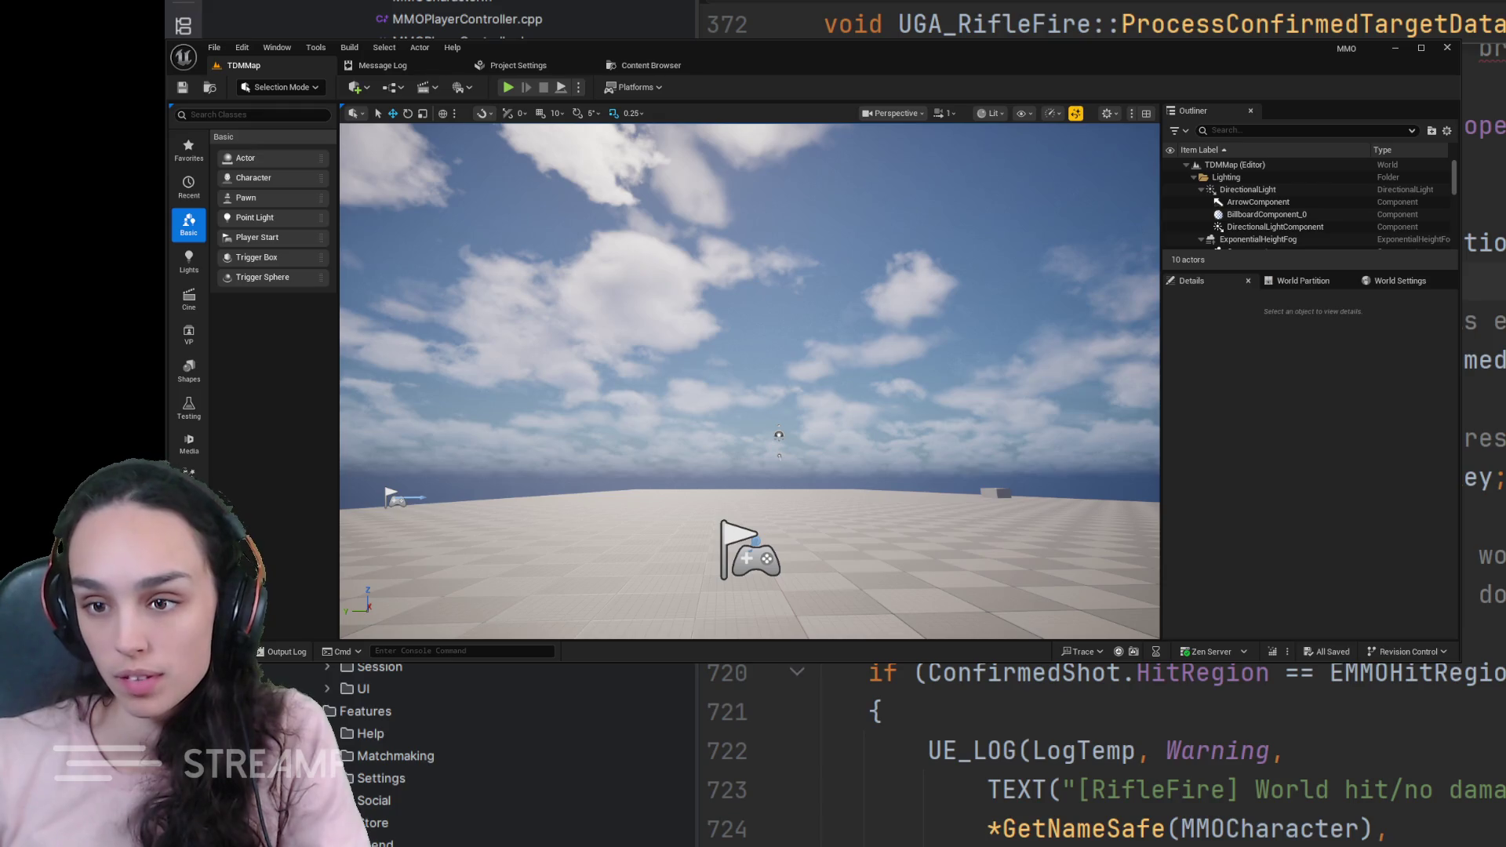
scroll(1059, 754, "up", 1)
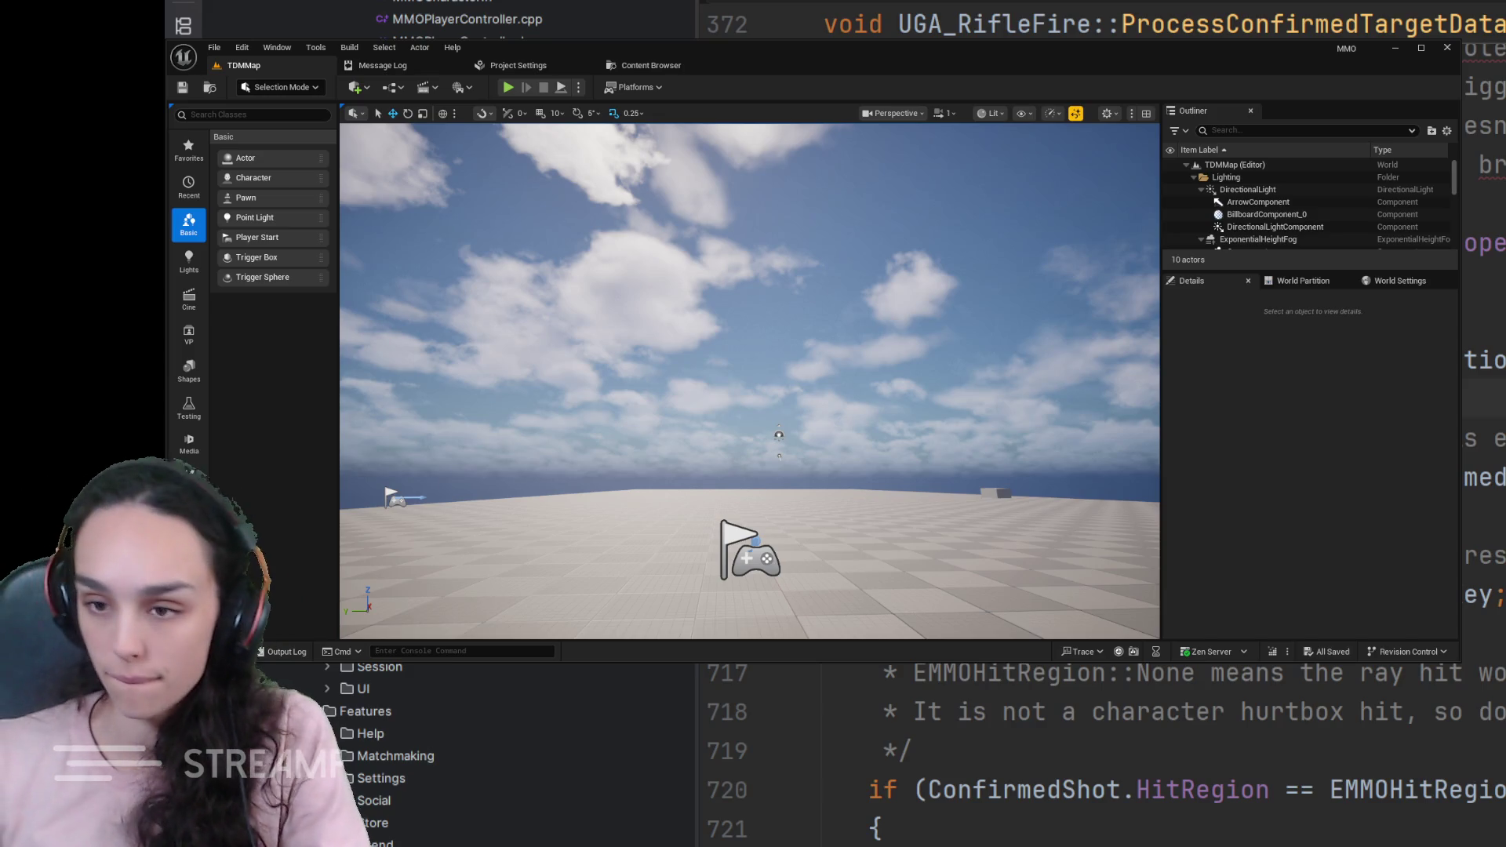
scroll(1058, 752, "up", 1)
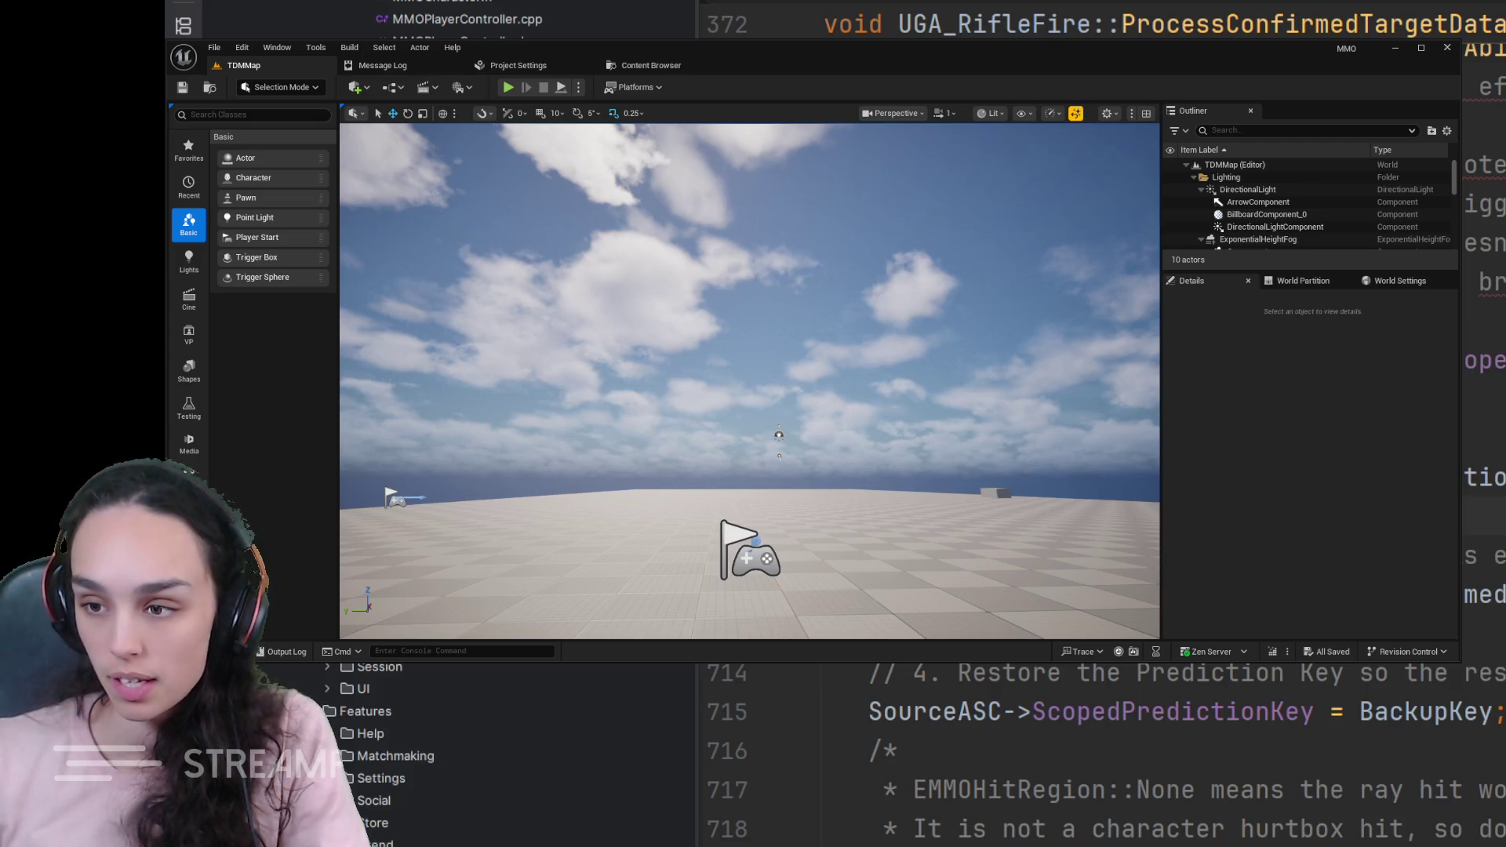
scroll(1059, 754, "up", 1)
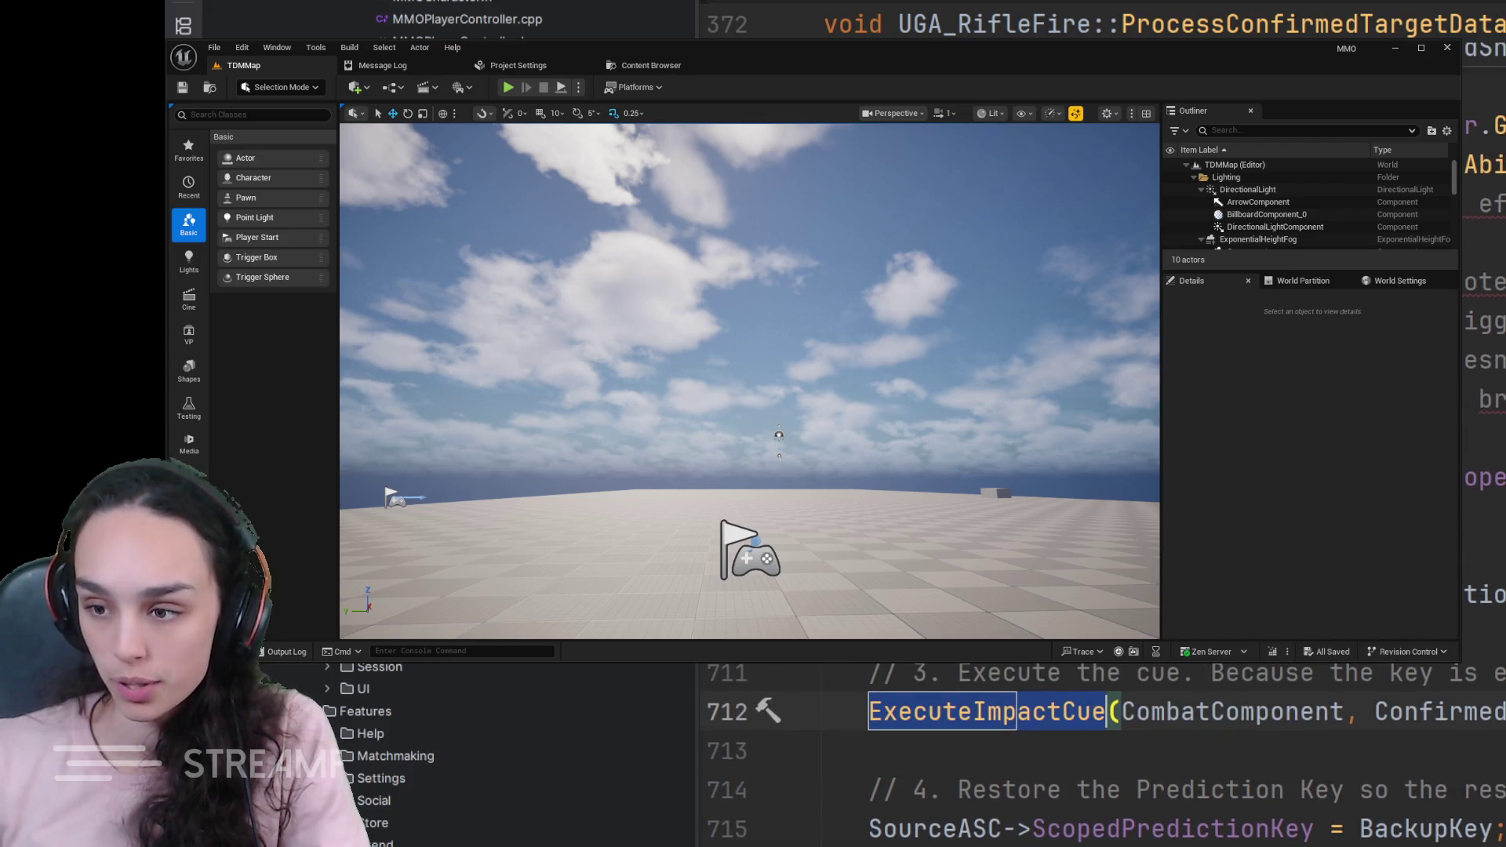
- Select and delete the block of lines above the ExecuteImpactCue call
key("shift+Down")
key("shift+Down")
key("shift+Down")
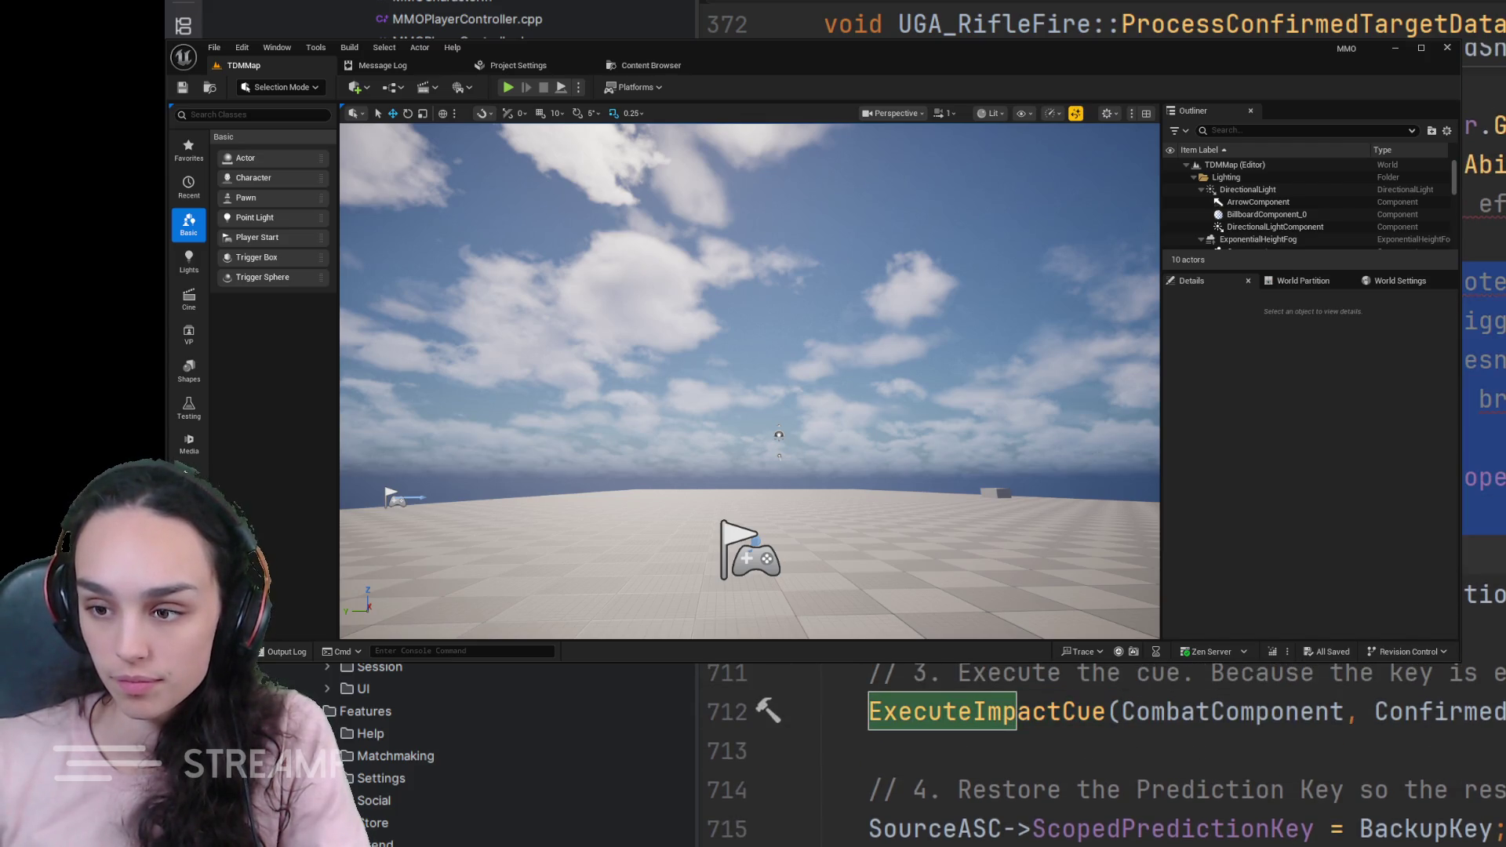
key("shift+Down")
key("shift+Down")
key("shift+Down")
key("Delete")
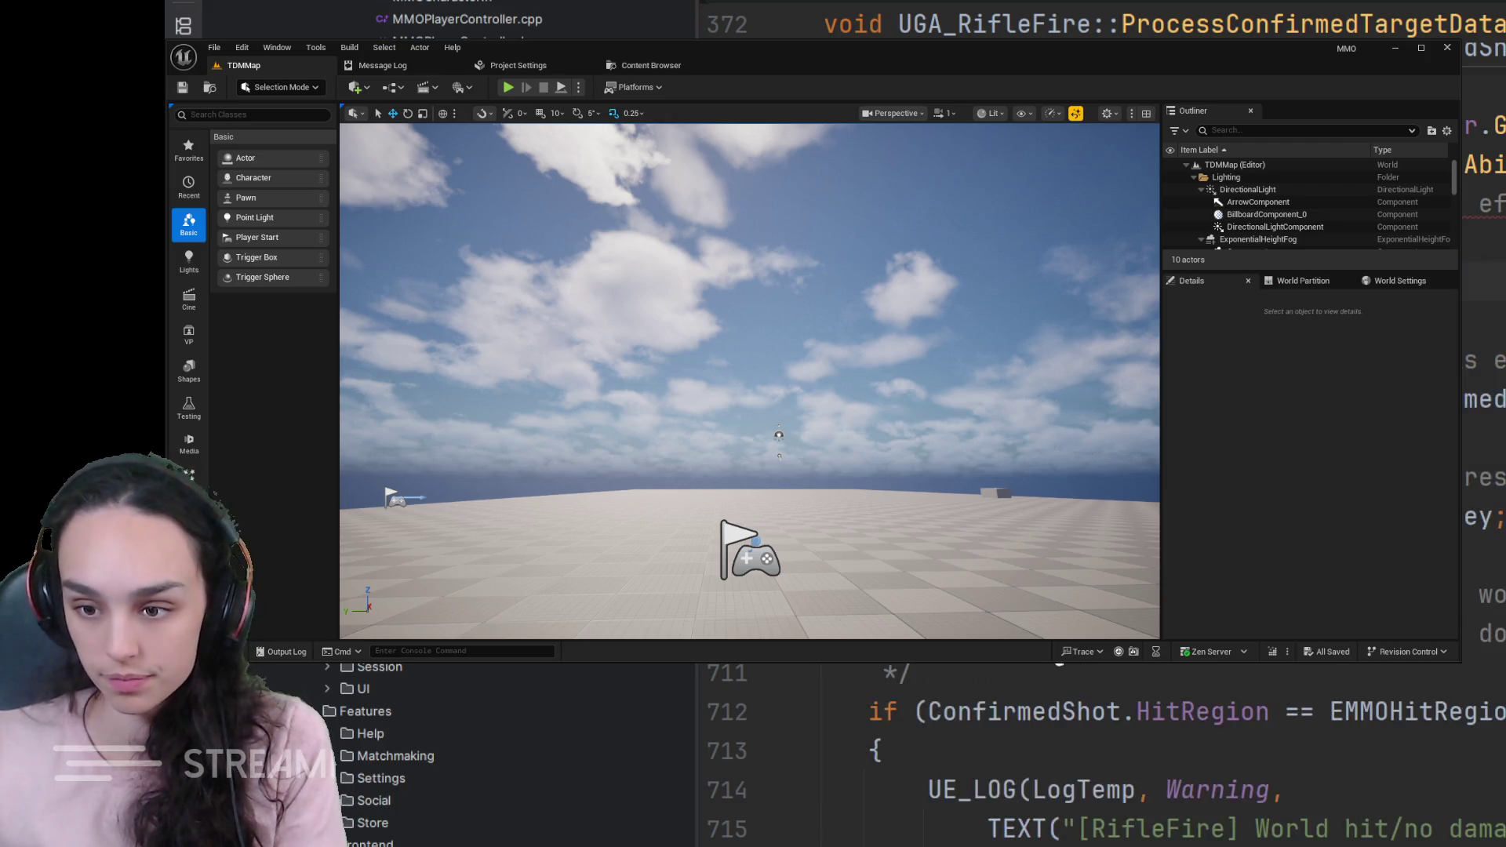
scroll(1101, 754, "down", 15)
scroll(1101, 753, "down", 2)
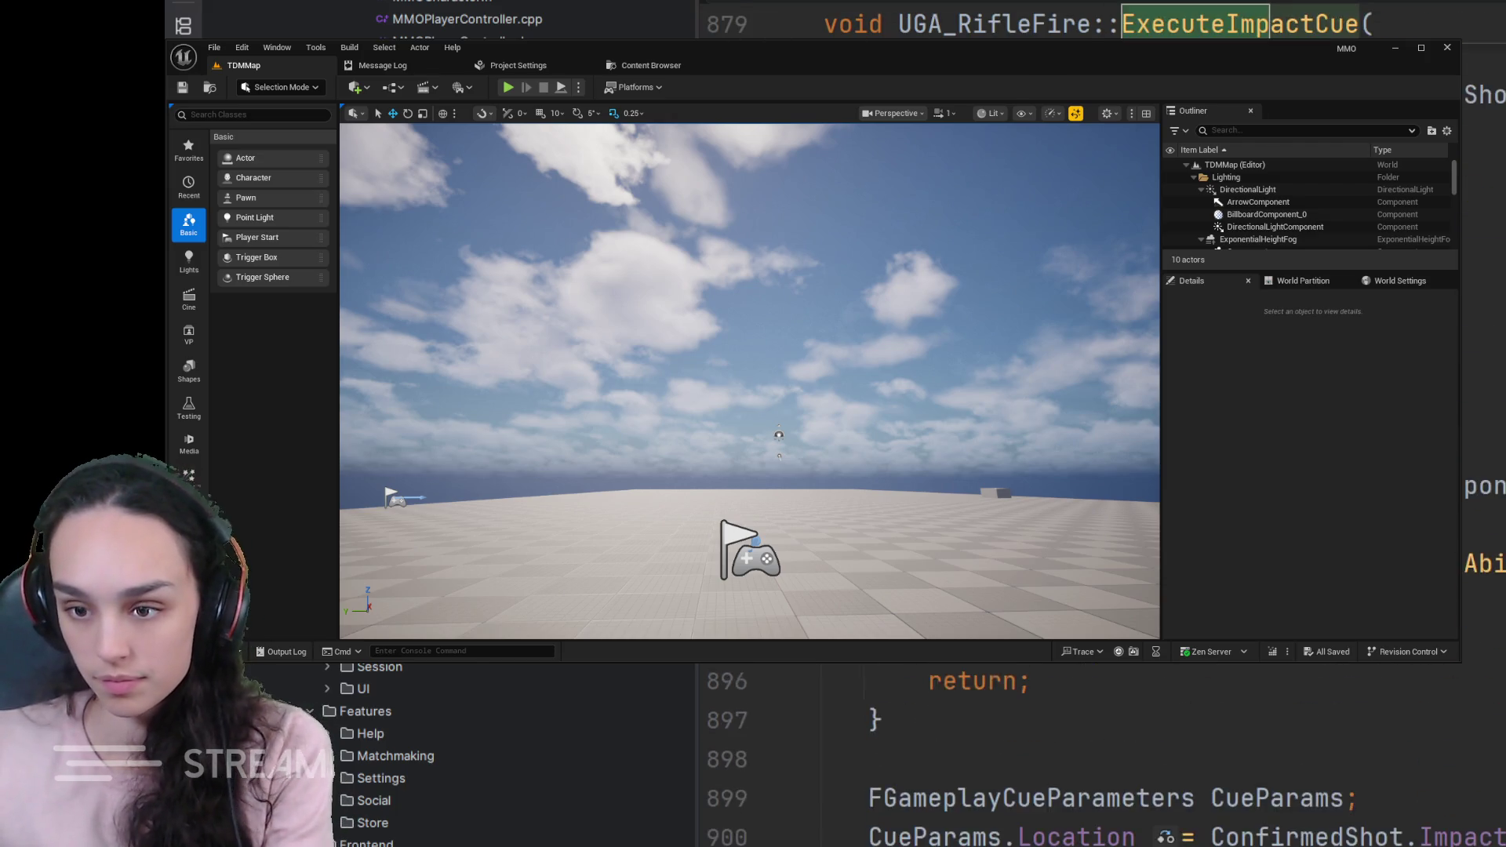
scroll(1100, 753, "up", 1)
scroll(1099, 753, "up", 1)
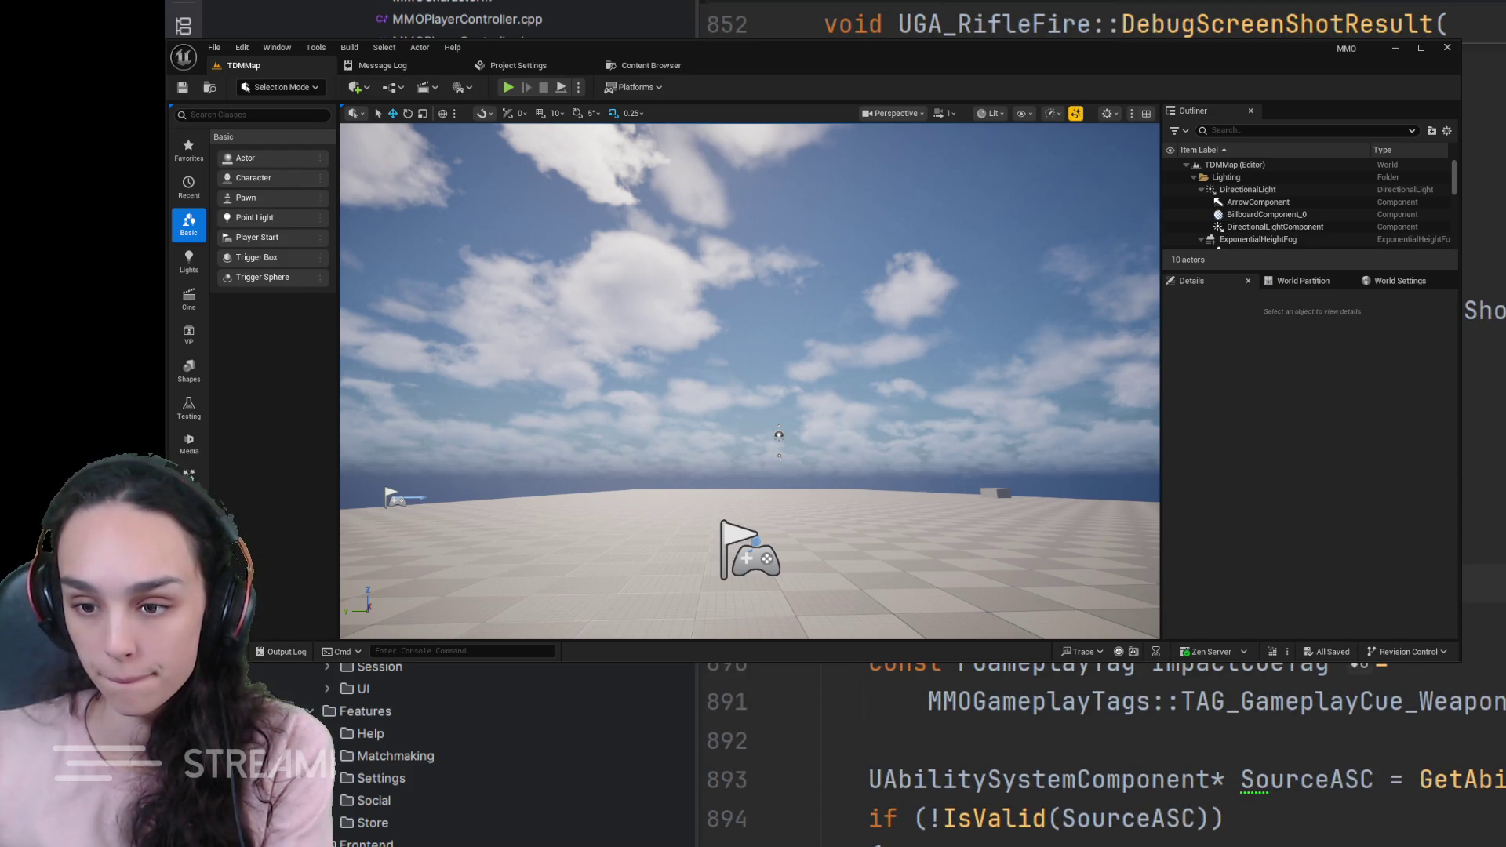
scroll(1101, 753, "down", 1)
scroll(868, 707, "down", 2)
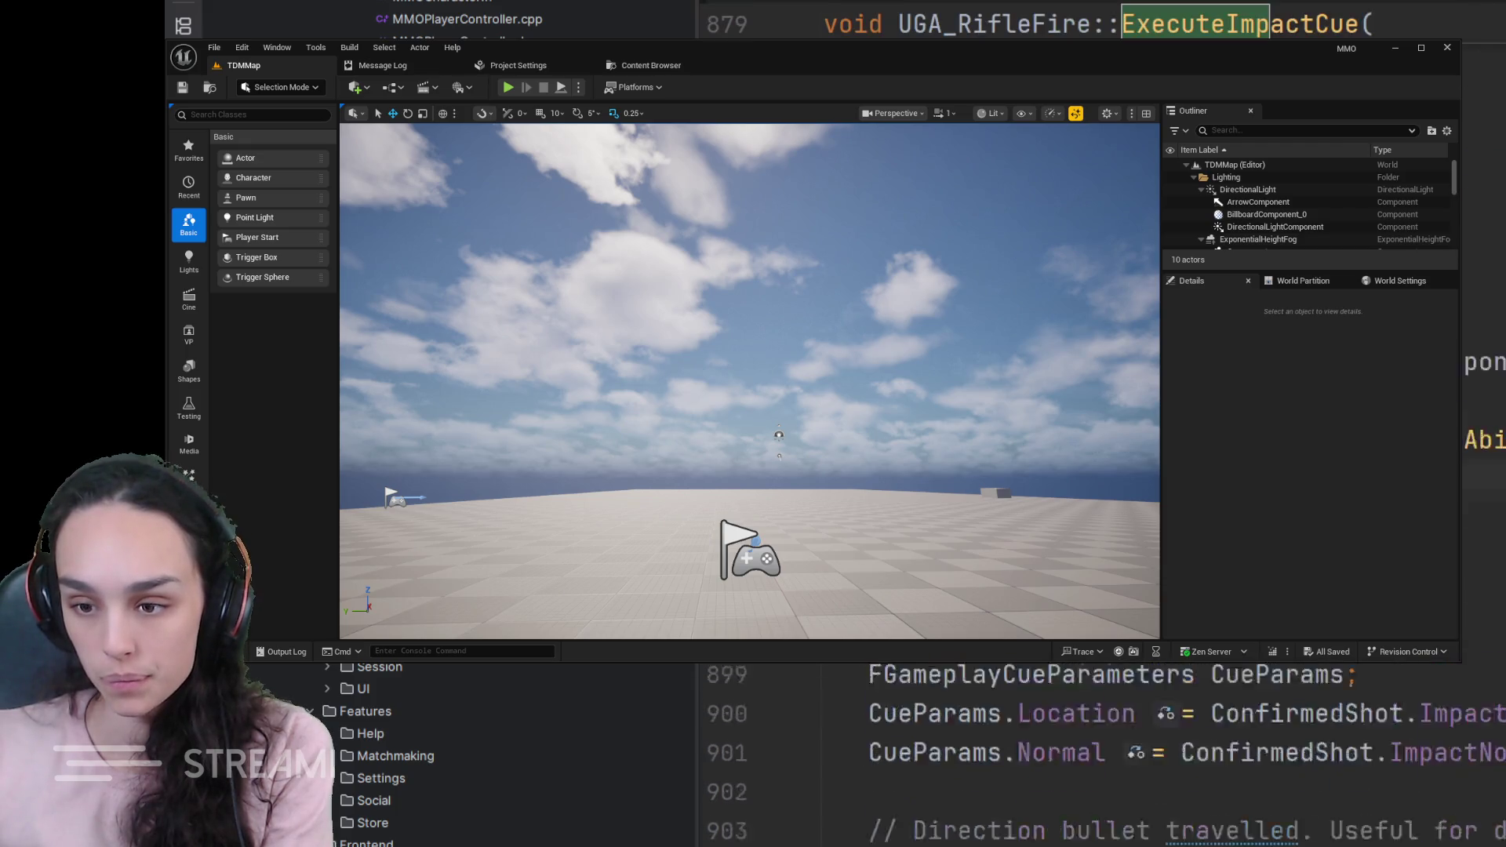
scroll(868, 707, "down", 1)
scroll(868, 706, "up", 1)
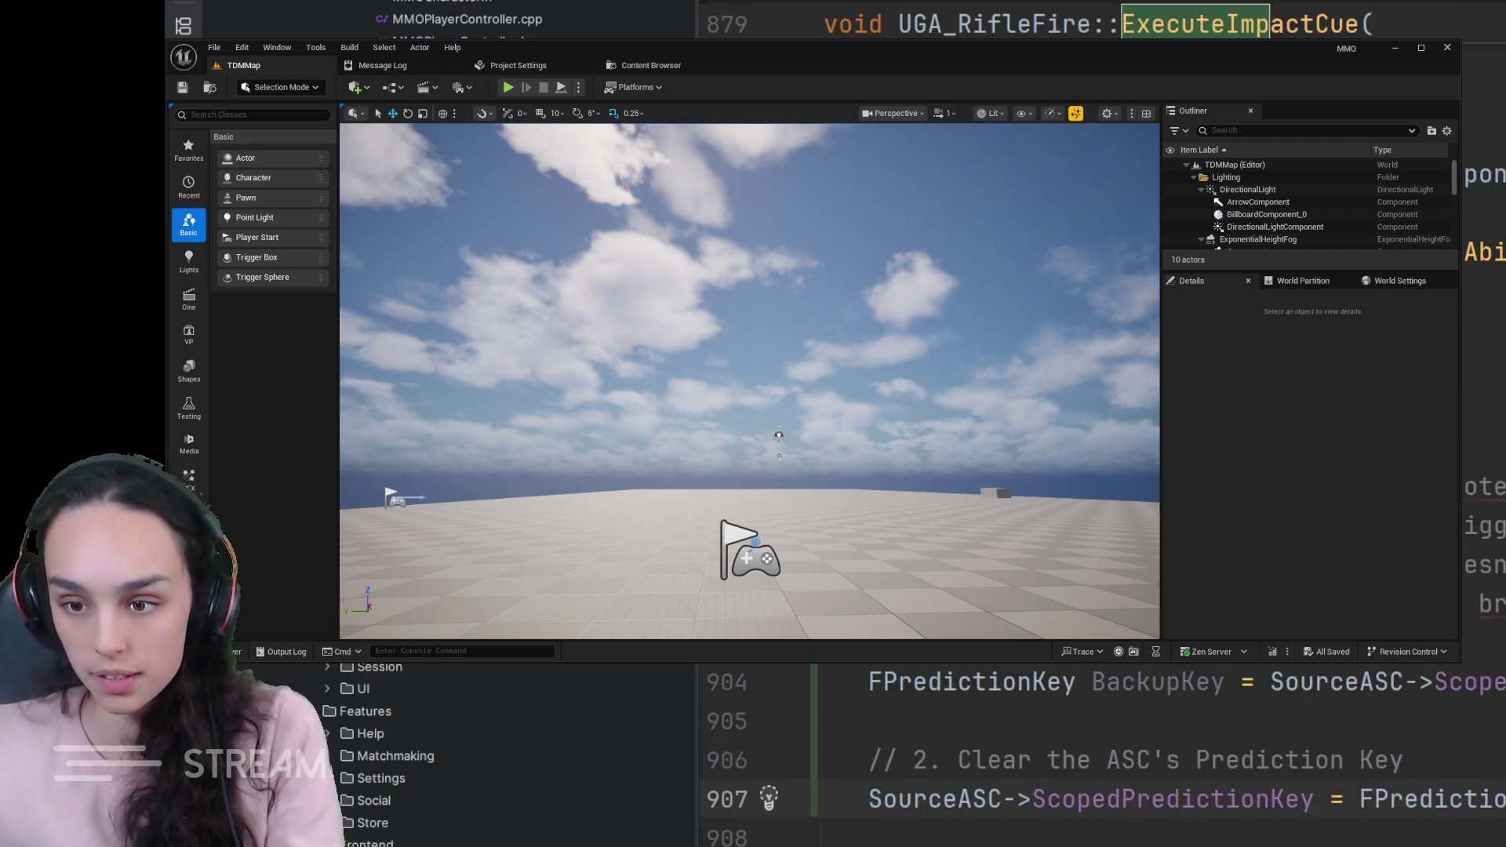
scroll(868, 706, "down", 1)
scroll(868, 706, "down", 1)
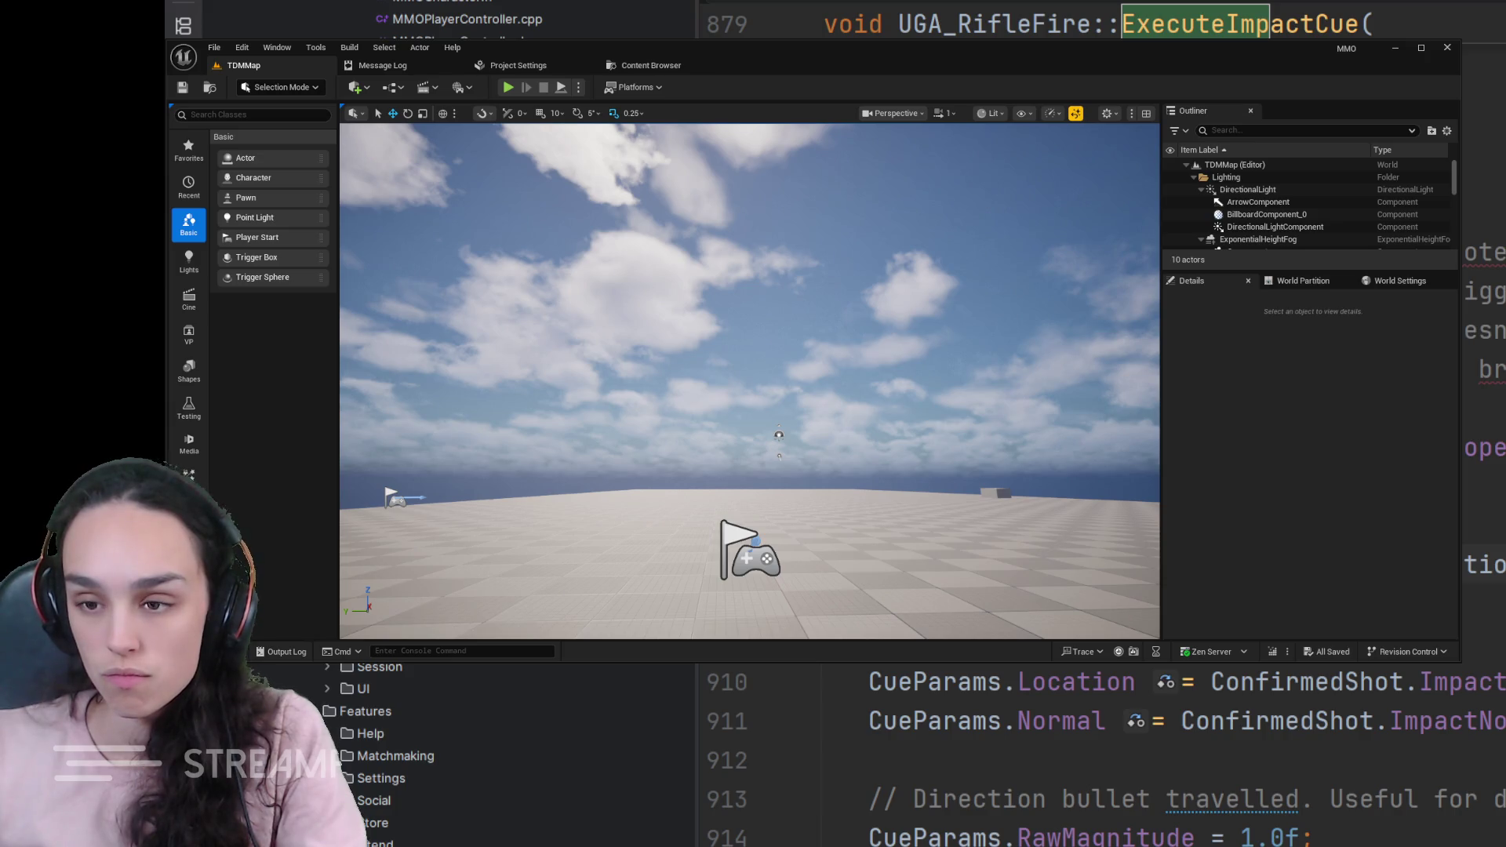
scroll(868, 706, "up", 3)
scroll(869, 706, "up", 3)
scroll(868, 706, "up", 8)
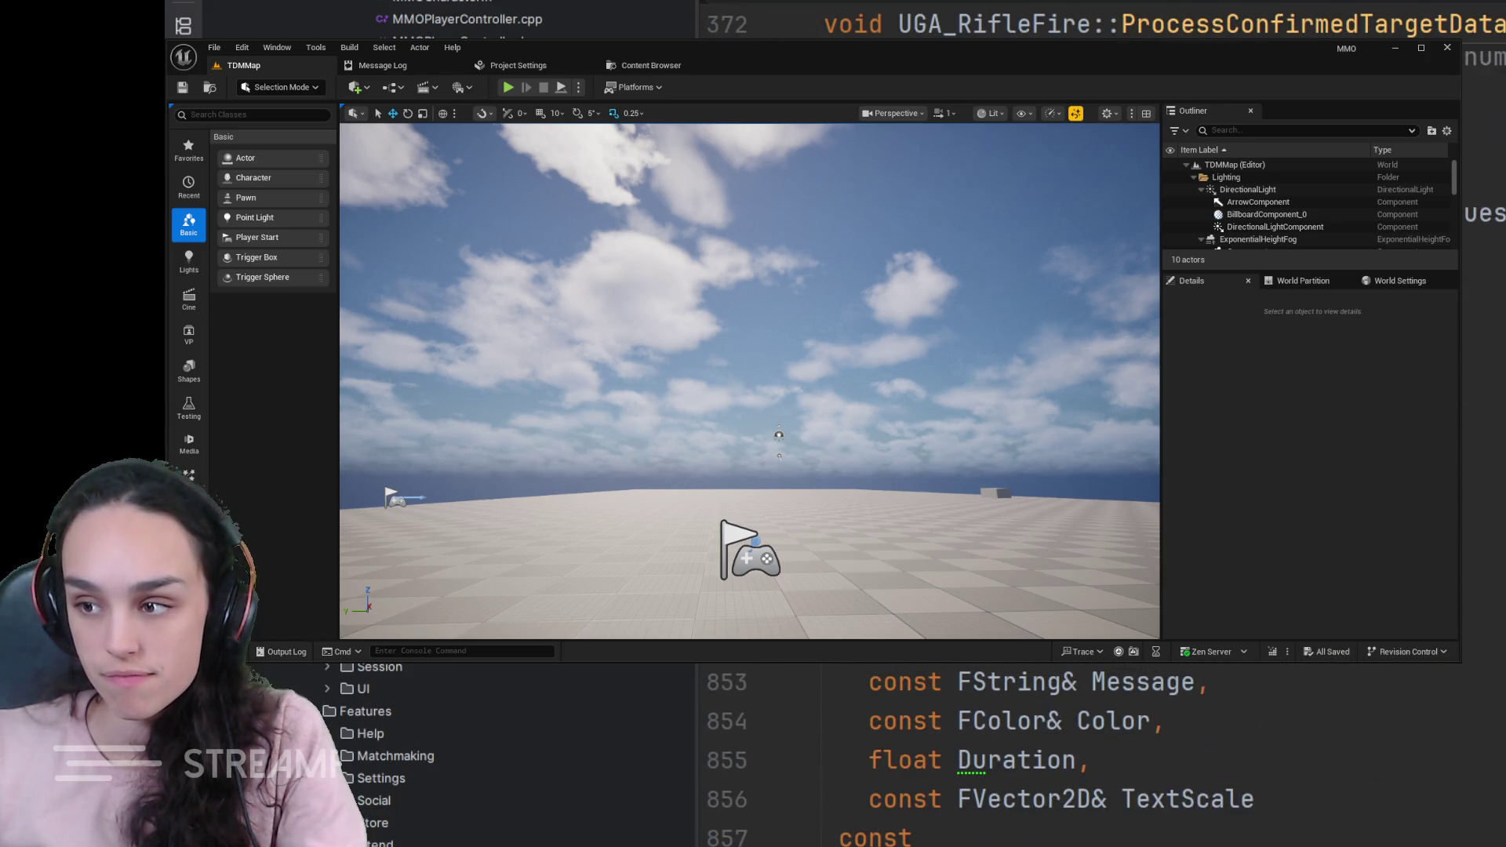
scroll(868, 707, "up", 10)
scroll(869, 706, "up", 10)
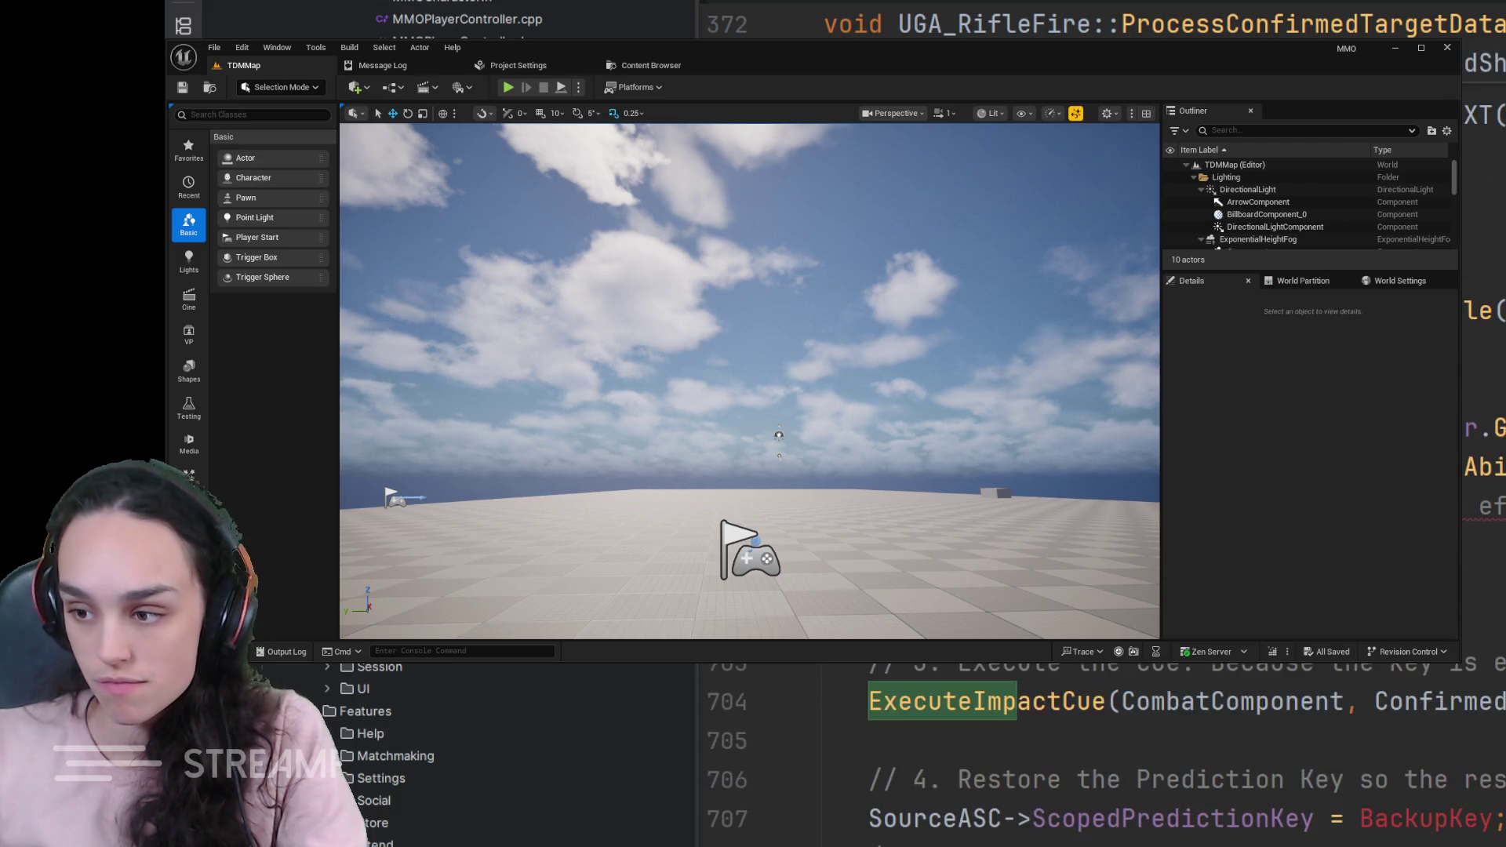
scroll(869, 707, "down", 2)
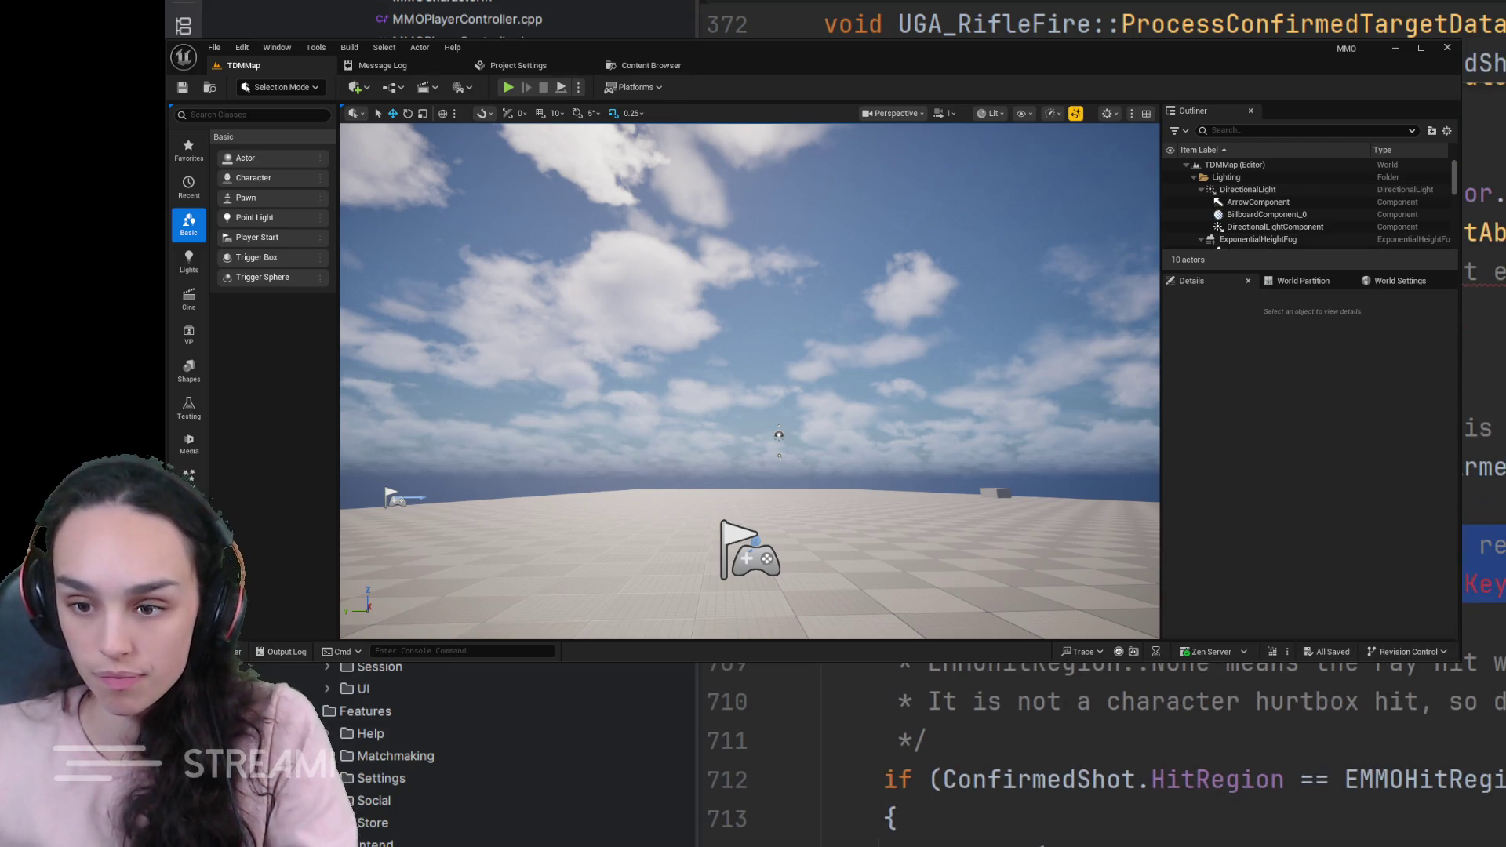
scroll(869, 706, "down", 1)
scroll(868, 706, "down", 2)
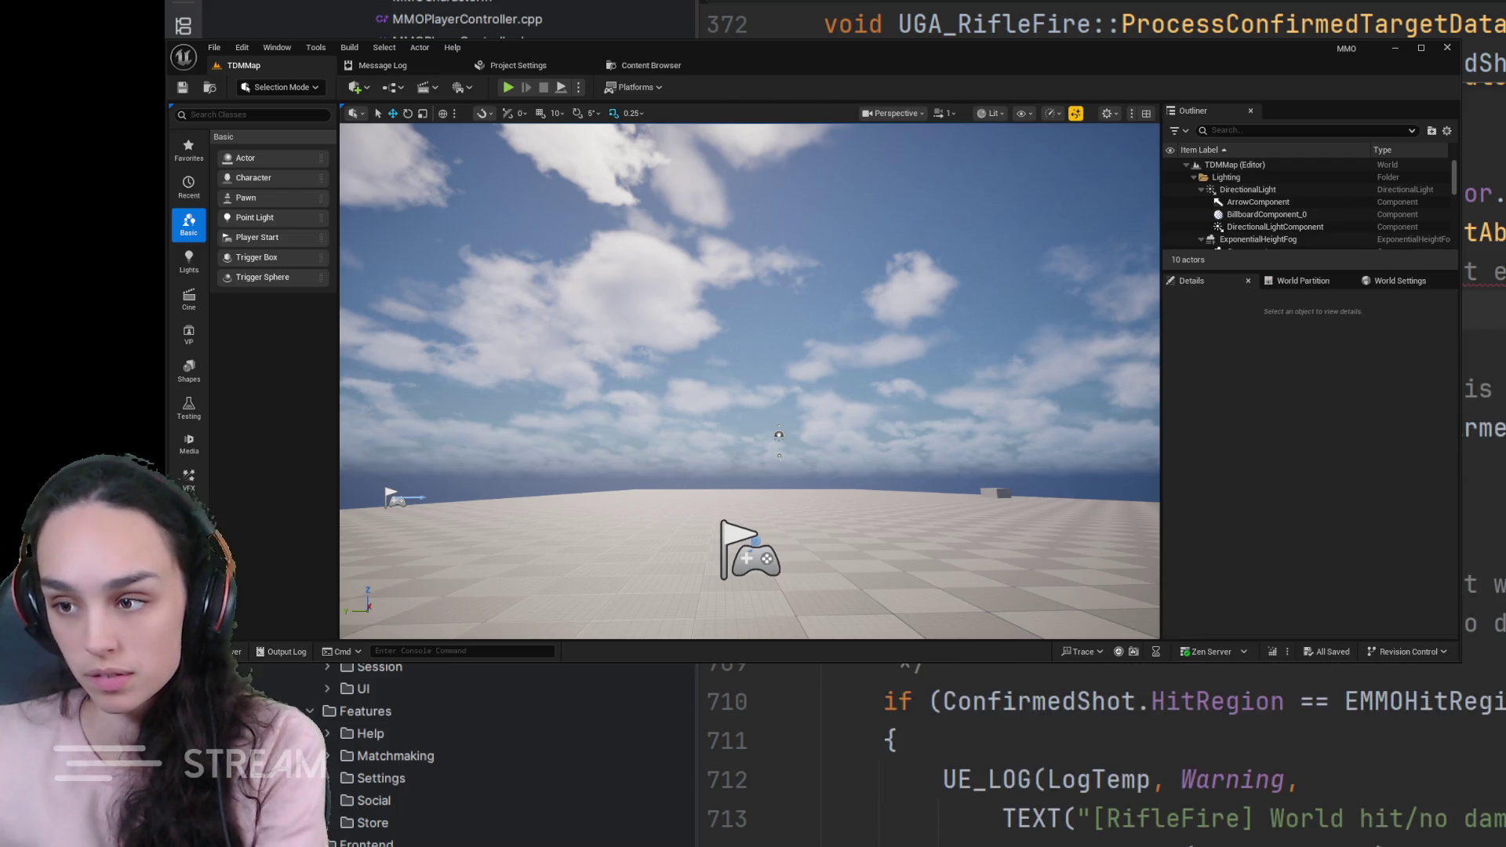
scroll(868, 706, "down", 10)
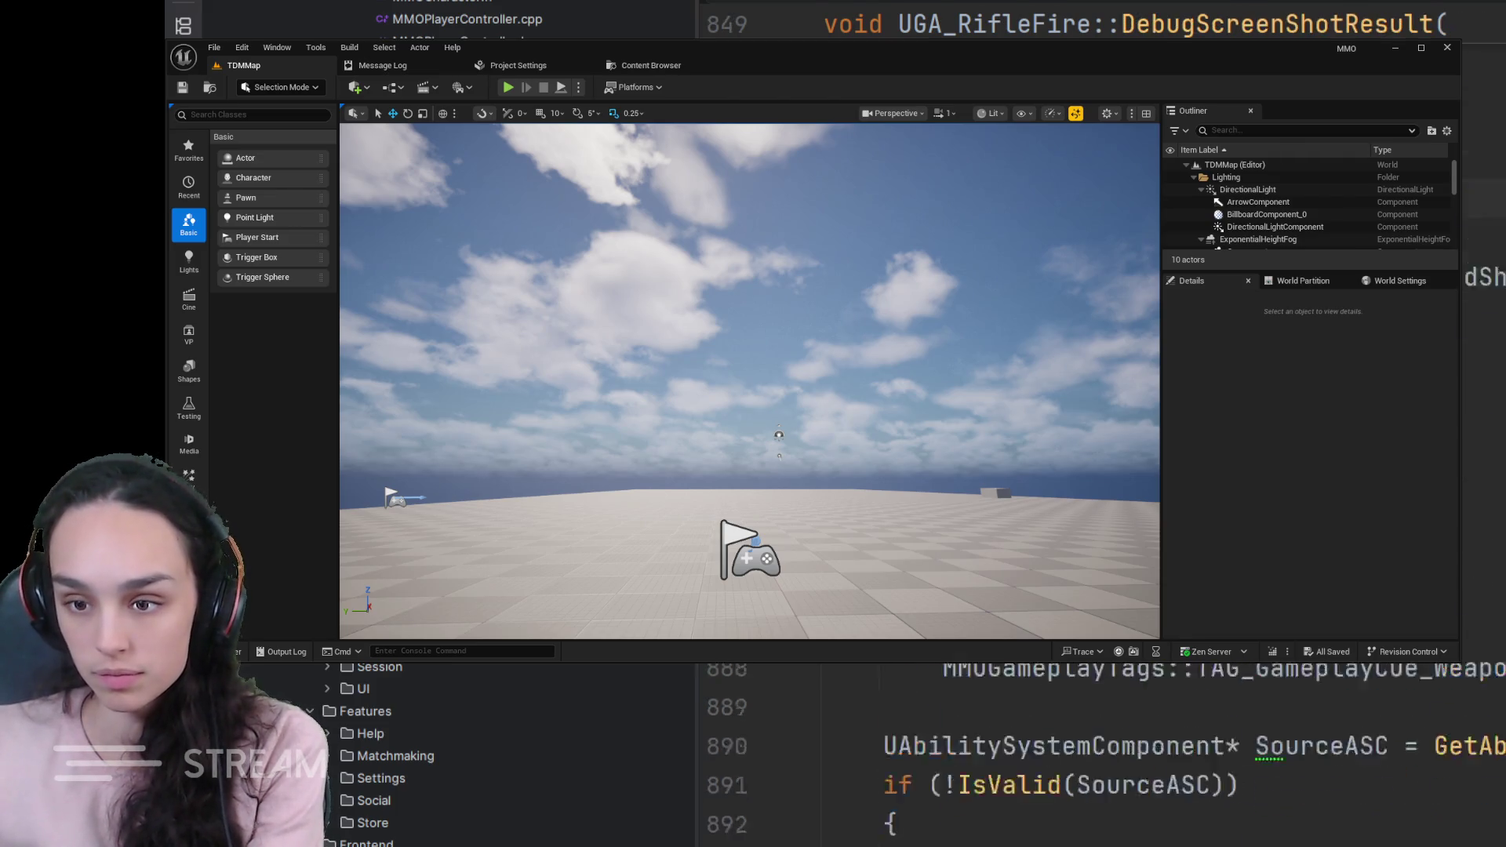
scroll(869, 706, "down", 3)
scroll(869, 706, "down", 3)
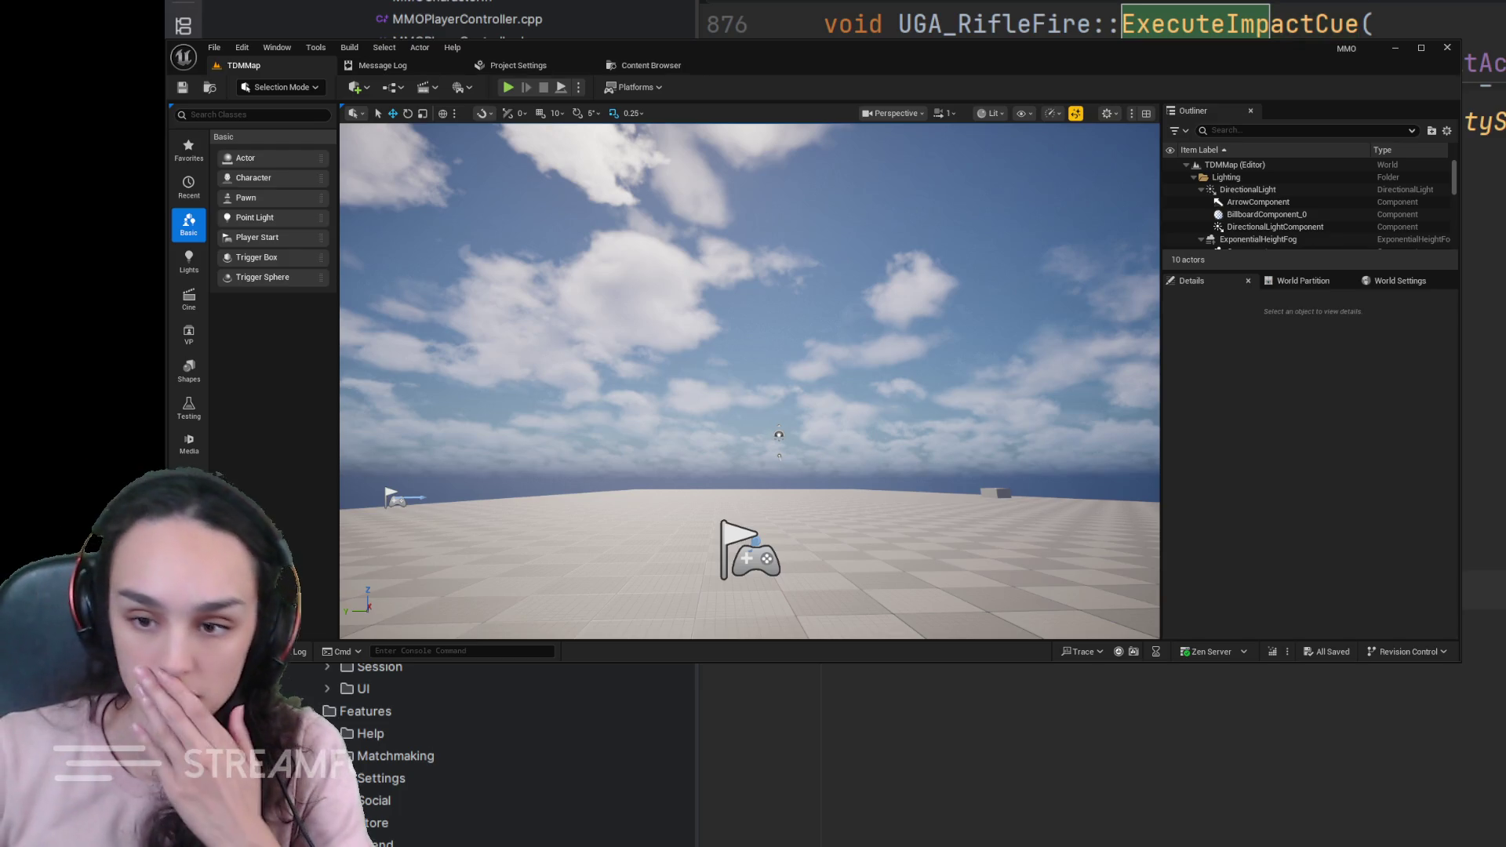
scroll(1100, 730, "up", 3)
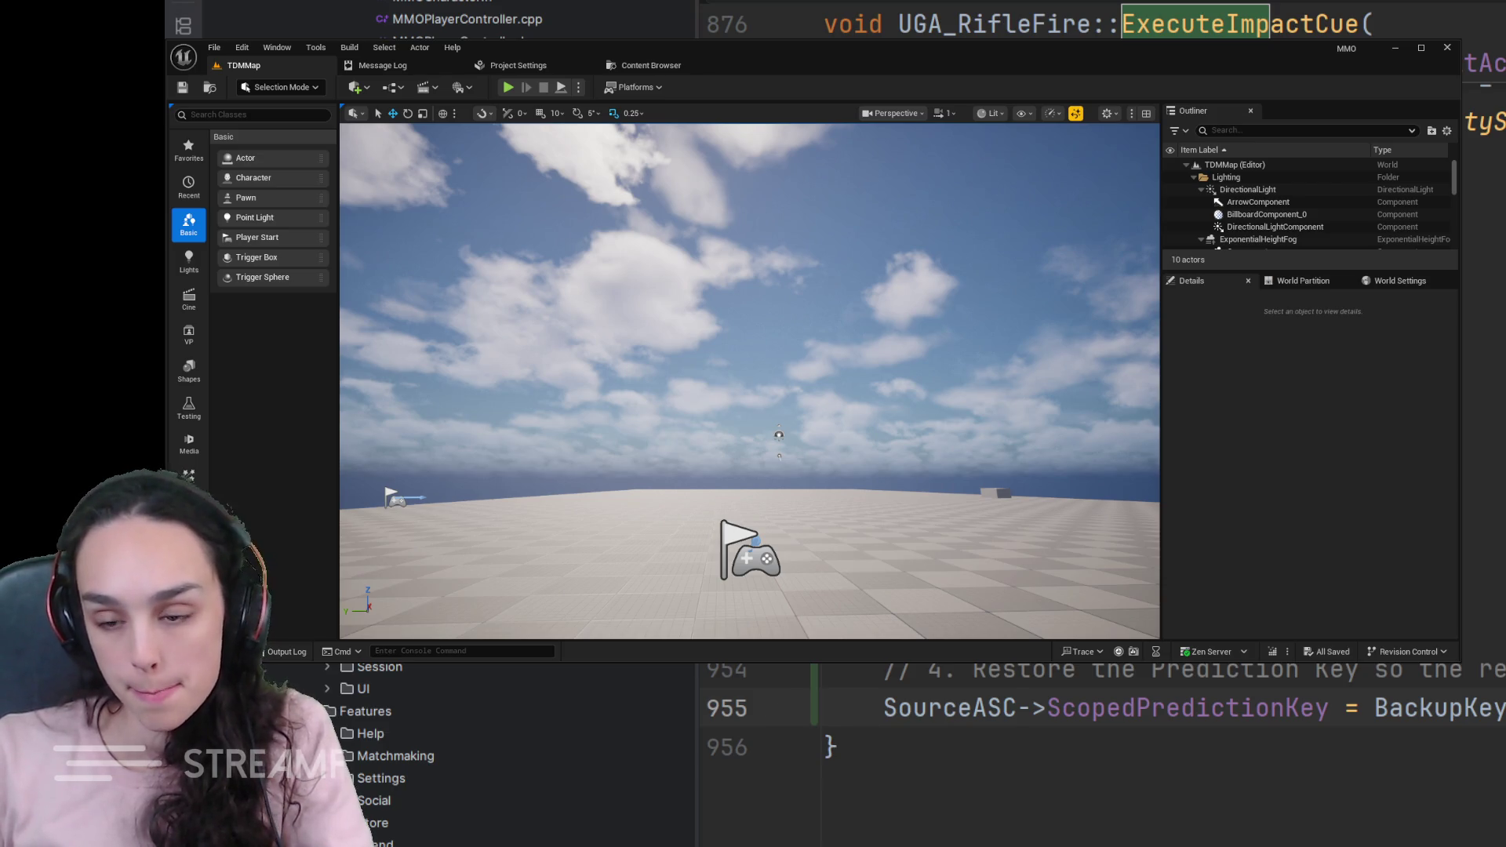
- Browse Content > GameplayAbilitySystem > GameplayCues > Combat and select GC_Character_HitReact
key("ctrl+space")
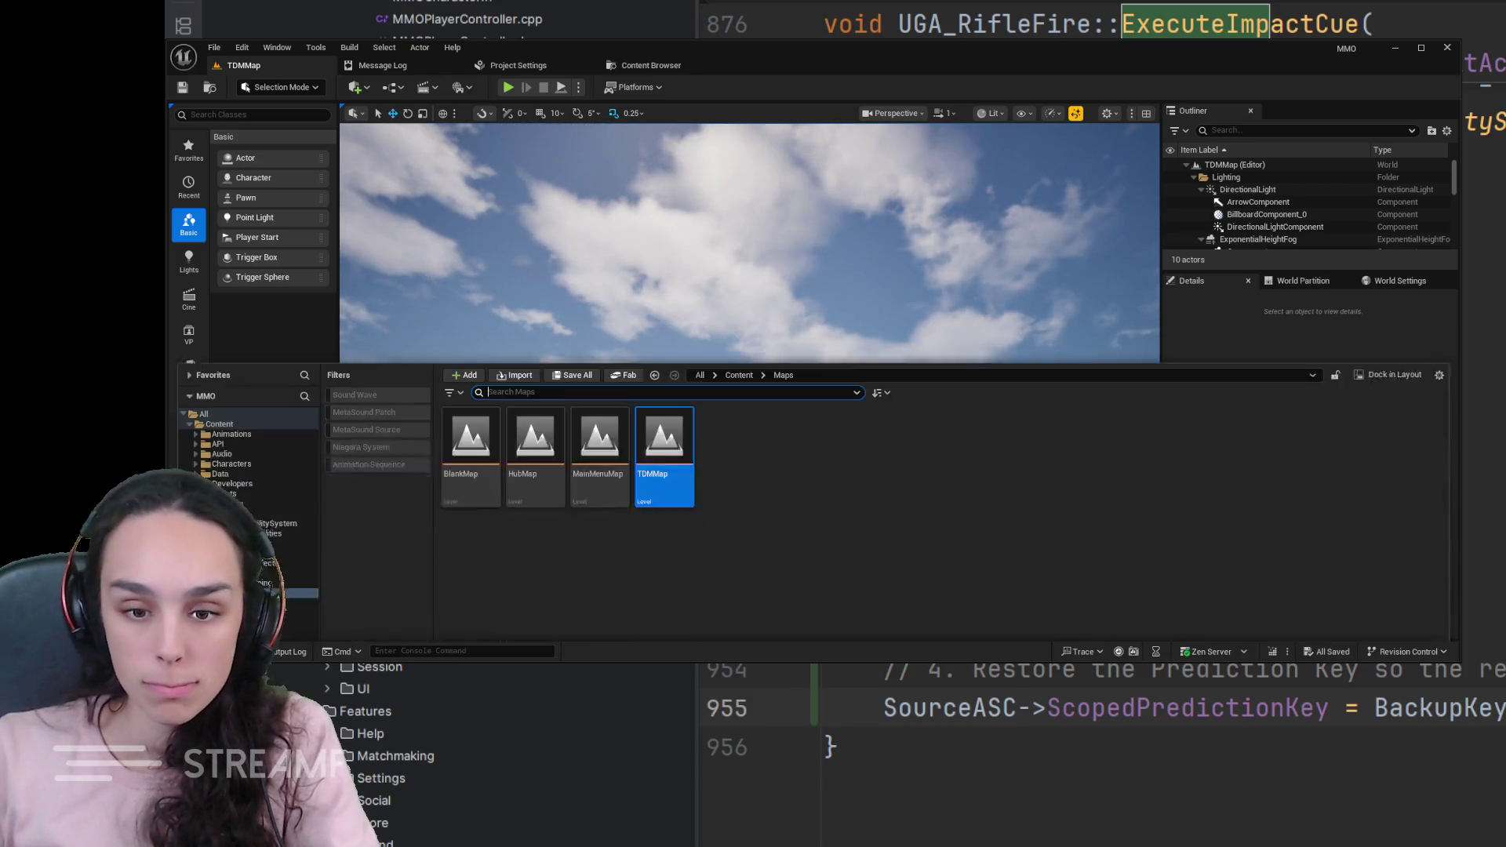
left_click(740, 262)
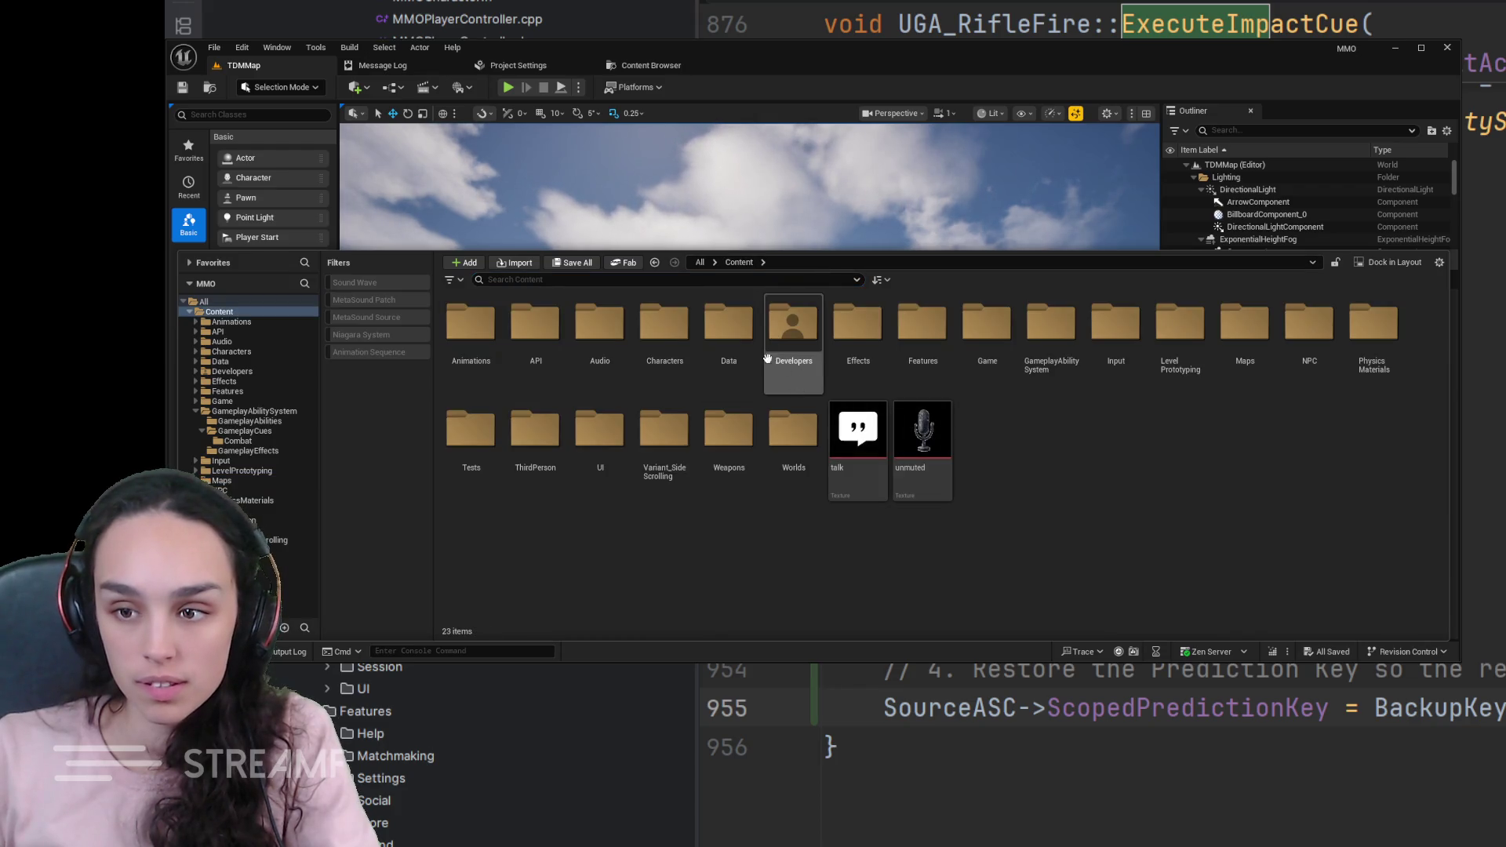
double_click(1034, 343)
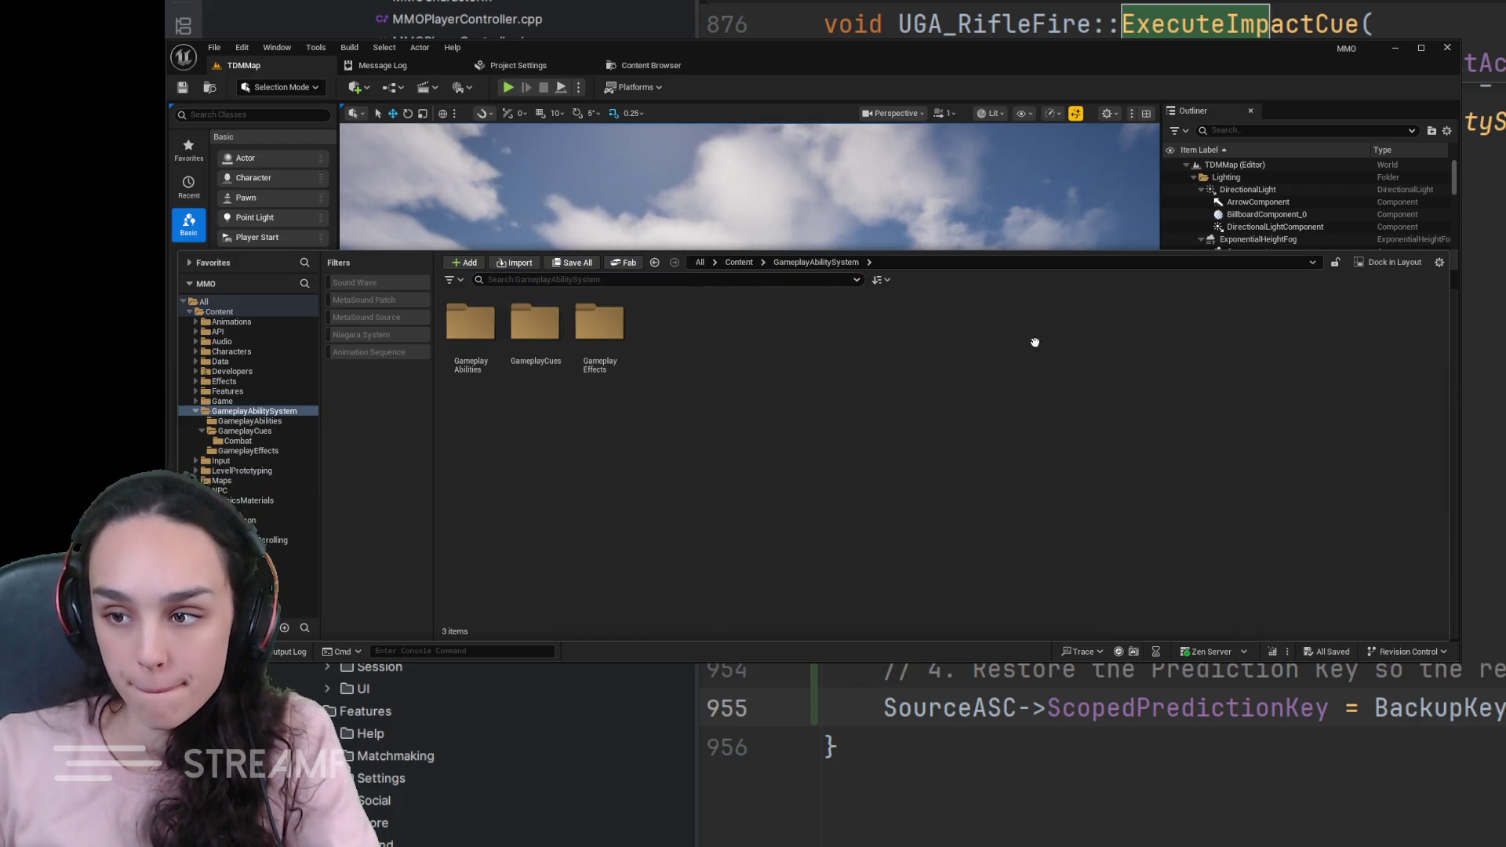
left_click(599, 327)
double_click(535, 327)
left_click(481, 351)
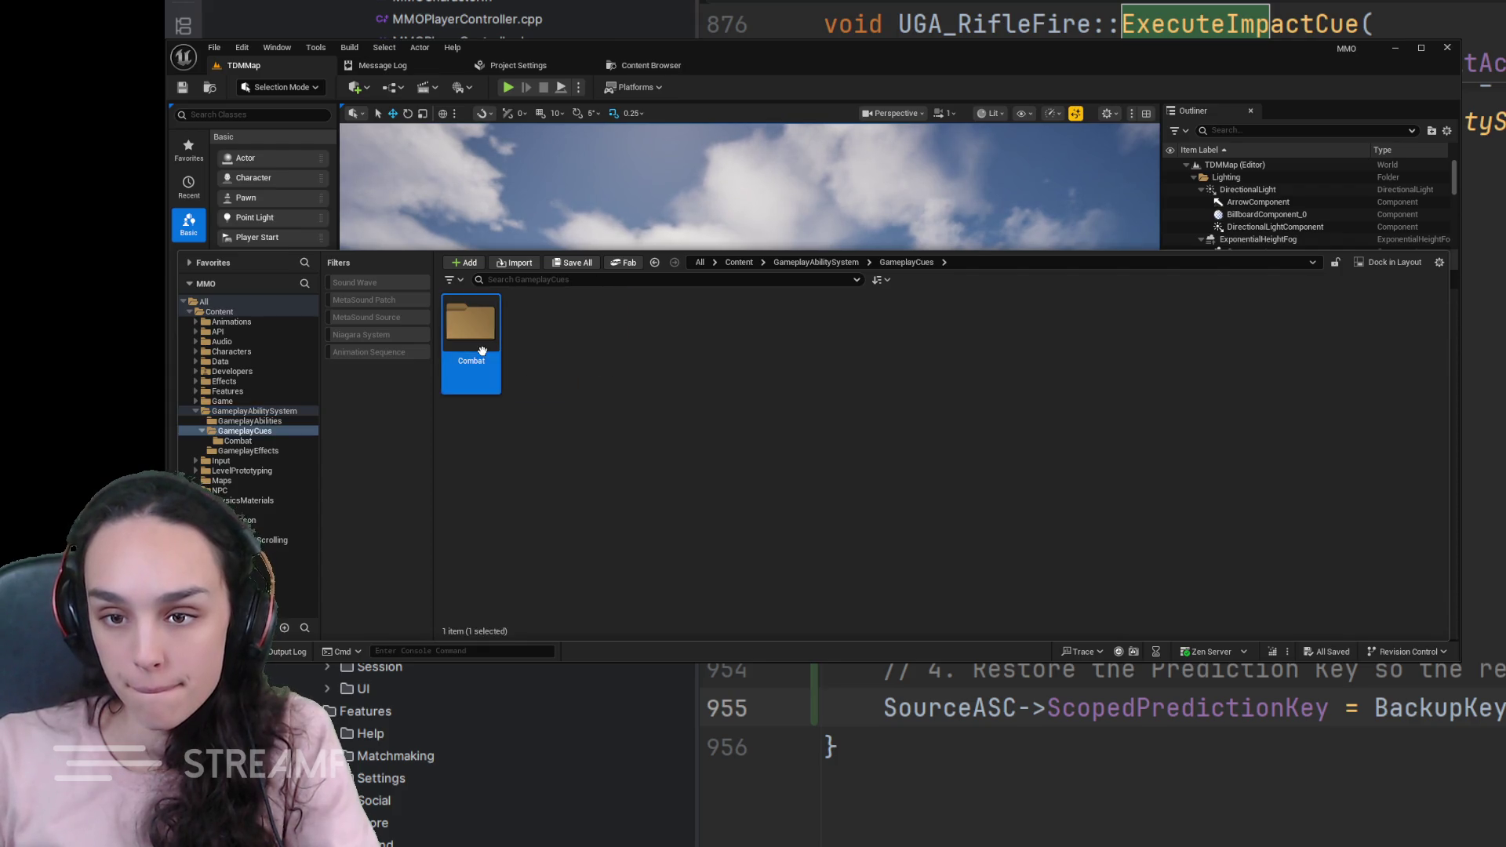
double_click(482, 352)
left_click(482, 388)
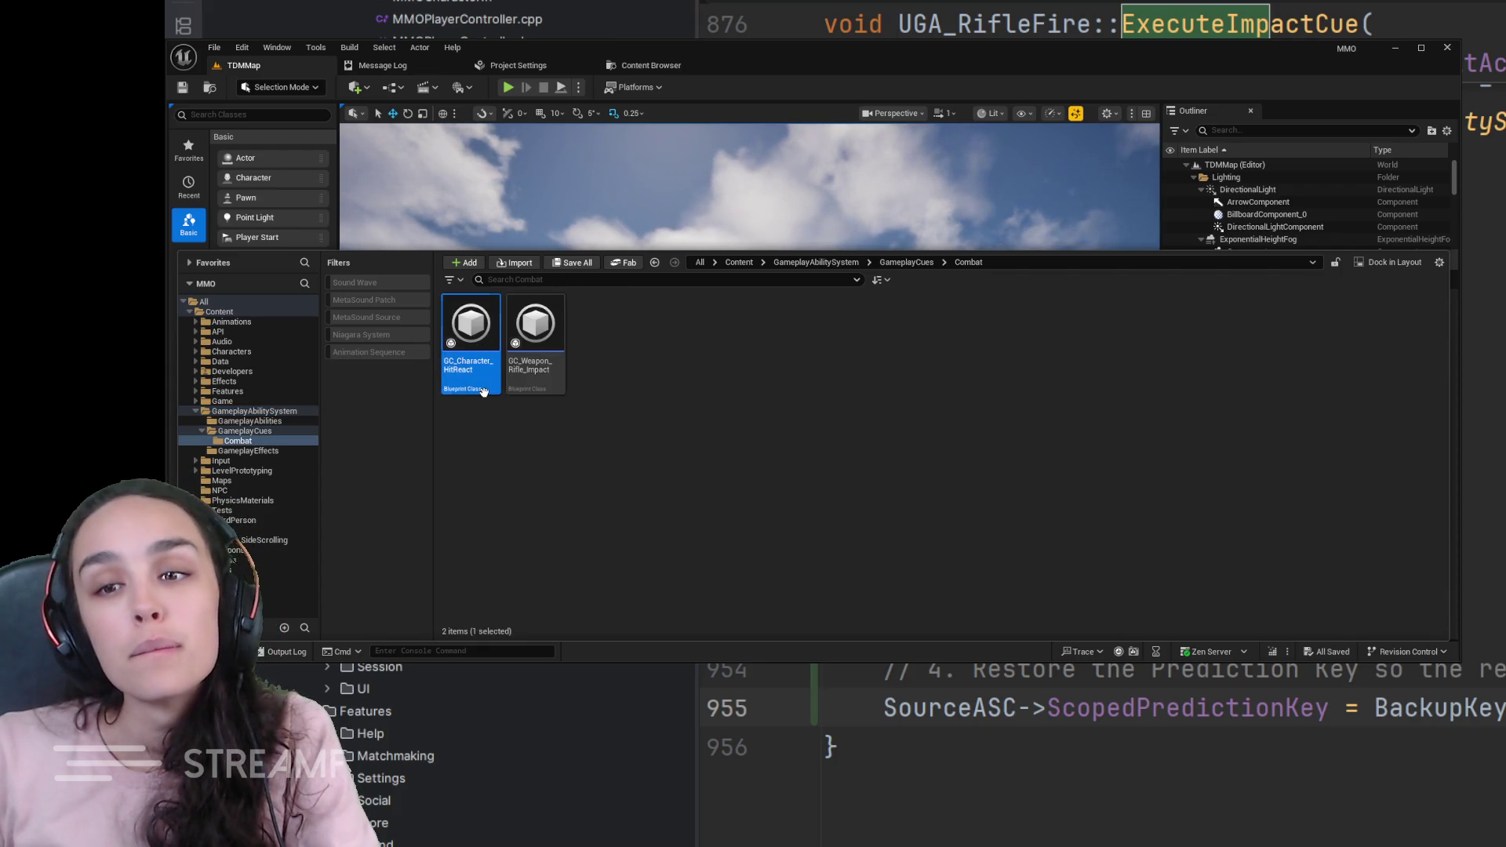
key("ctrl+space")
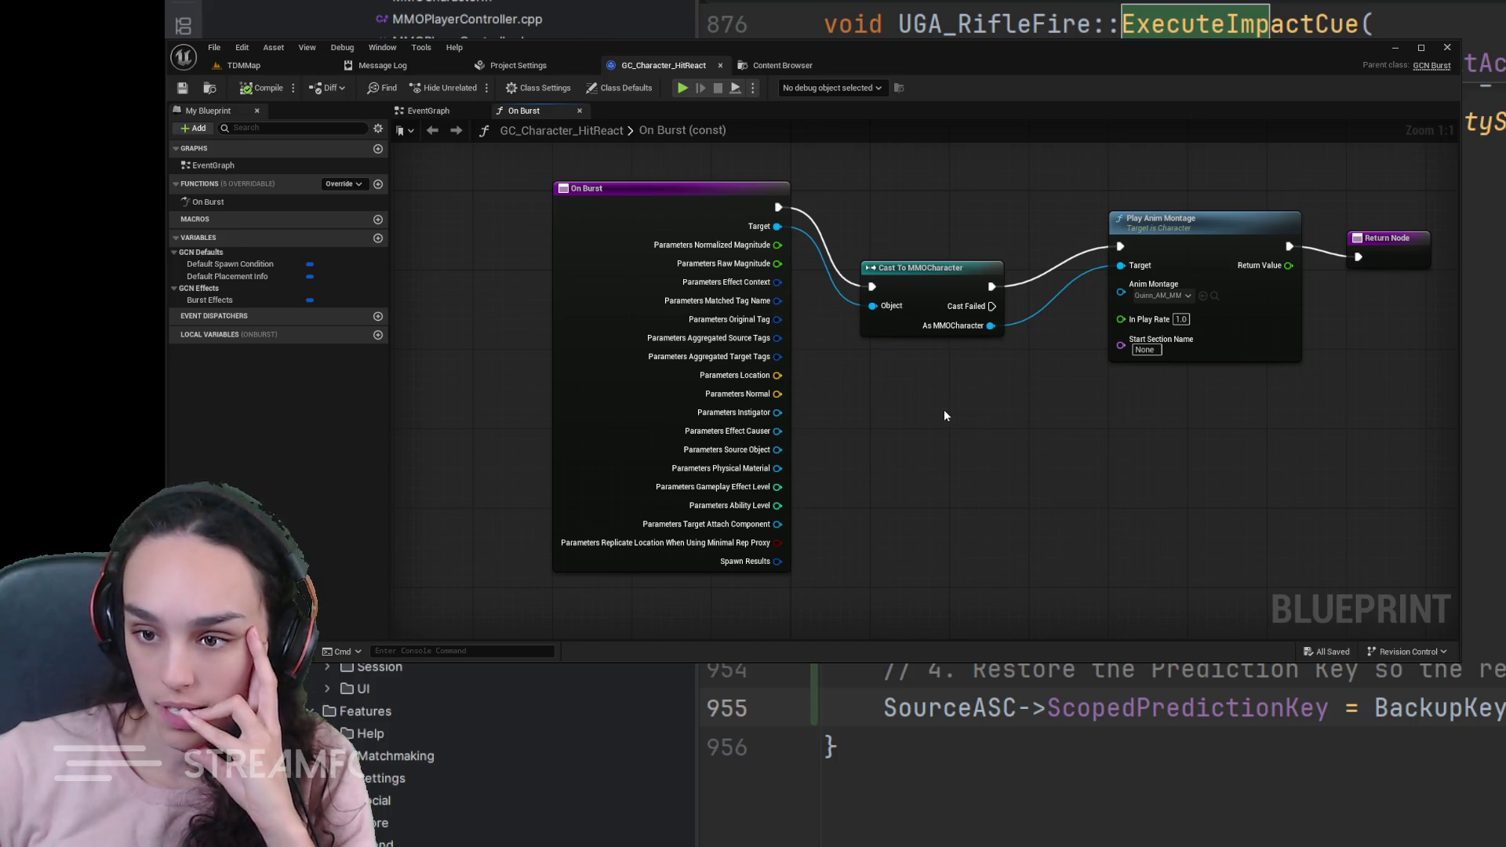
- Inspect the On Burst cast-and-montage graph, then show the cue's class defaults
left_click_drag(944, 414, 868, 459)
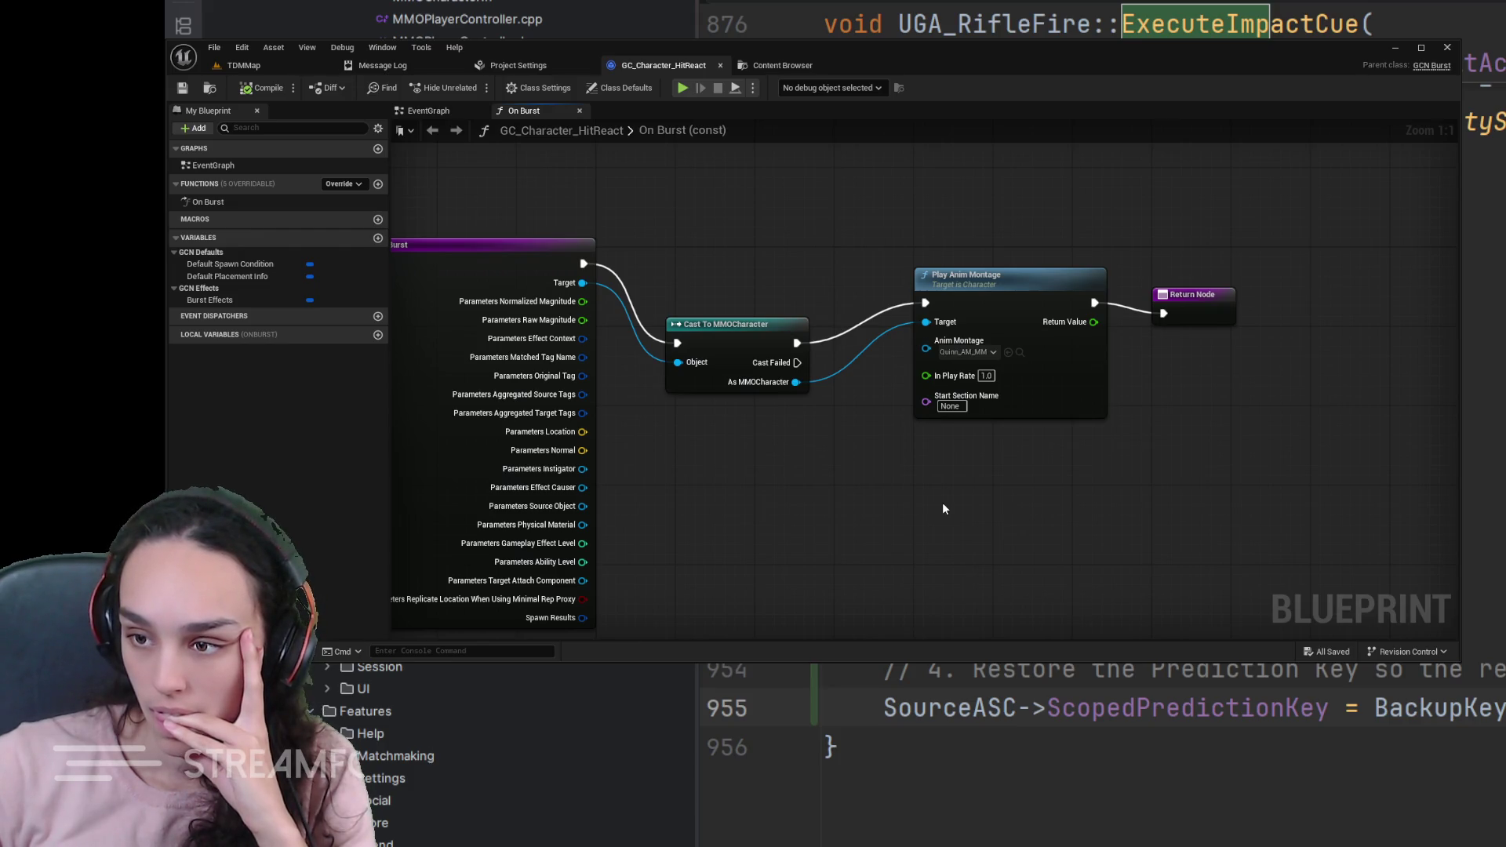
left_click_drag(807, 503, 929, 445)
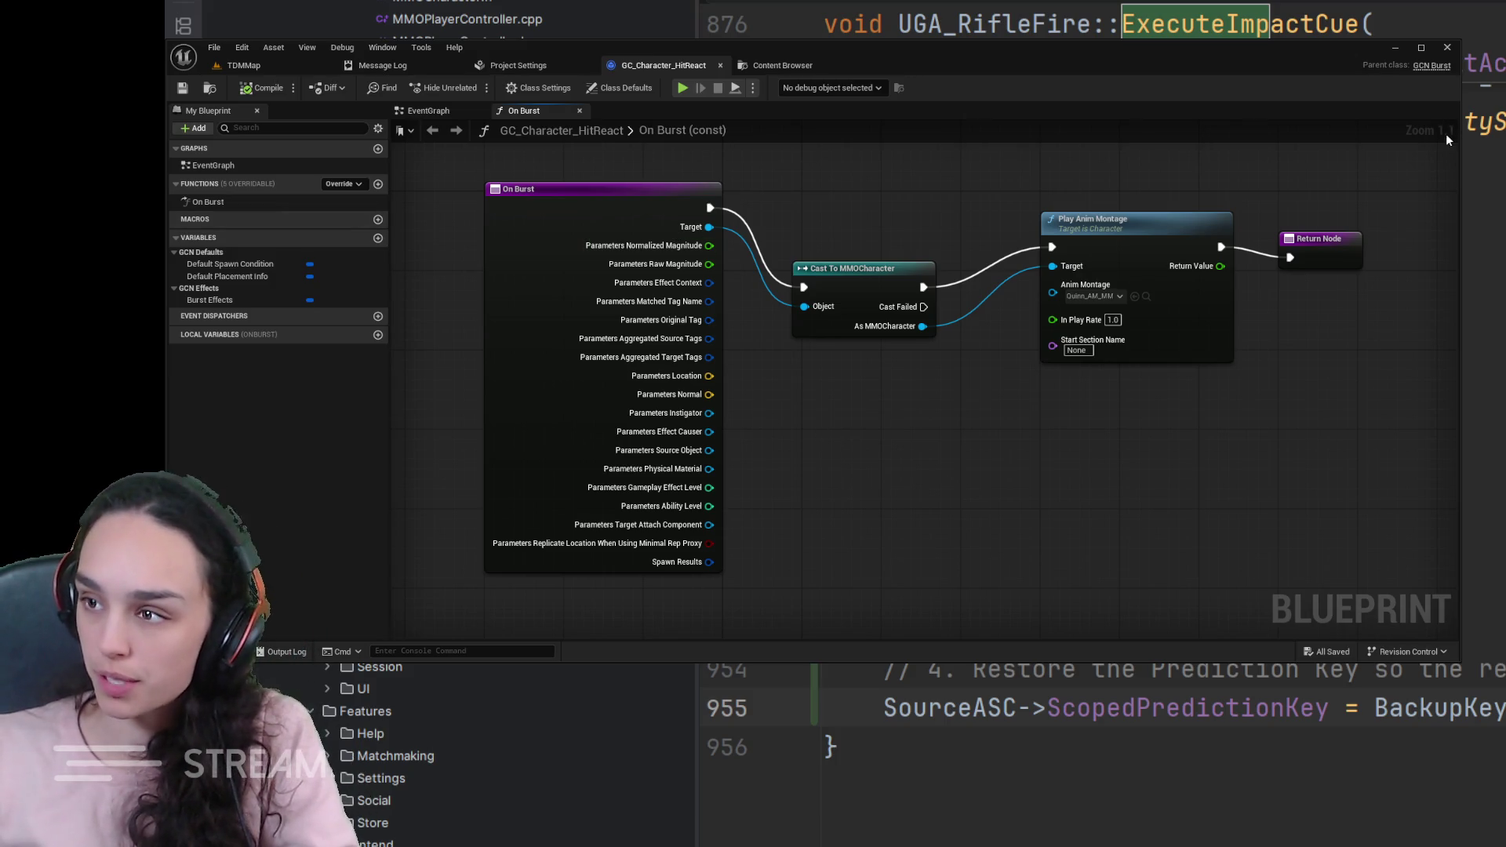
left_click_drag(1458, 147, 1405, 157)
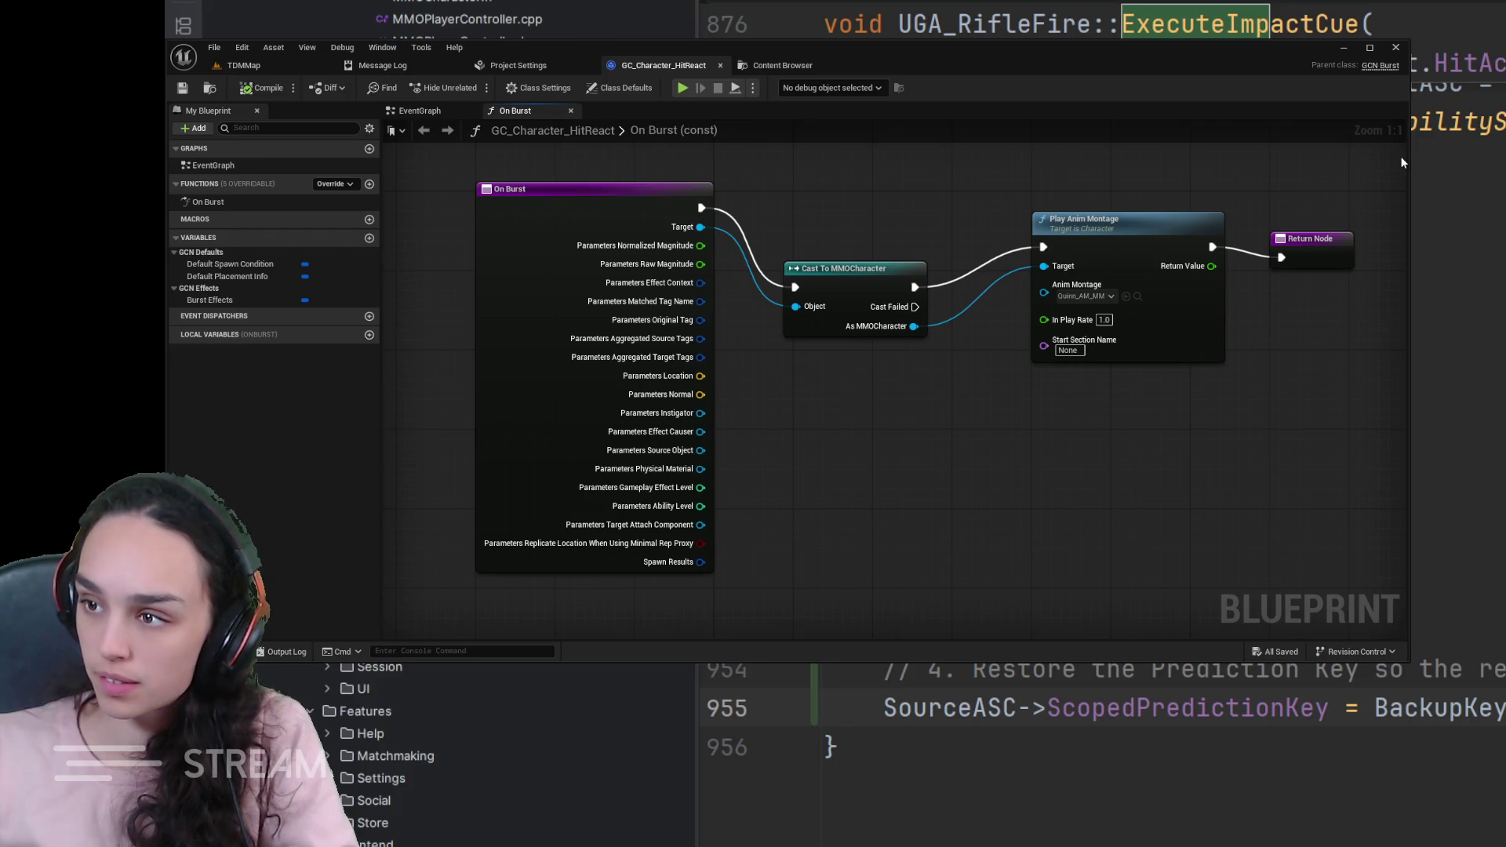
left_click_drag(1408, 157, 1443, 154)
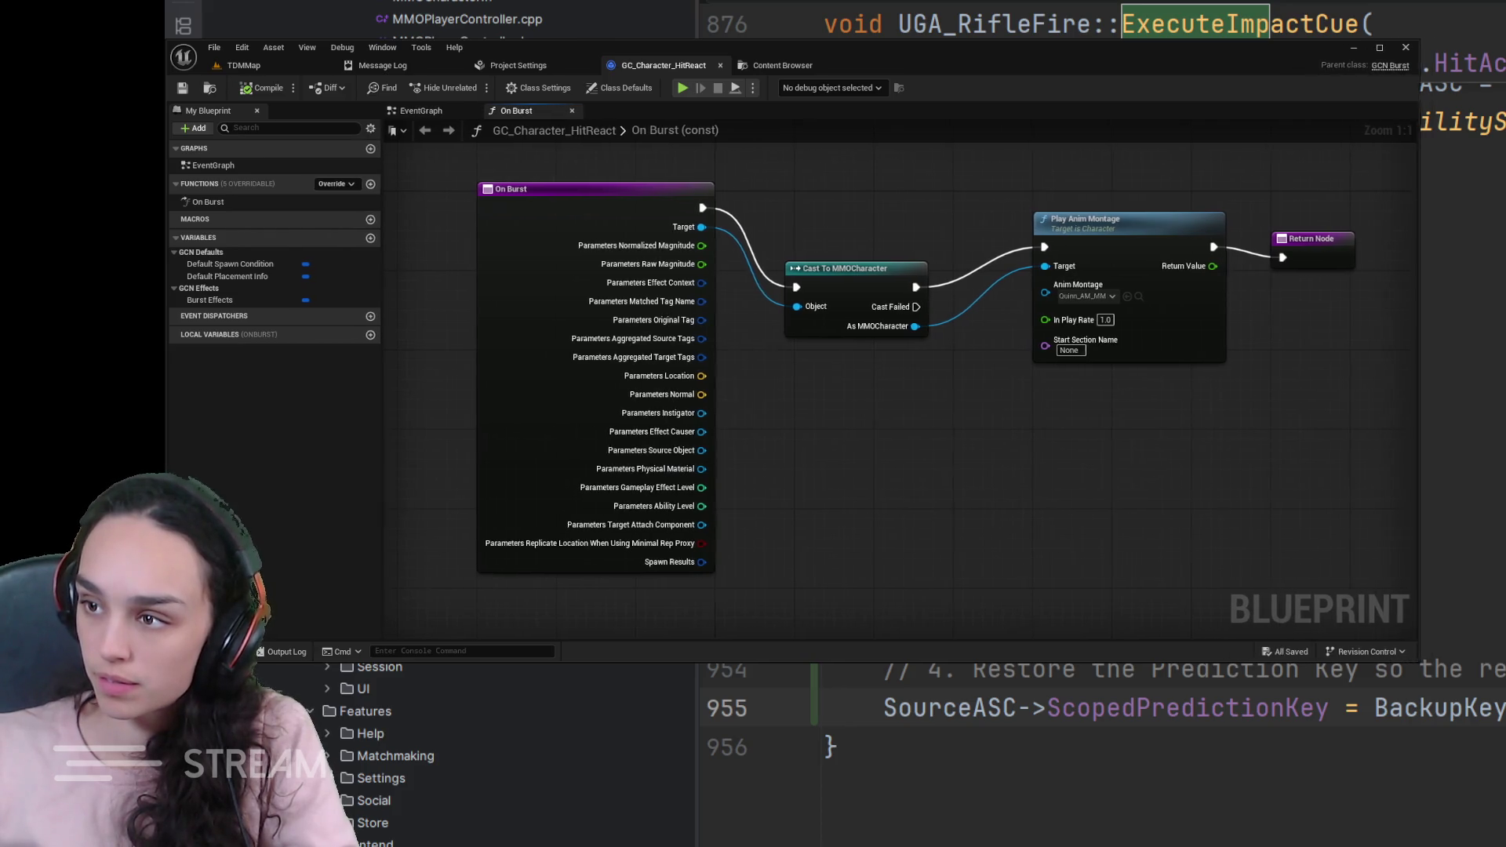
left_click(538, 87)
left_click(604, 89)
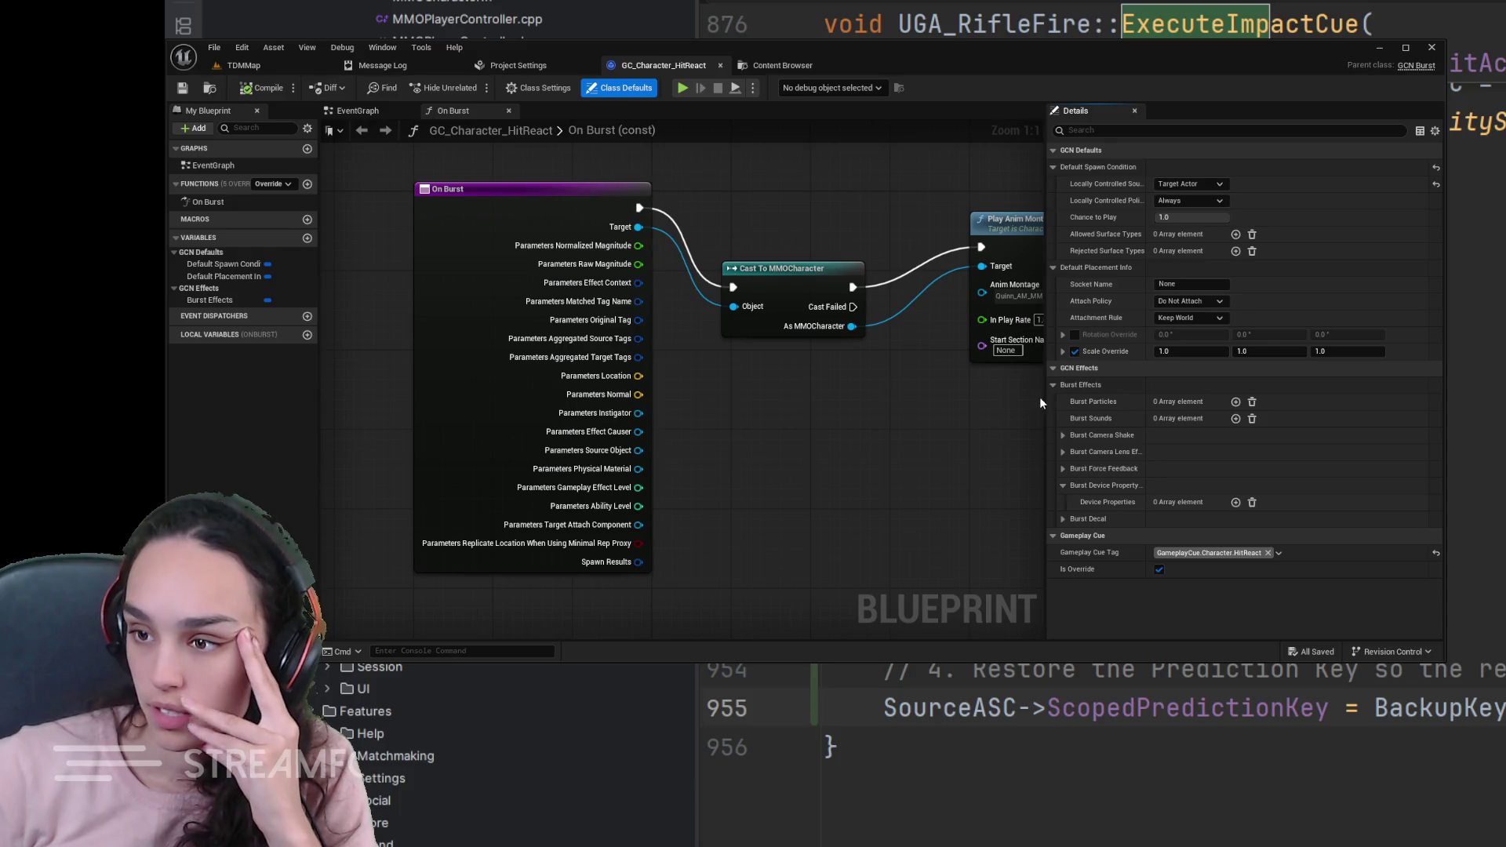
- Drag the details splitter right to widen the On Burst graph beside the defaults
left_click_drag(1042, 396, 1158, 397)
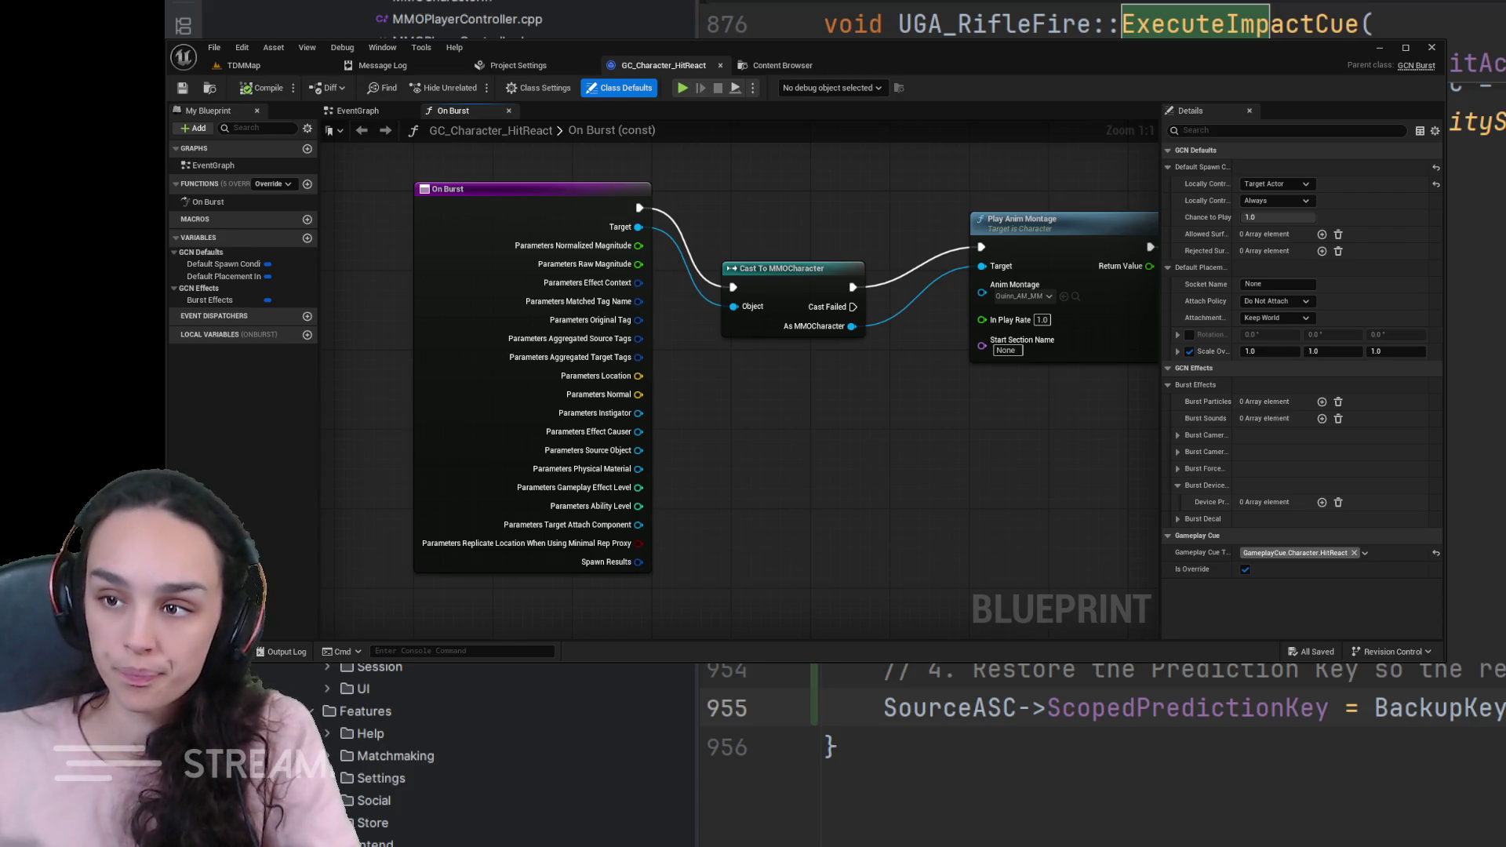
scroll(1100, 742, "up", 7)
scroll(1100, 742, "up", 8)
scroll(1101, 742, "up", 5)
scroll(1100, 741, "up", 6)
scroll(1100, 741, "up", 4)
scroll(1100, 742, "up", 9)
scroll(1099, 742, "up", 12)
scroll(1101, 742, "up", 15)
scroll(1100, 741, "up", 14)
scroll(1100, 741, "up", 13)
scroll(1099, 742, "up", 11)
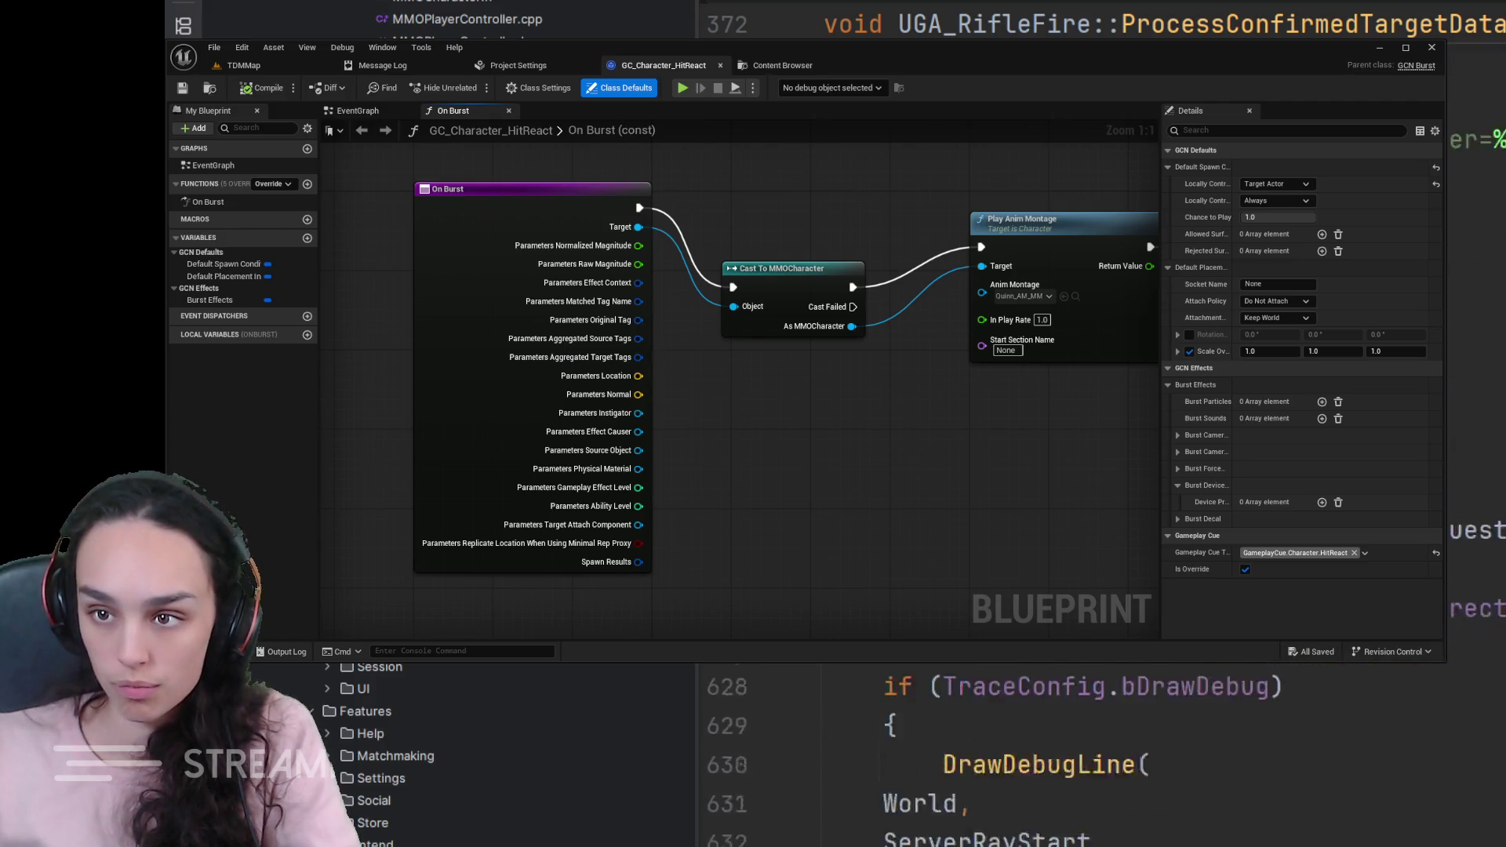
scroll(1100, 741, "up", 12)
scroll(1100, 741, "down", 9)
scroll(1101, 741, "down", 9)
scroll(1099, 741, "down", 7)
scroll(1100, 741, "down", 8)
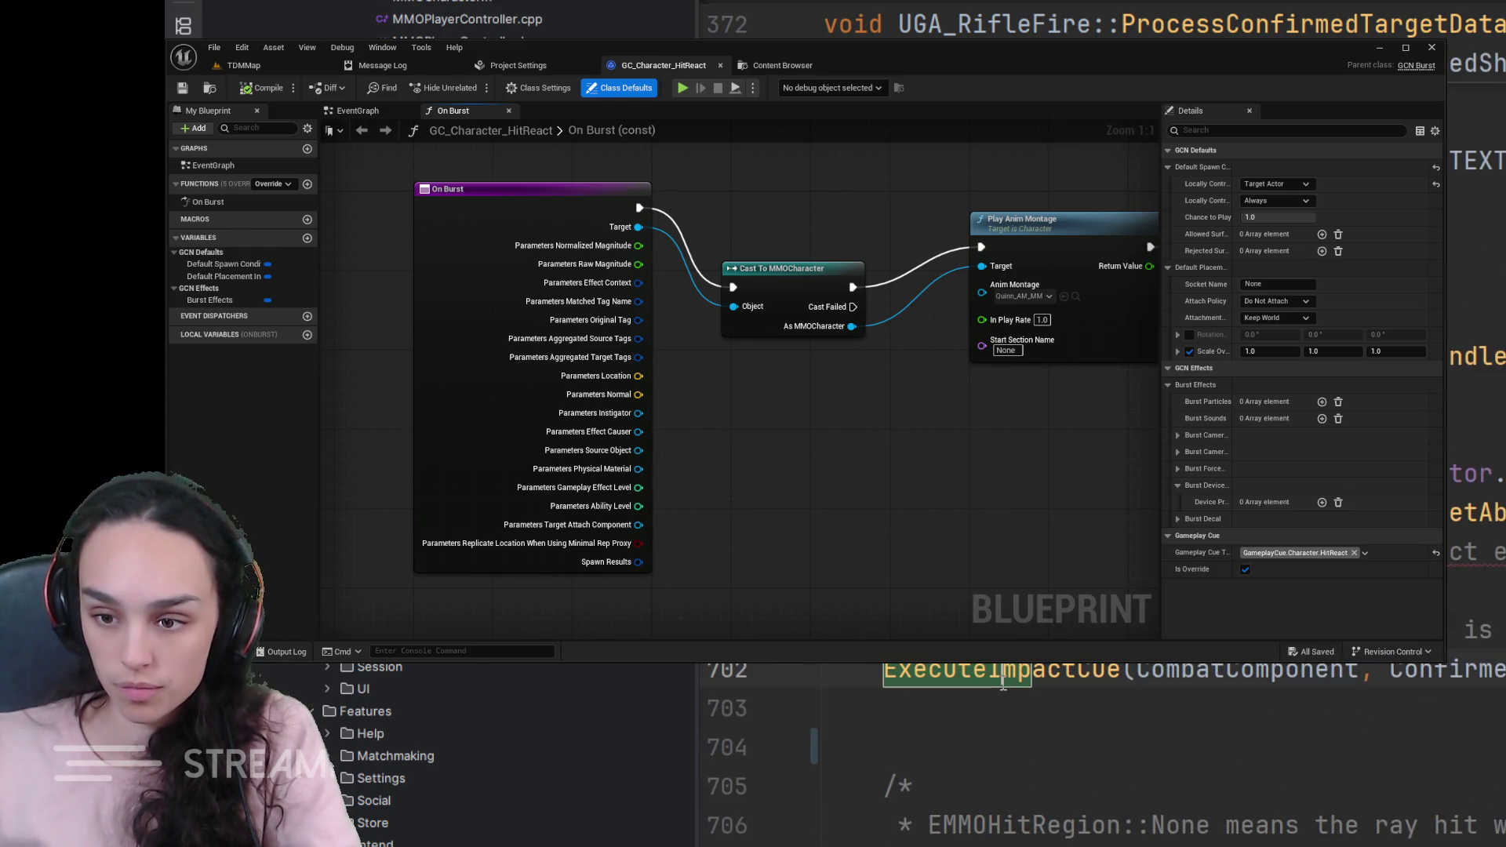
scroll(1000, 683, "down", 1)
scroll(1000, 682, "down", 6)
scroll(1000, 682, "down", 3)
scroll(1000, 683, "down", 1)
scroll(1100, 742, "down", 1)
scroll(1100, 741, "down", 3)
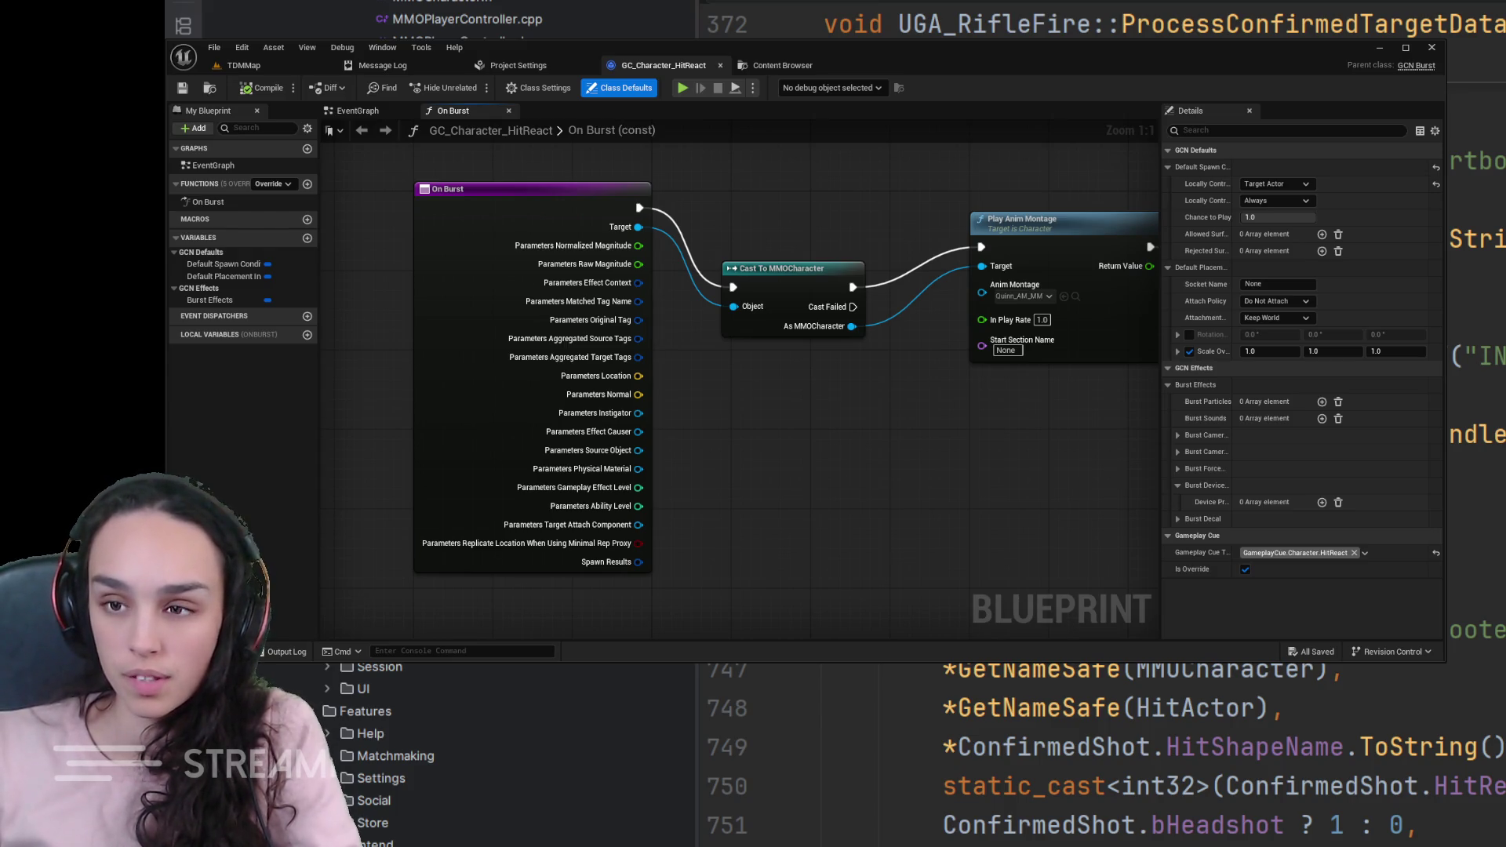
- Play-test TDMMap against the blue character, then remove the Play Anim Montage breakpoint when it breaks
left_click(1025, 234)
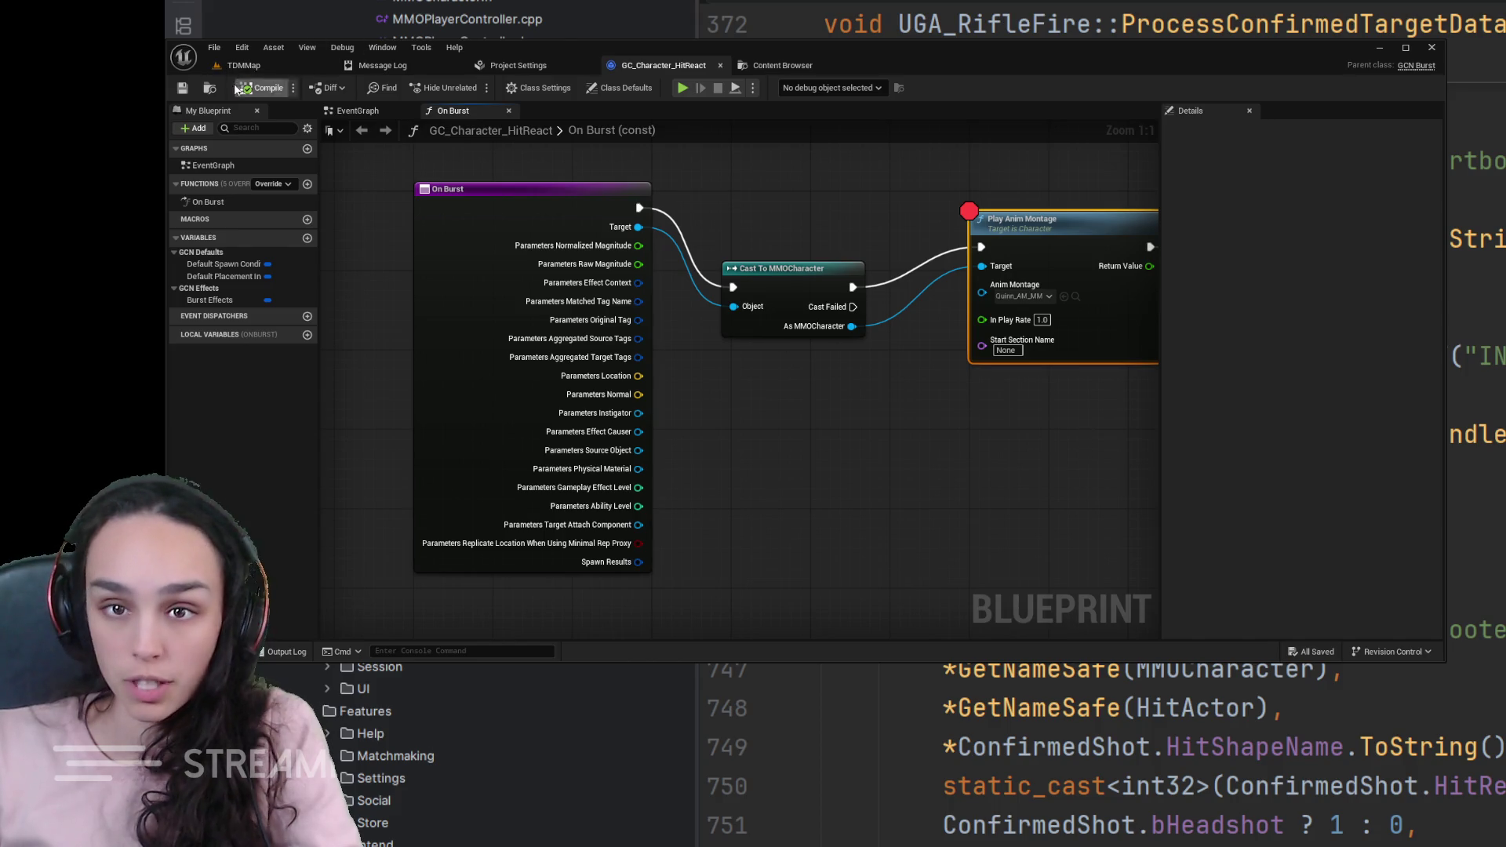
left_click(244, 65)
key("alt+p")
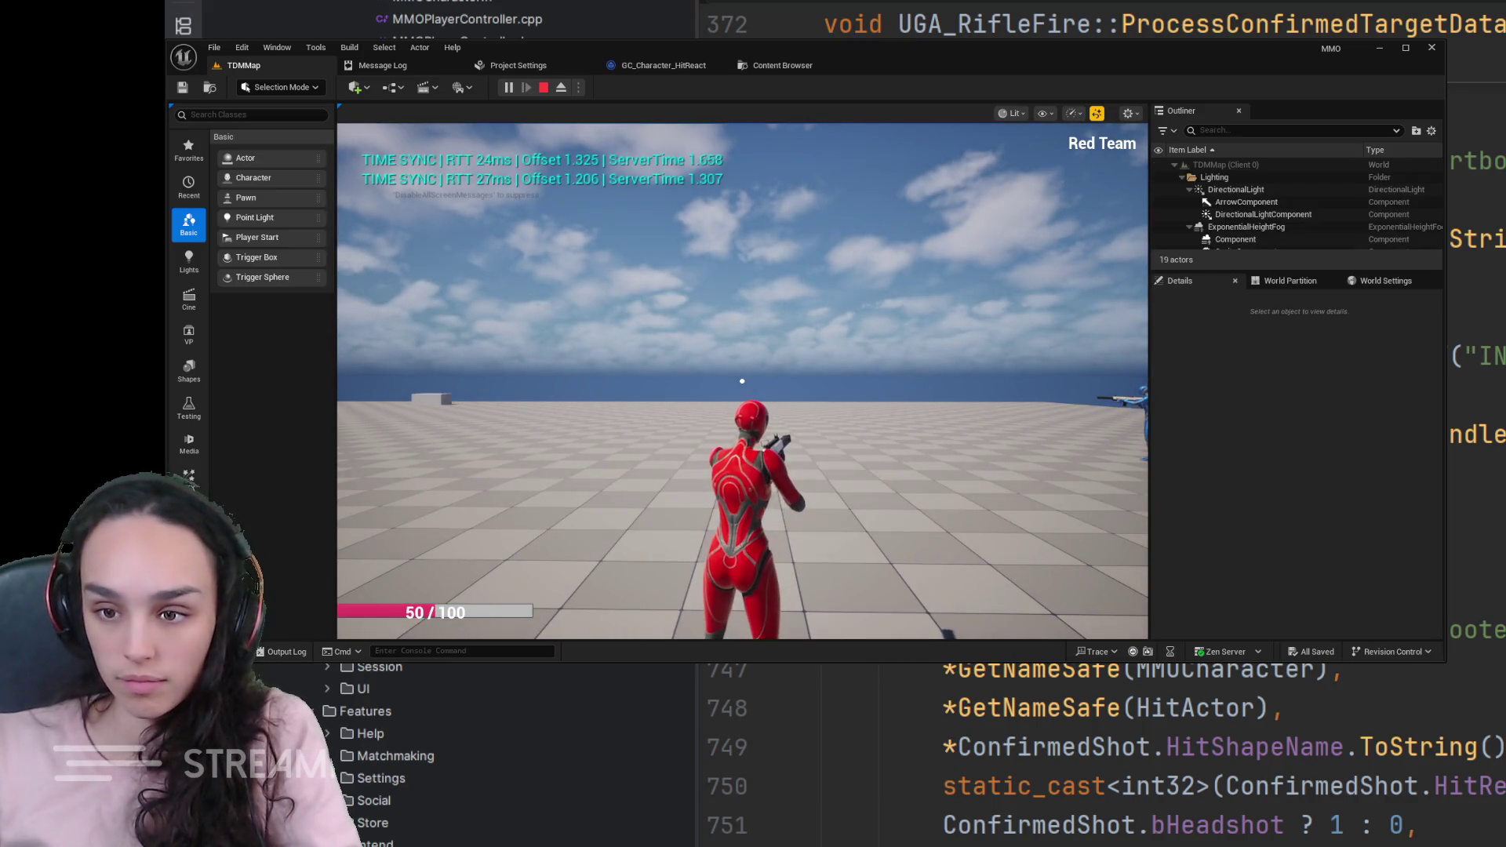
left_click(741, 380)
key("w")
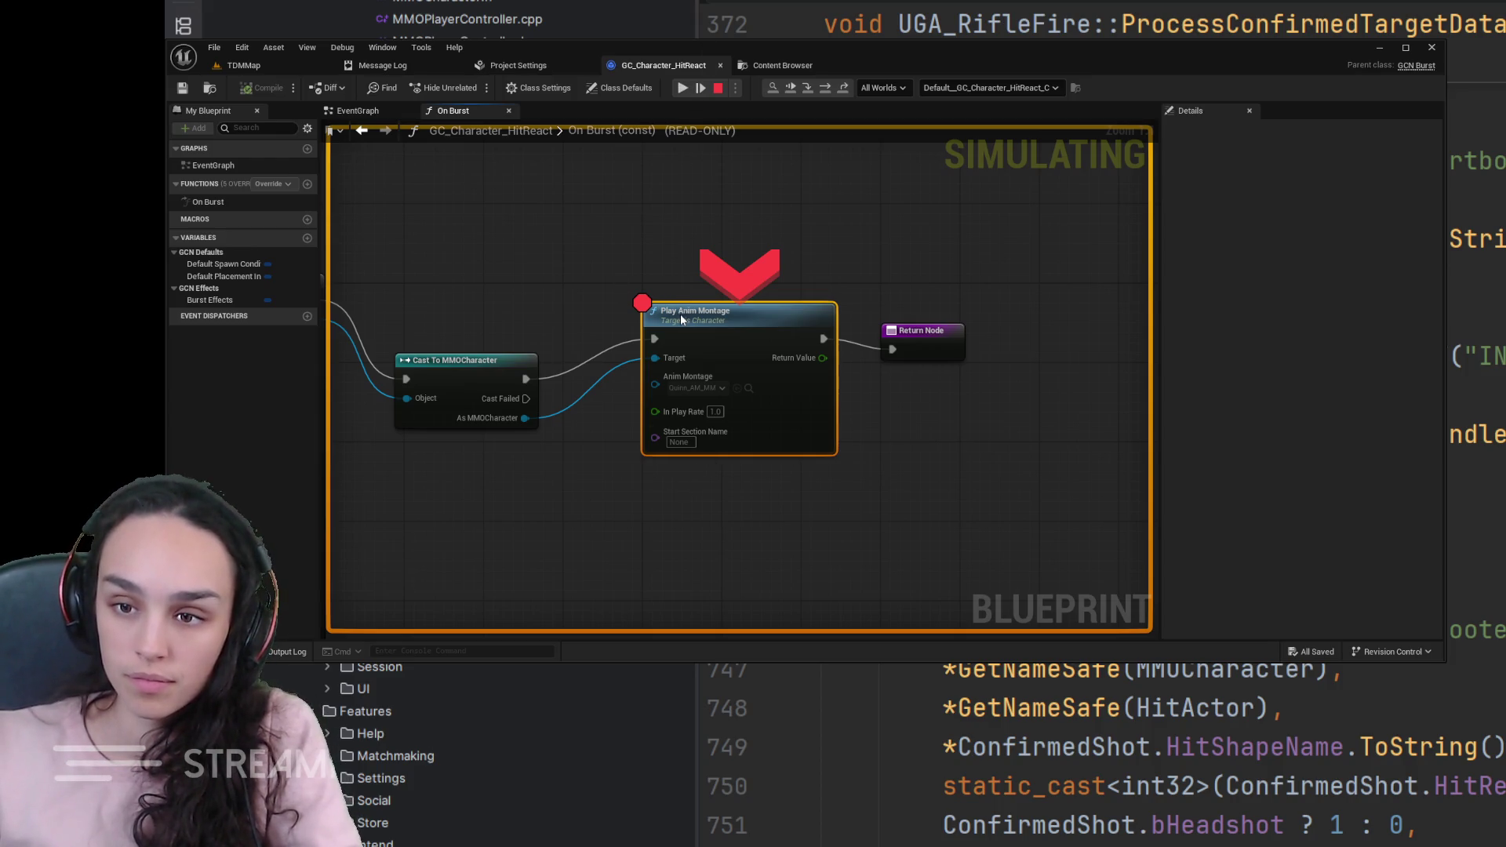
key("F9")
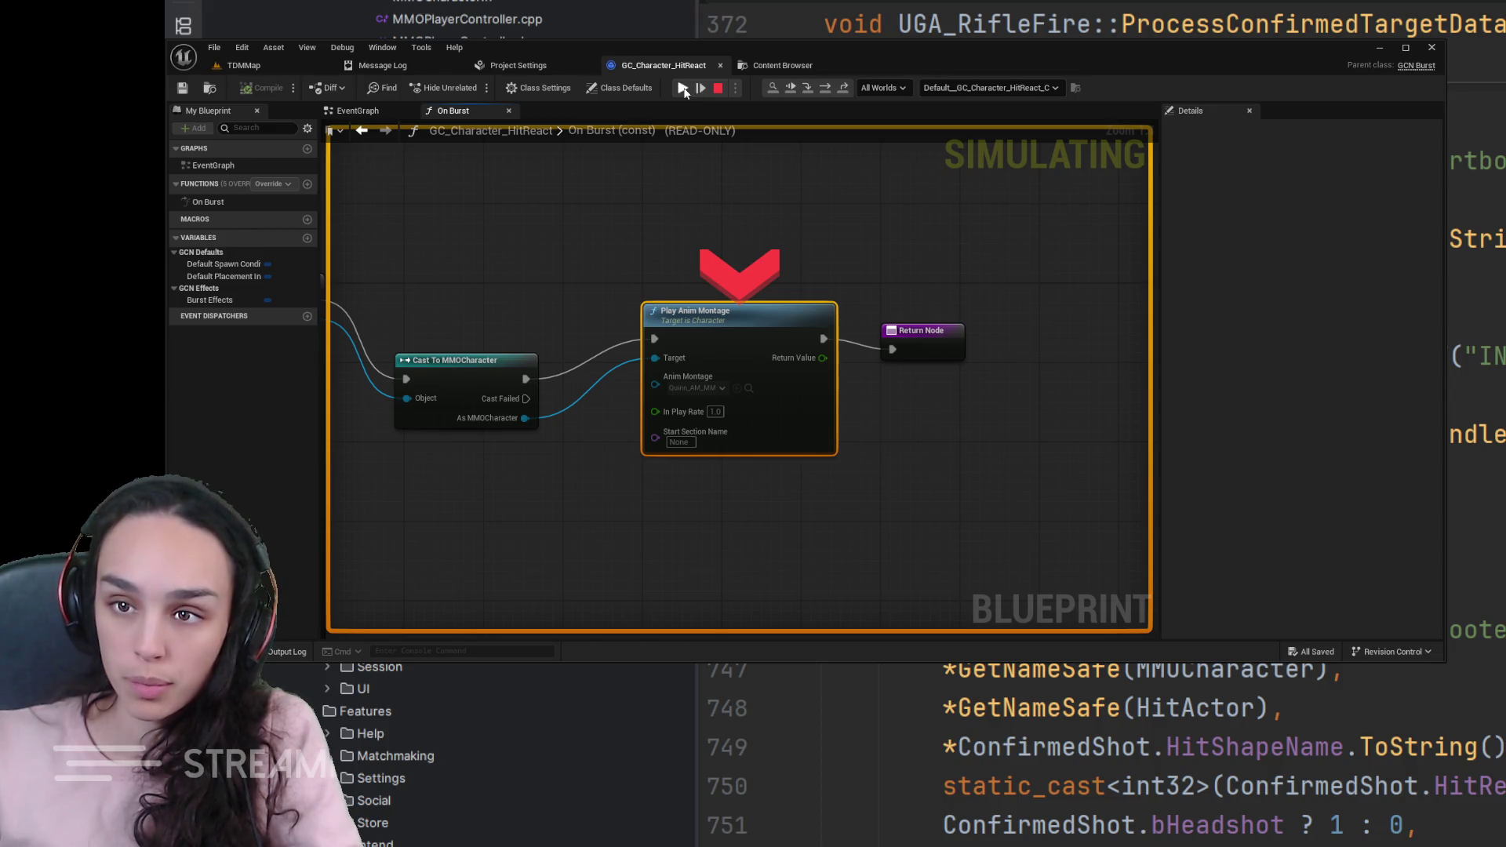
- Resume the paused session, stop Play In Editor and return to the GC_Character_HitReact graph
left_click(684, 88)
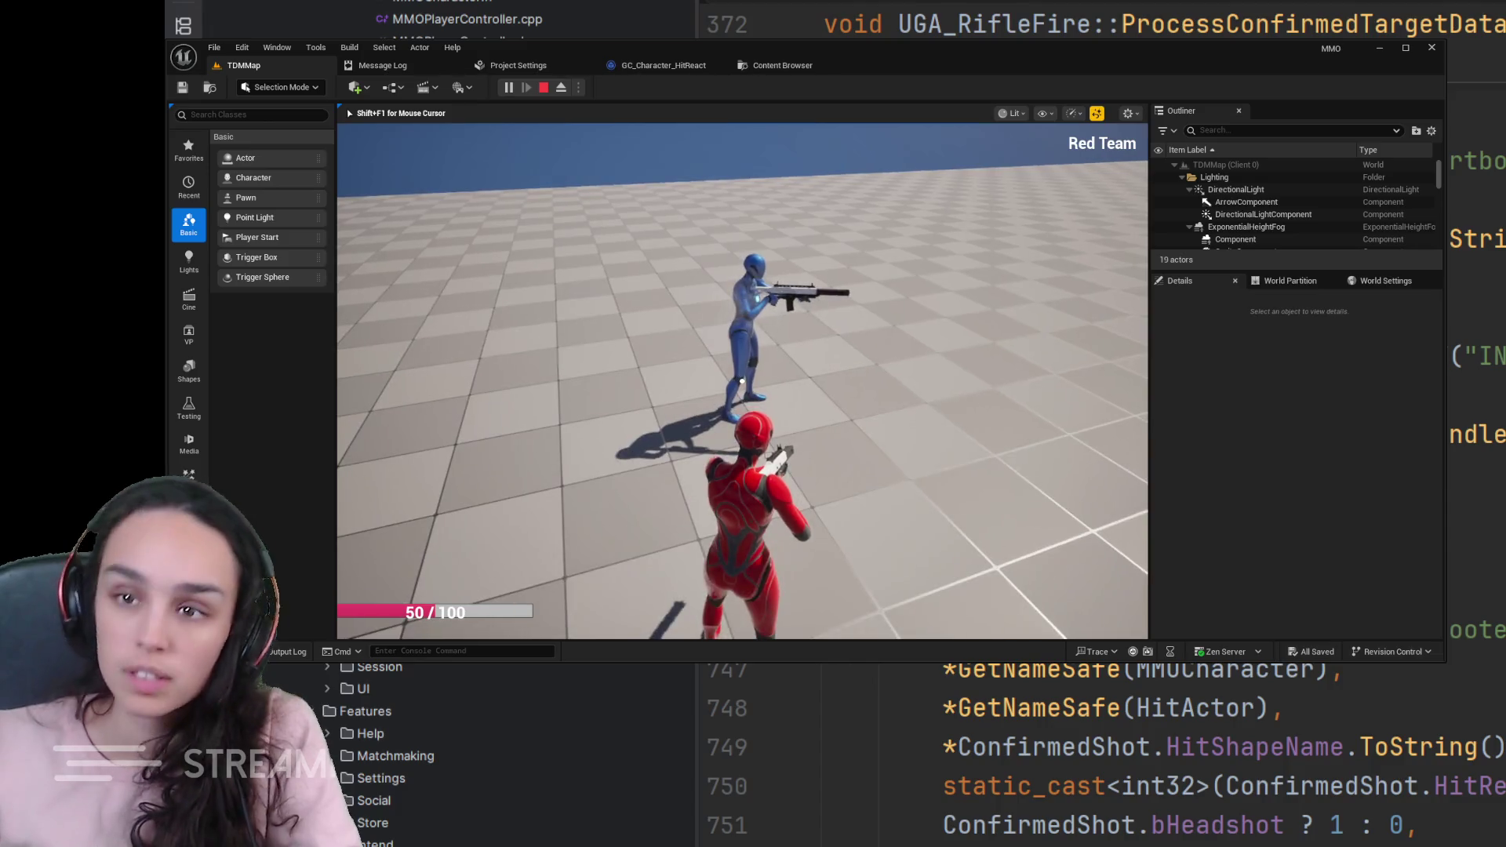
key("Escape")
left_click(663, 64)
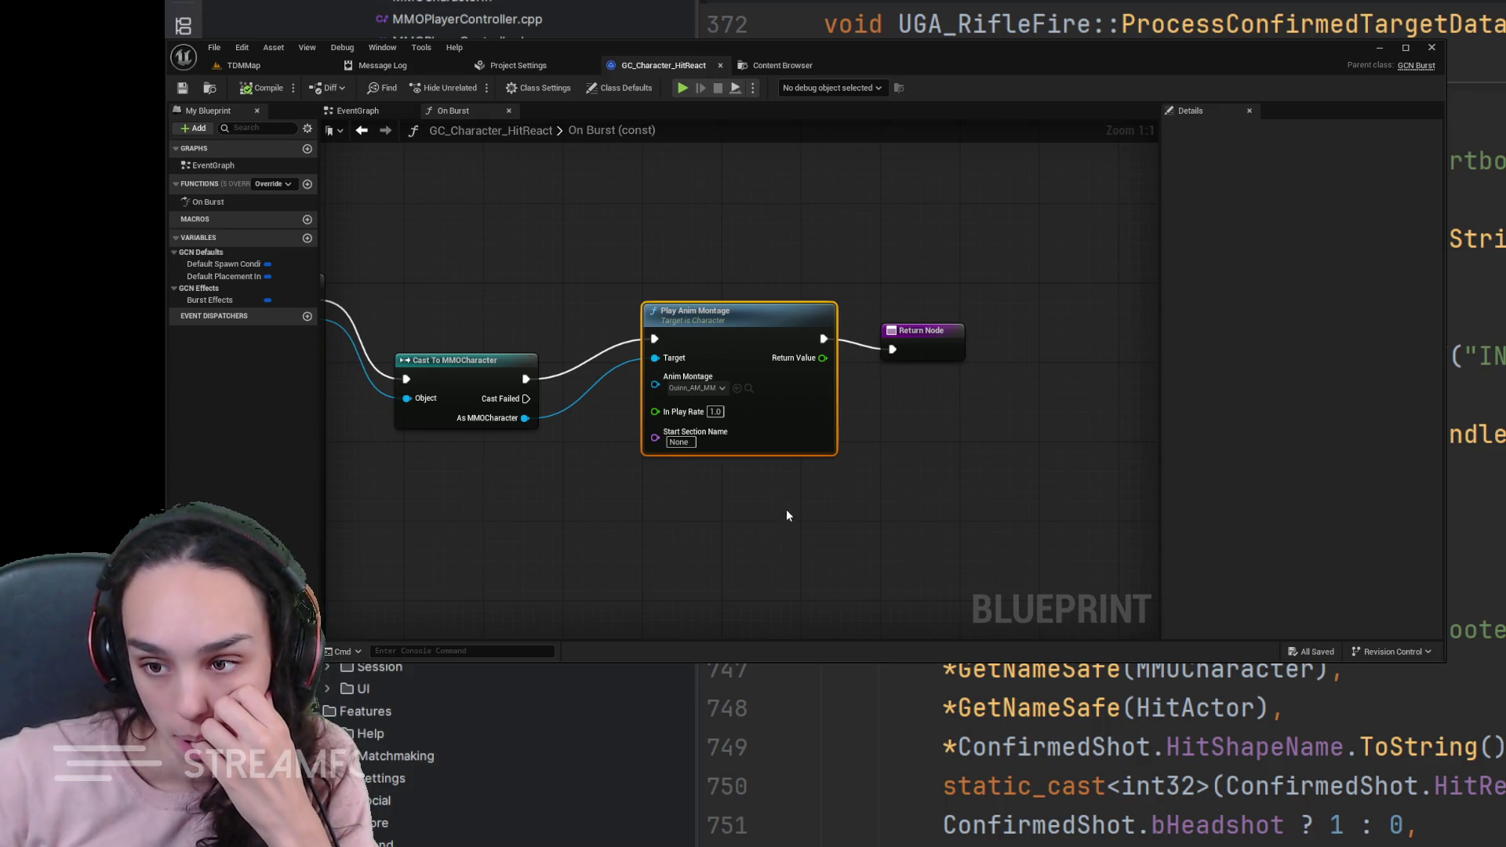
- Set the Anim Montage pin to the AM_MM_HitReact asset, save, and play-test TDMMap
left_click(736, 386)
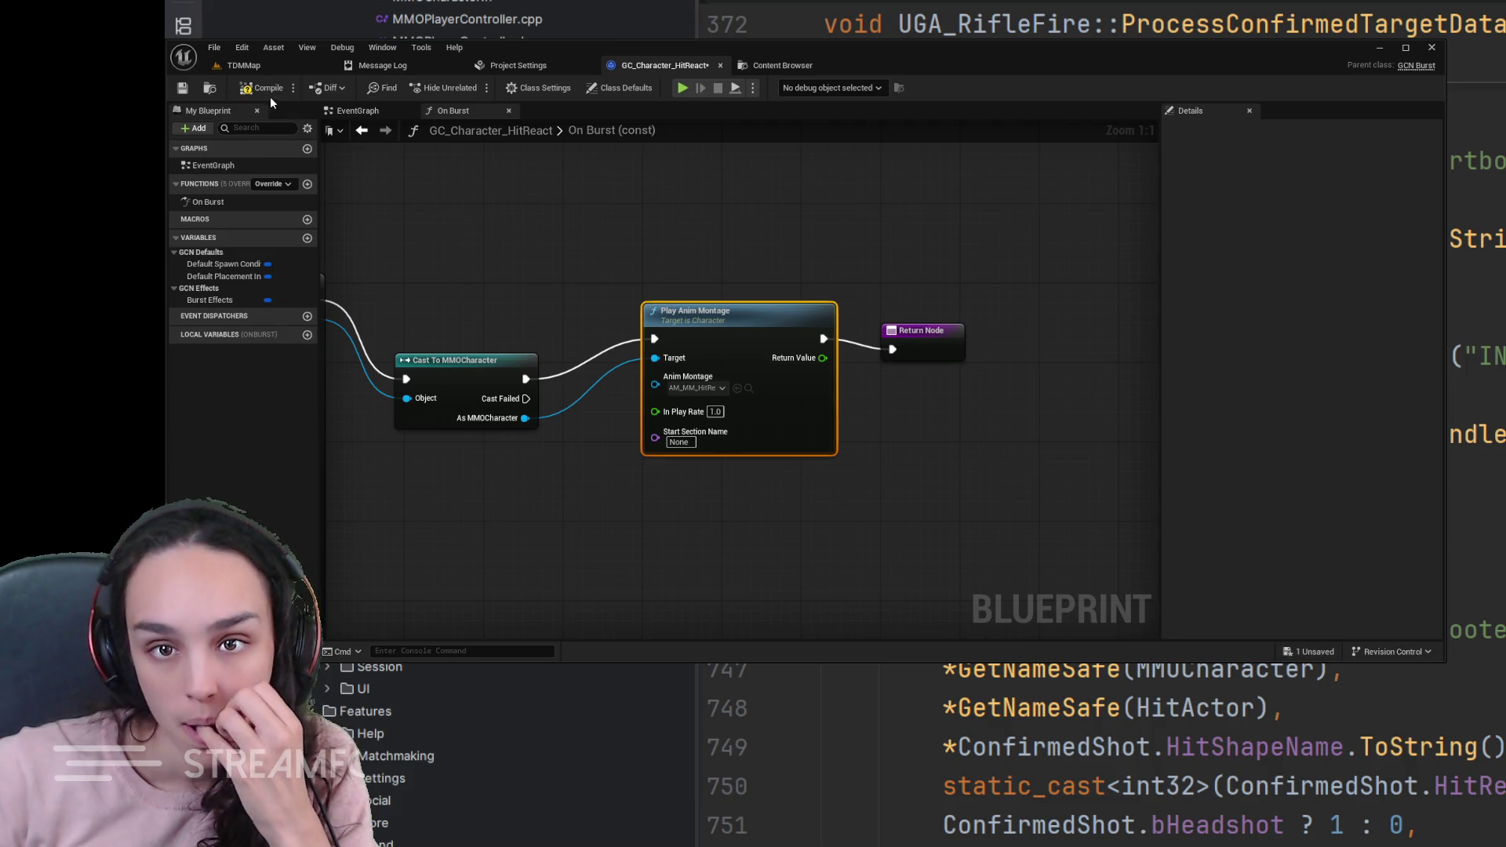
left_click(183, 88)
left_click(248, 66)
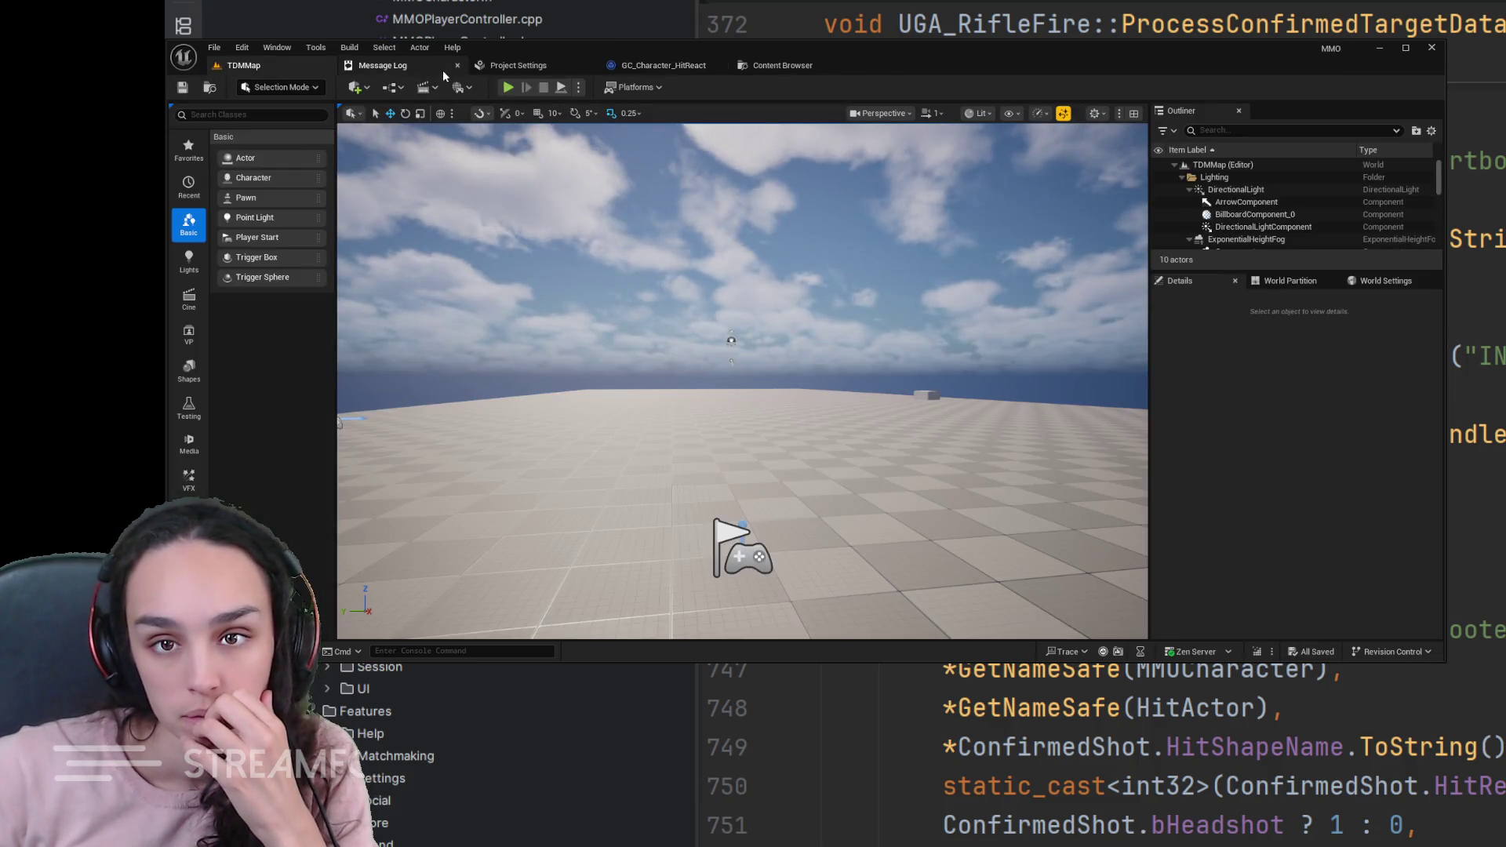
left_click(509, 89)
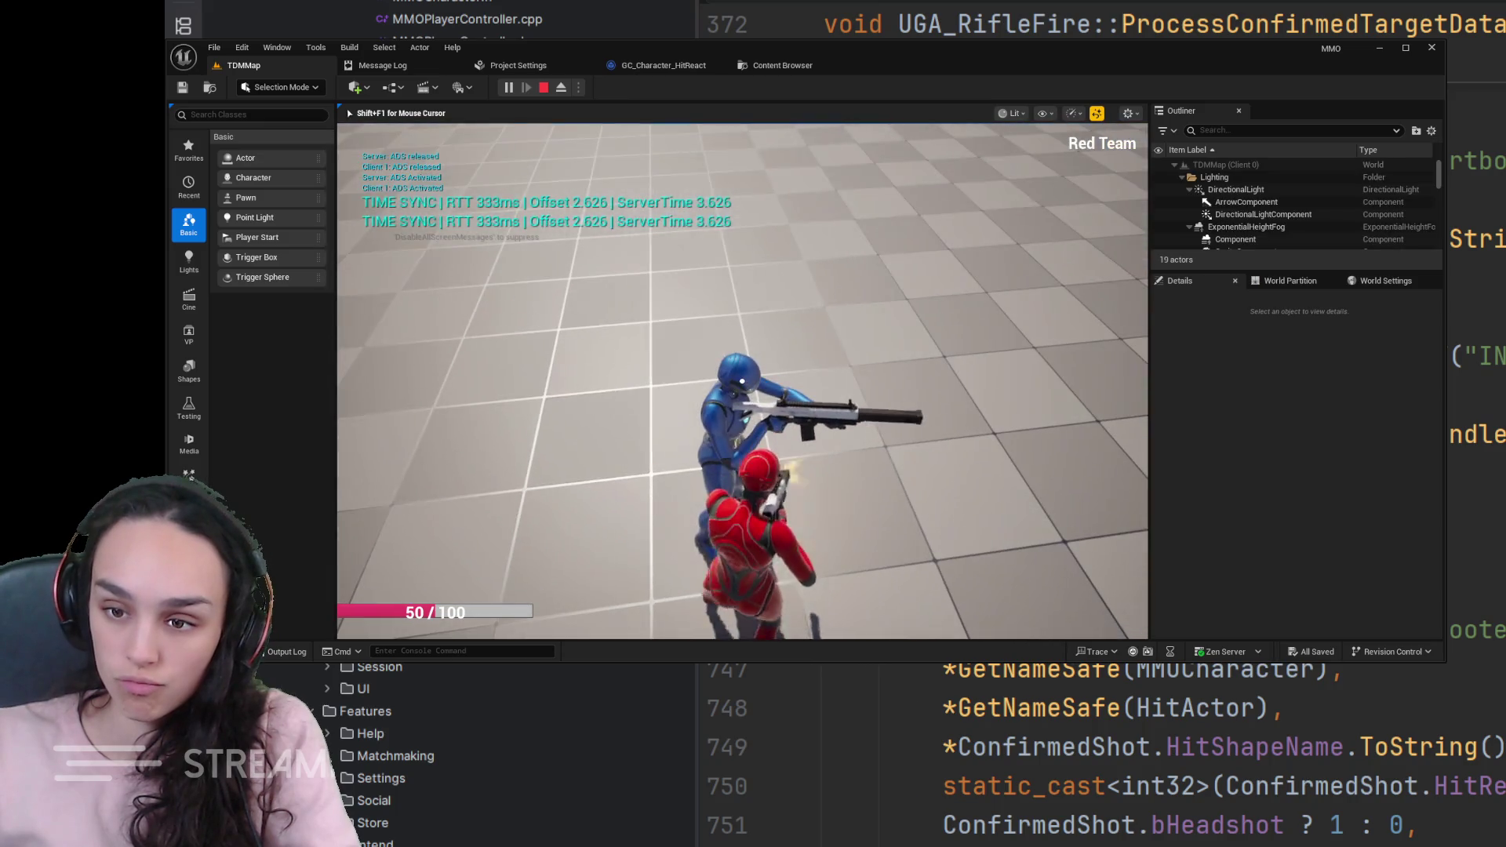
key("s")
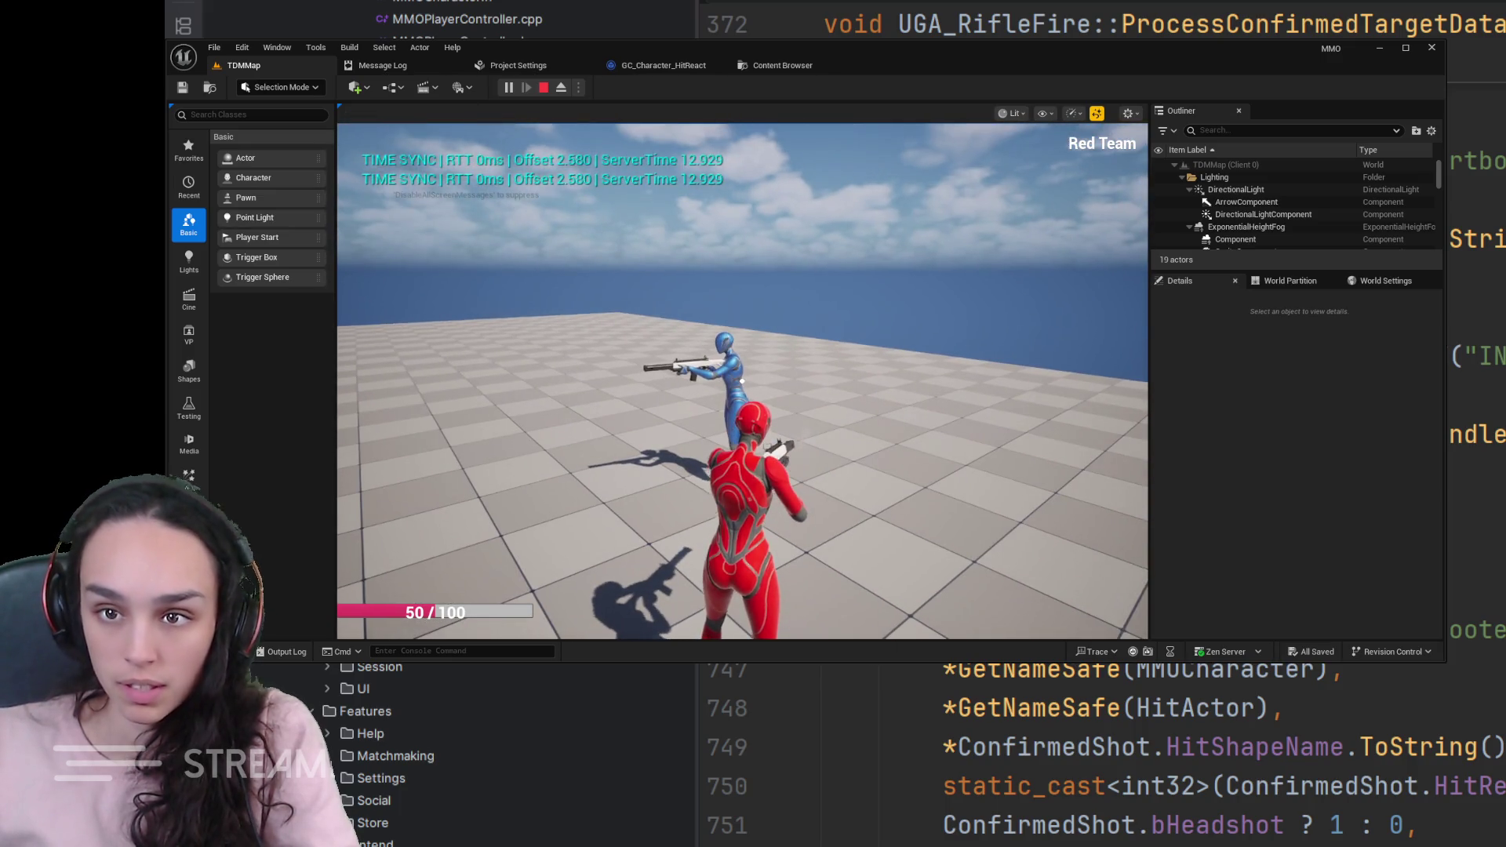
key("Escape")
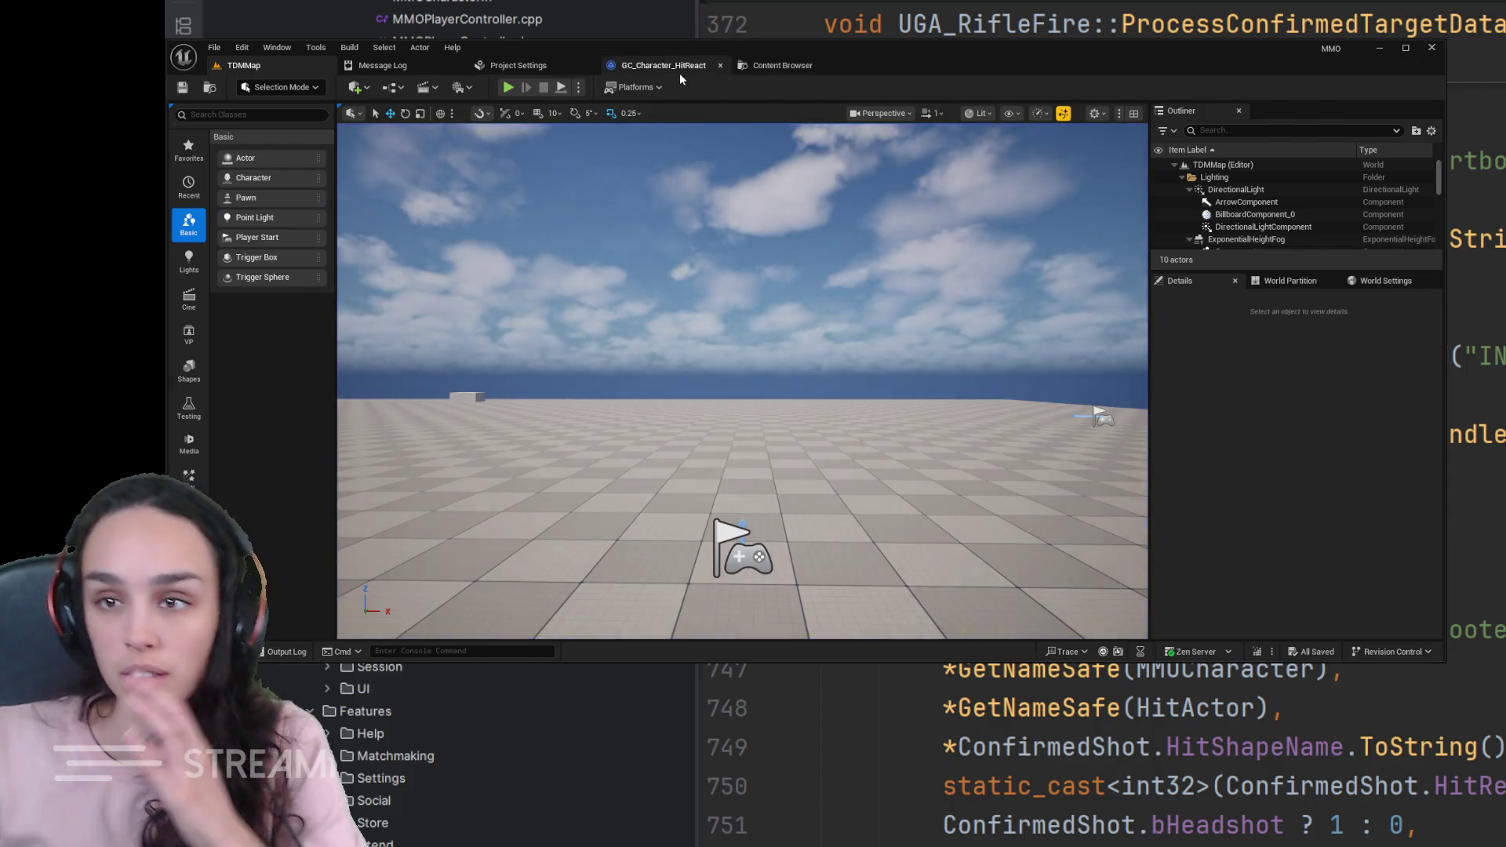
- Check the GC_Character_HitReact graph, then start a TDMMap play session with game input focused
left_click(671, 68)
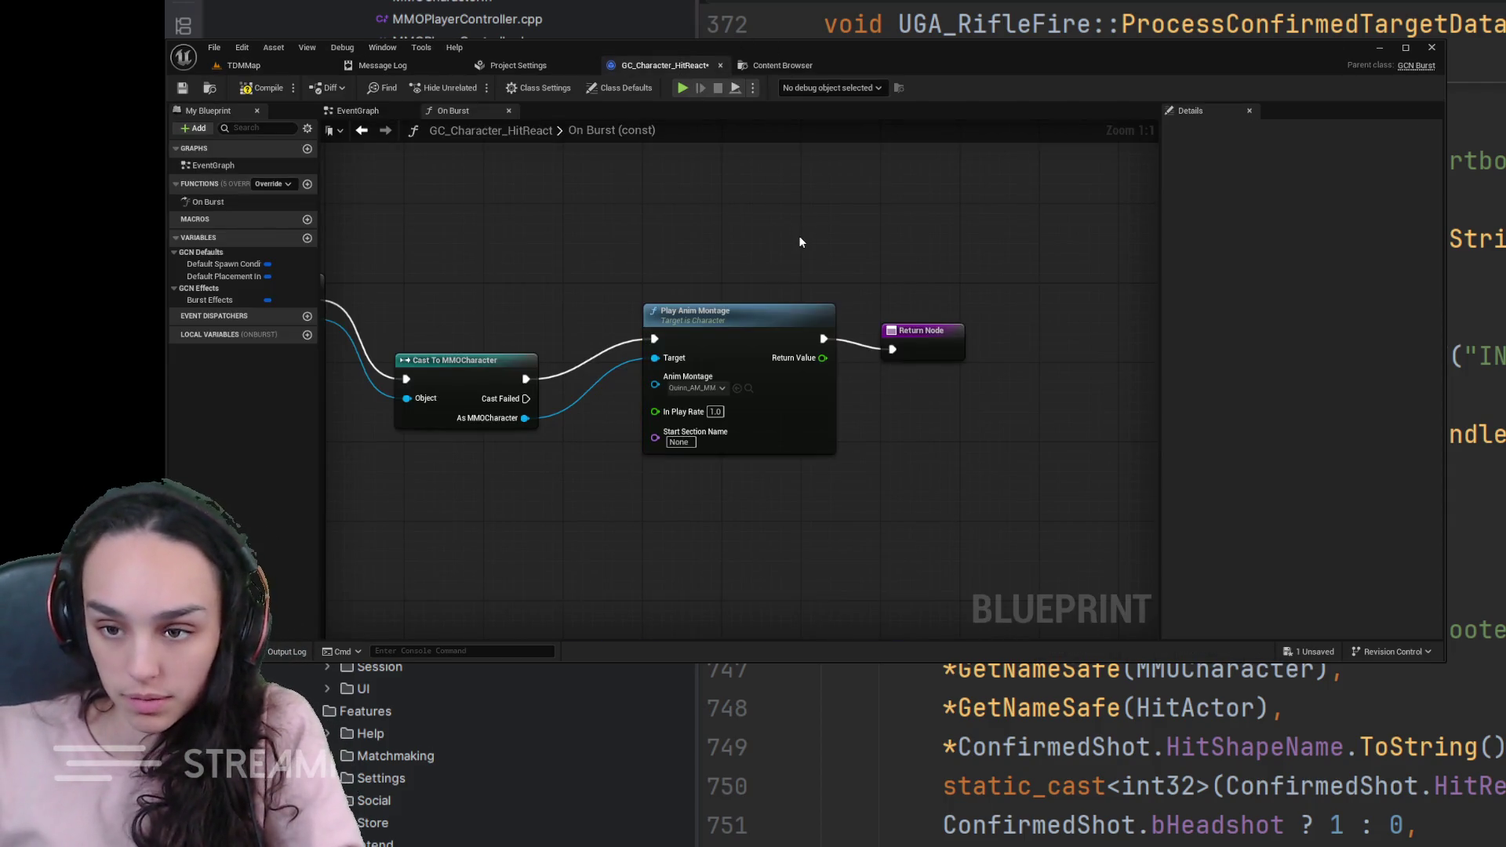
left_click(243, 66)
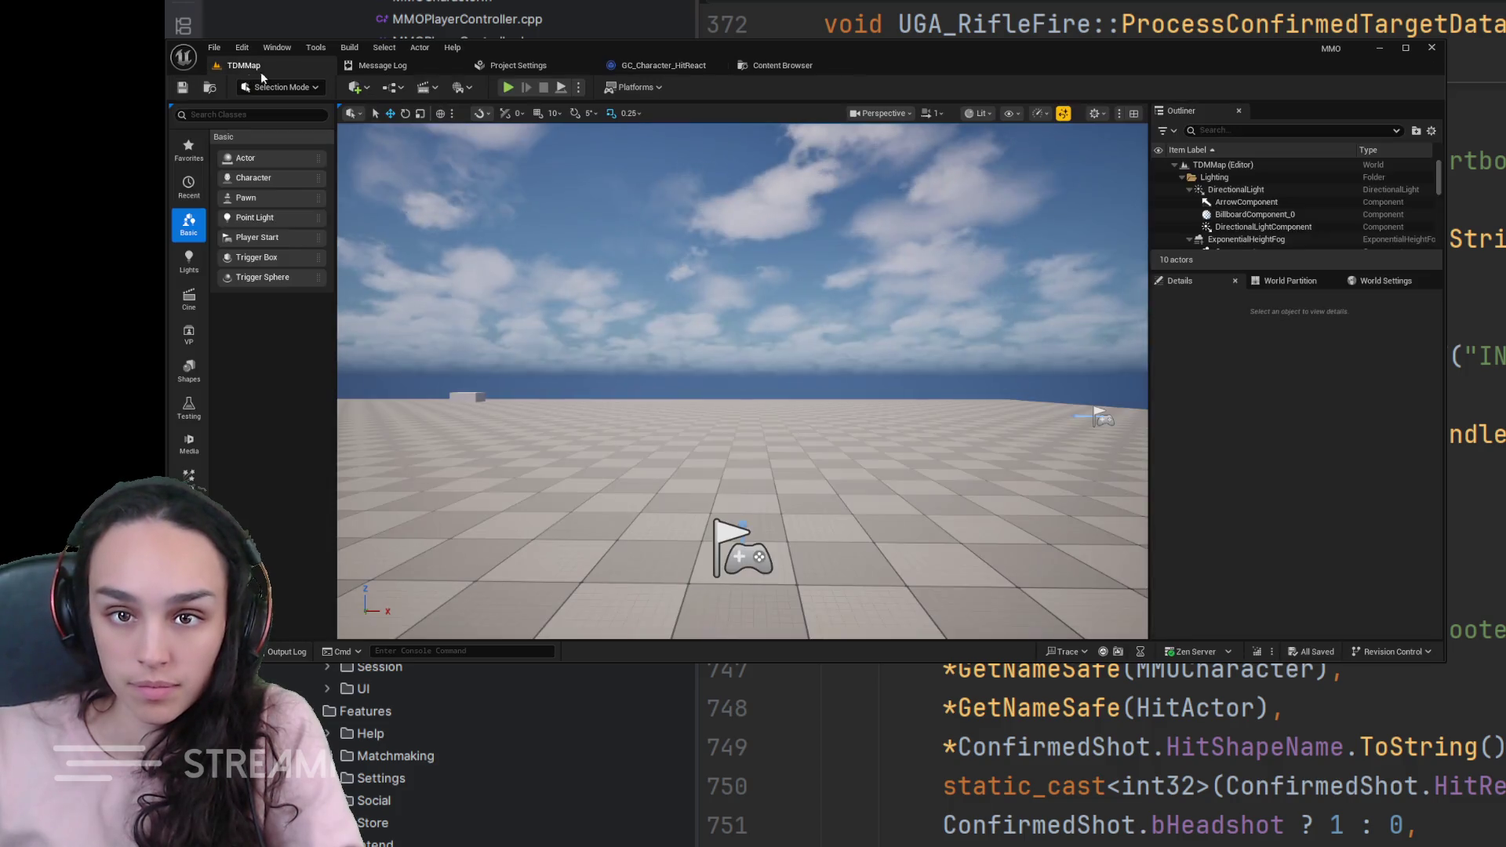
left_click(508, 87)
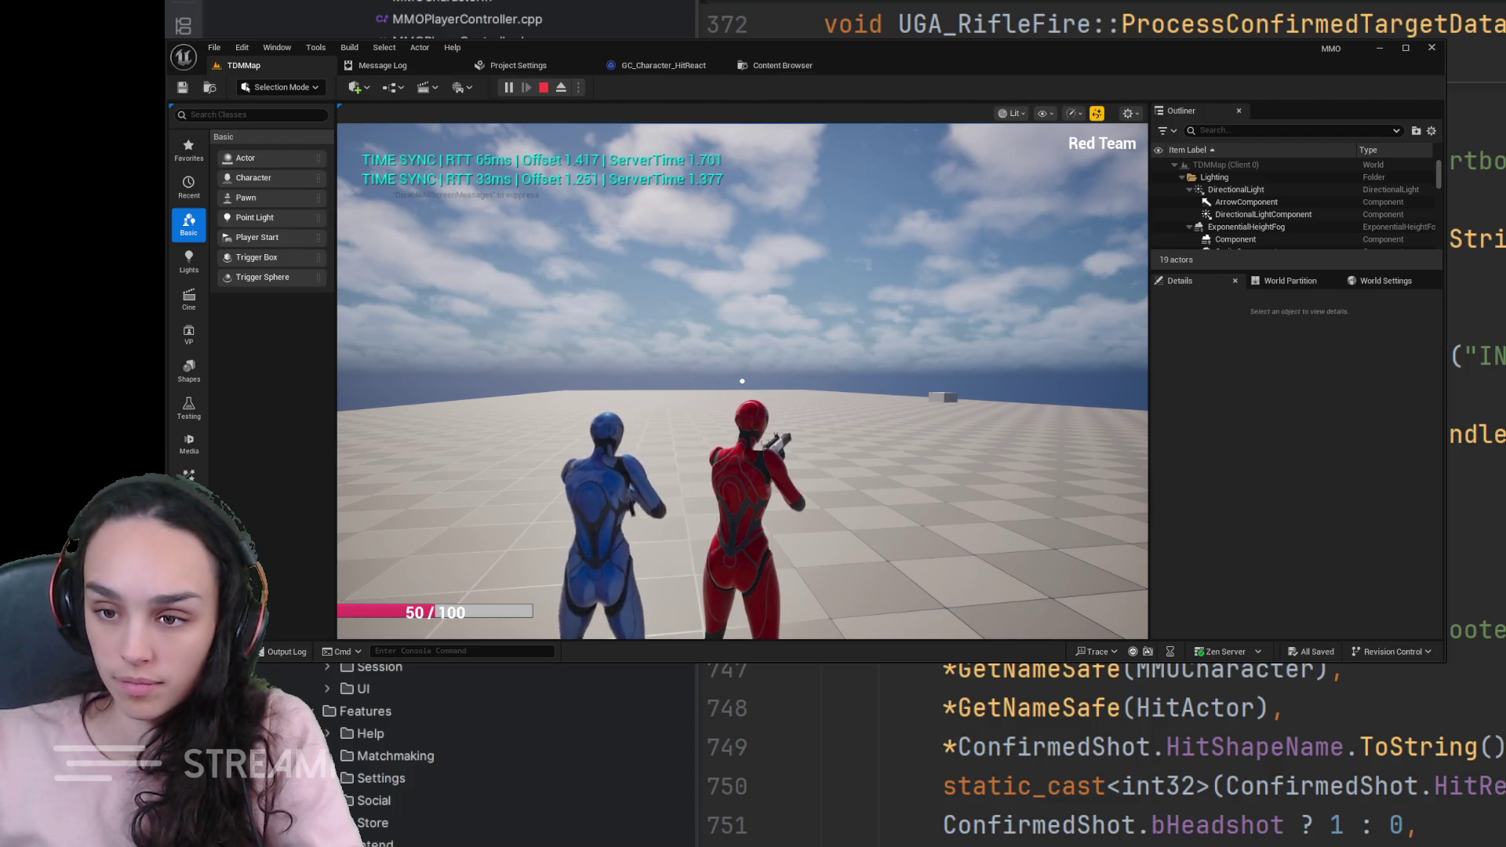
left_click(742, 380)
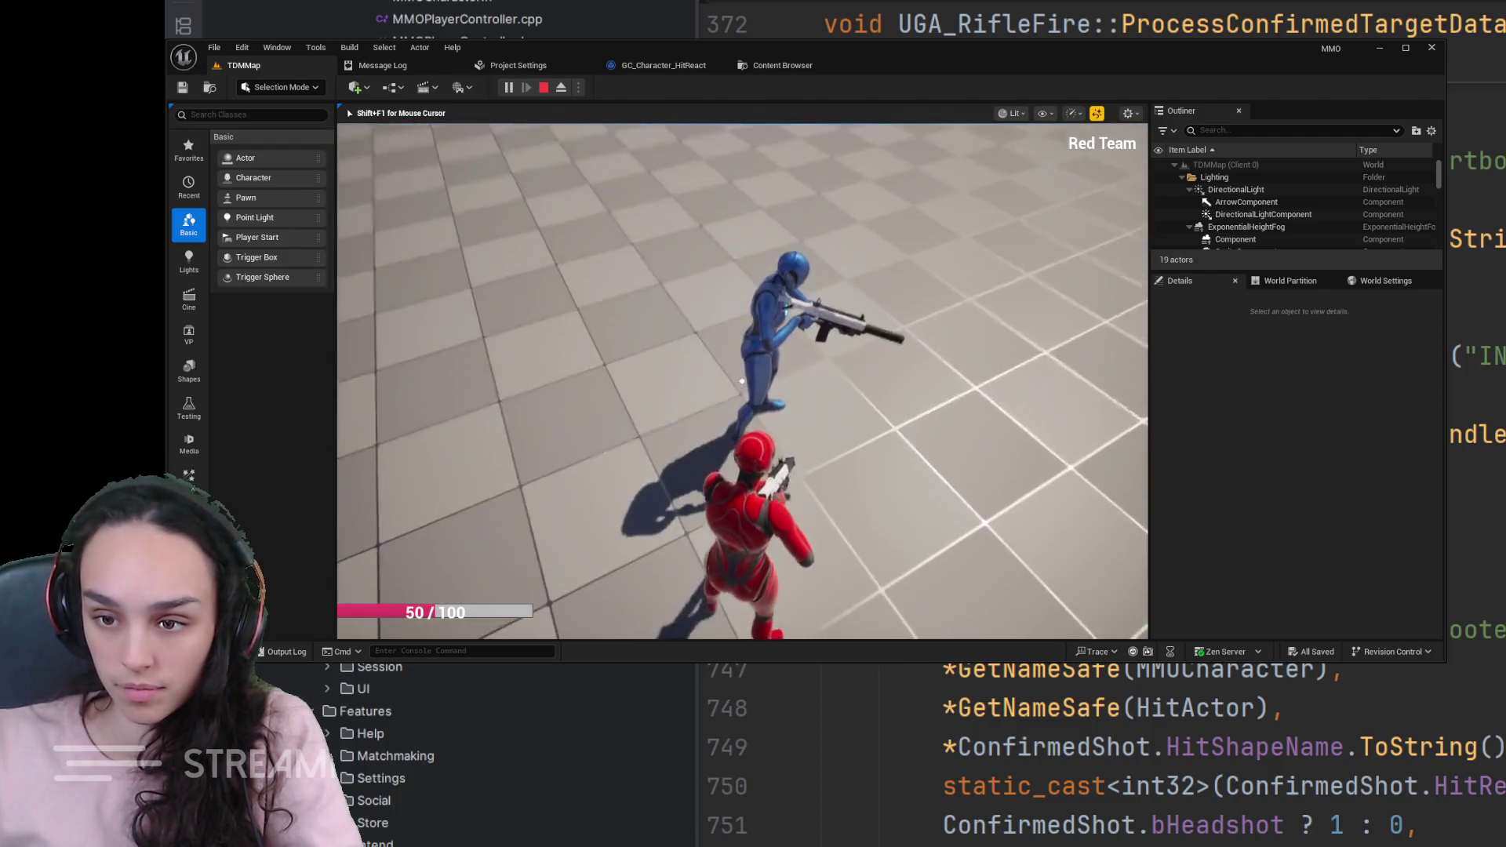
left_click(741, 381)
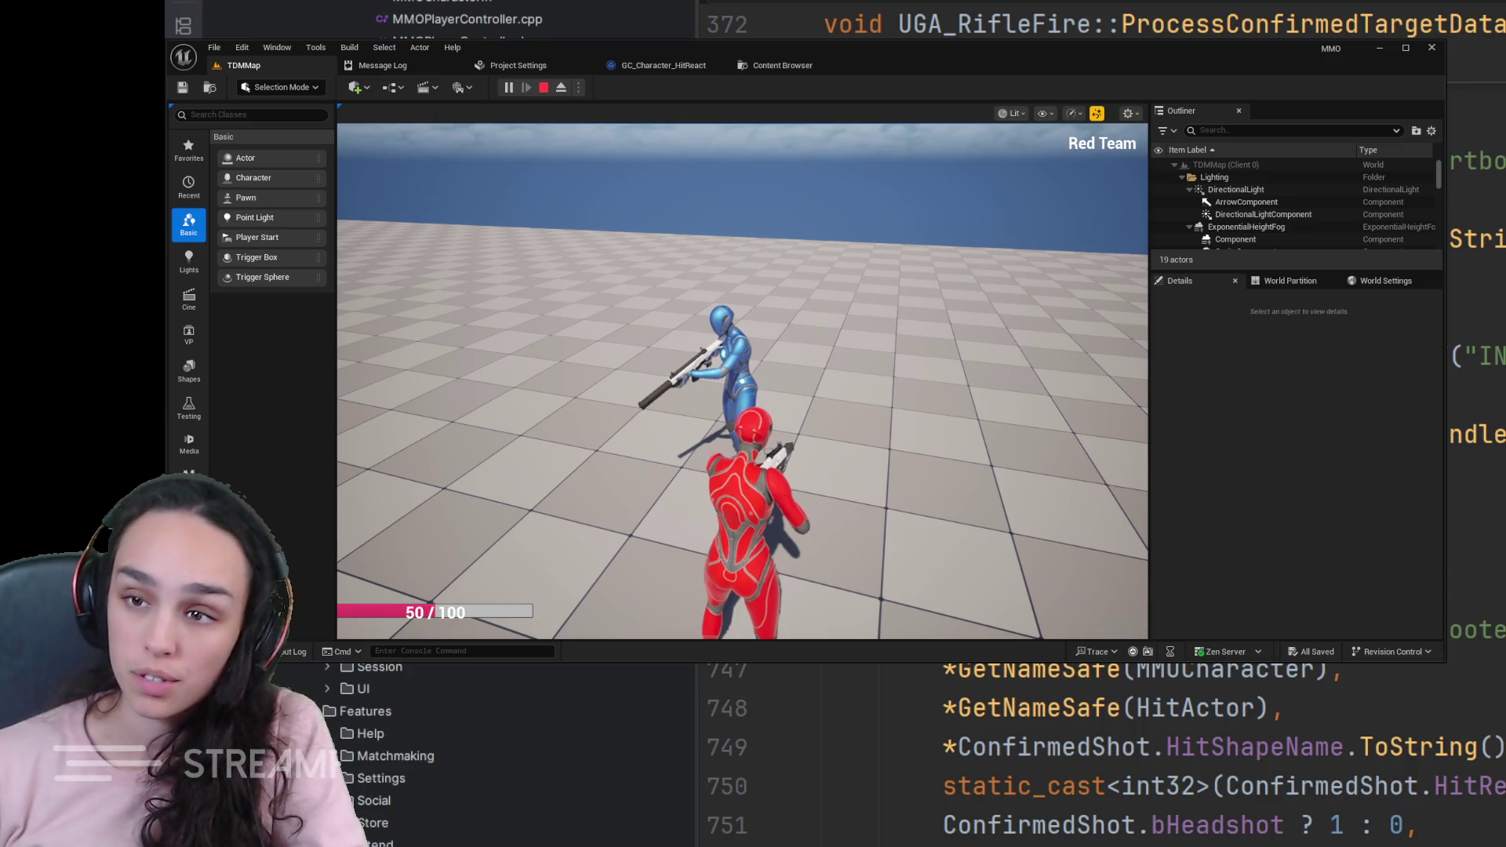
scroll(1106, 742, "up", 7)
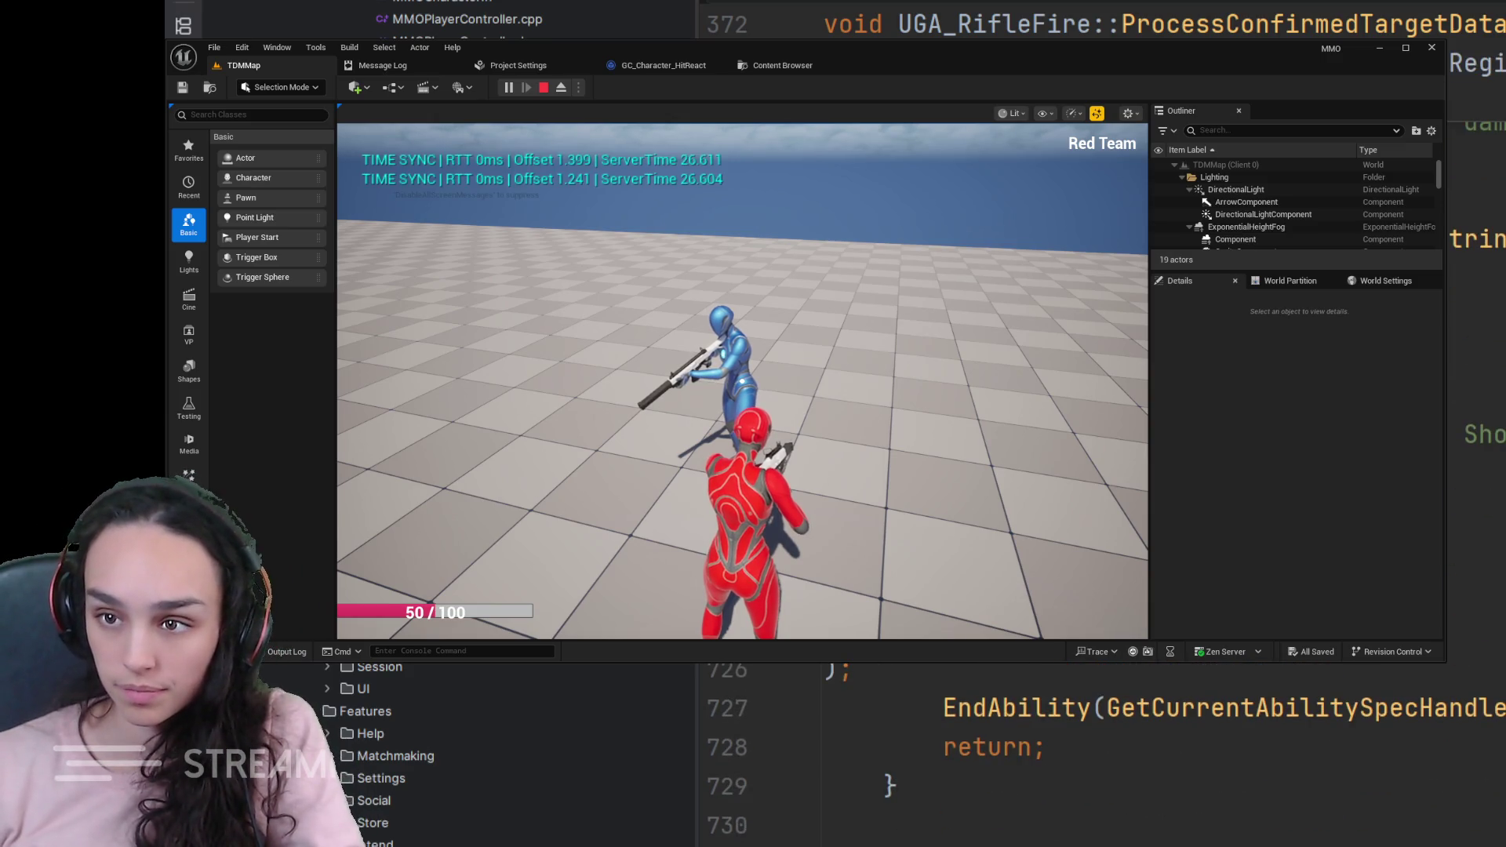
scroll(1106, 741, "down", 8)
scroll(1107, 741, "down", 5)
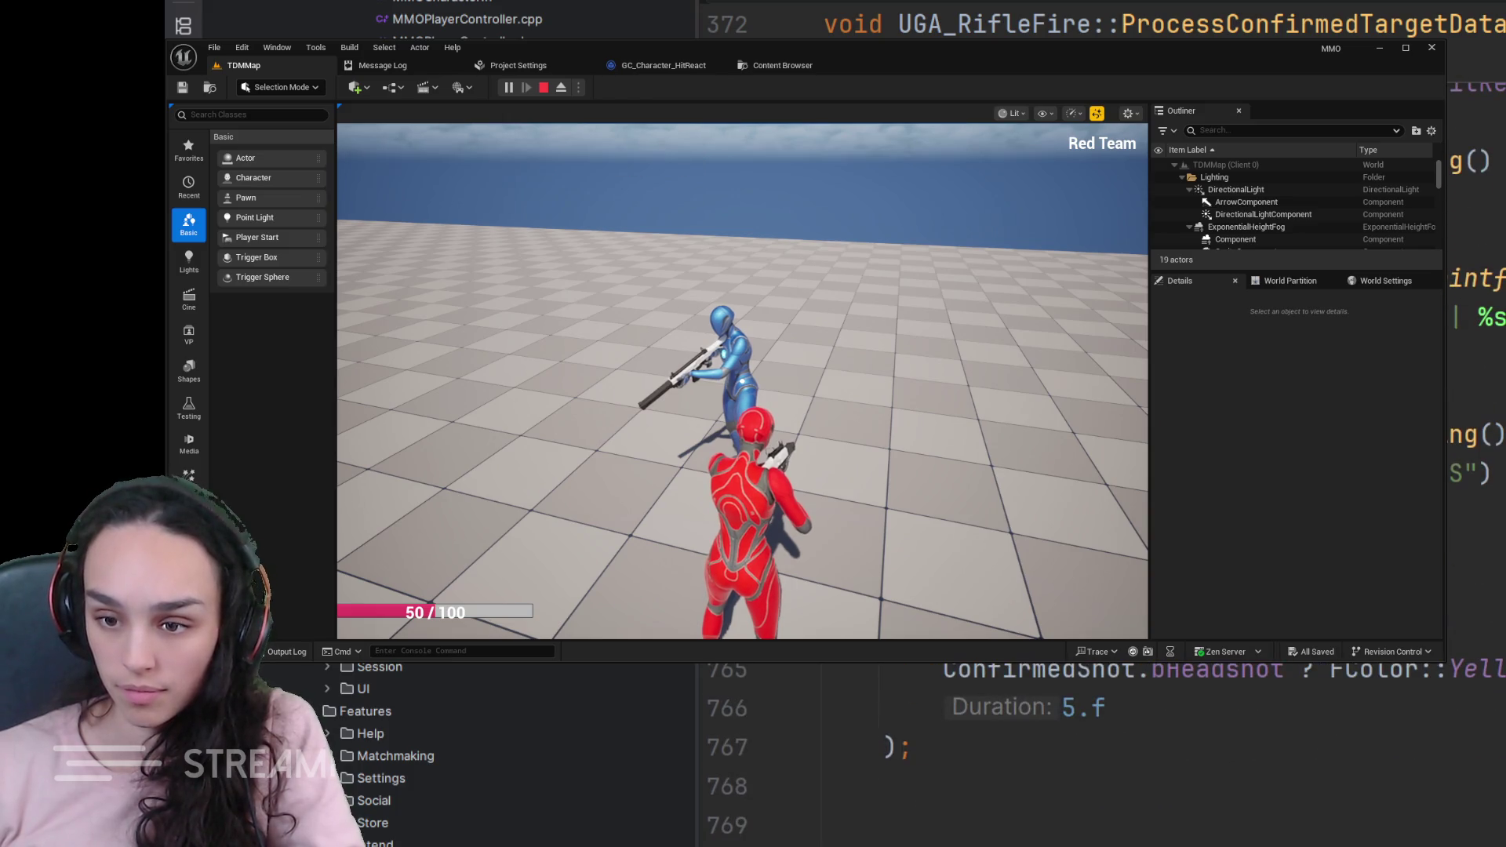
scroll(1107, 741, "down", 7)
scroll(1106, 742, "down", 16)
scroll(1106, 742, "down", 7)
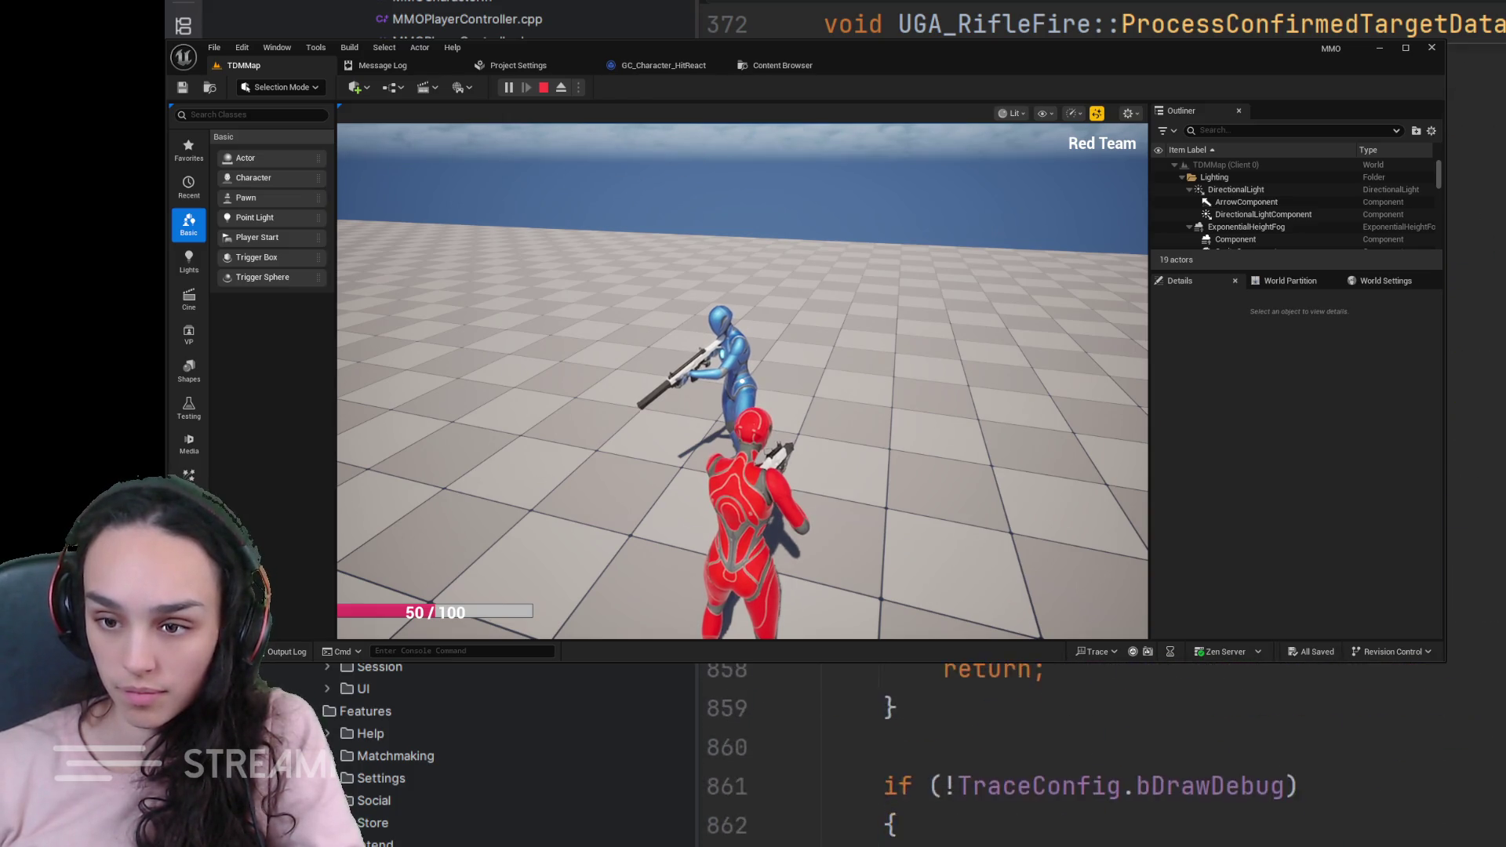
scroll(1105, 742, "up", 5)
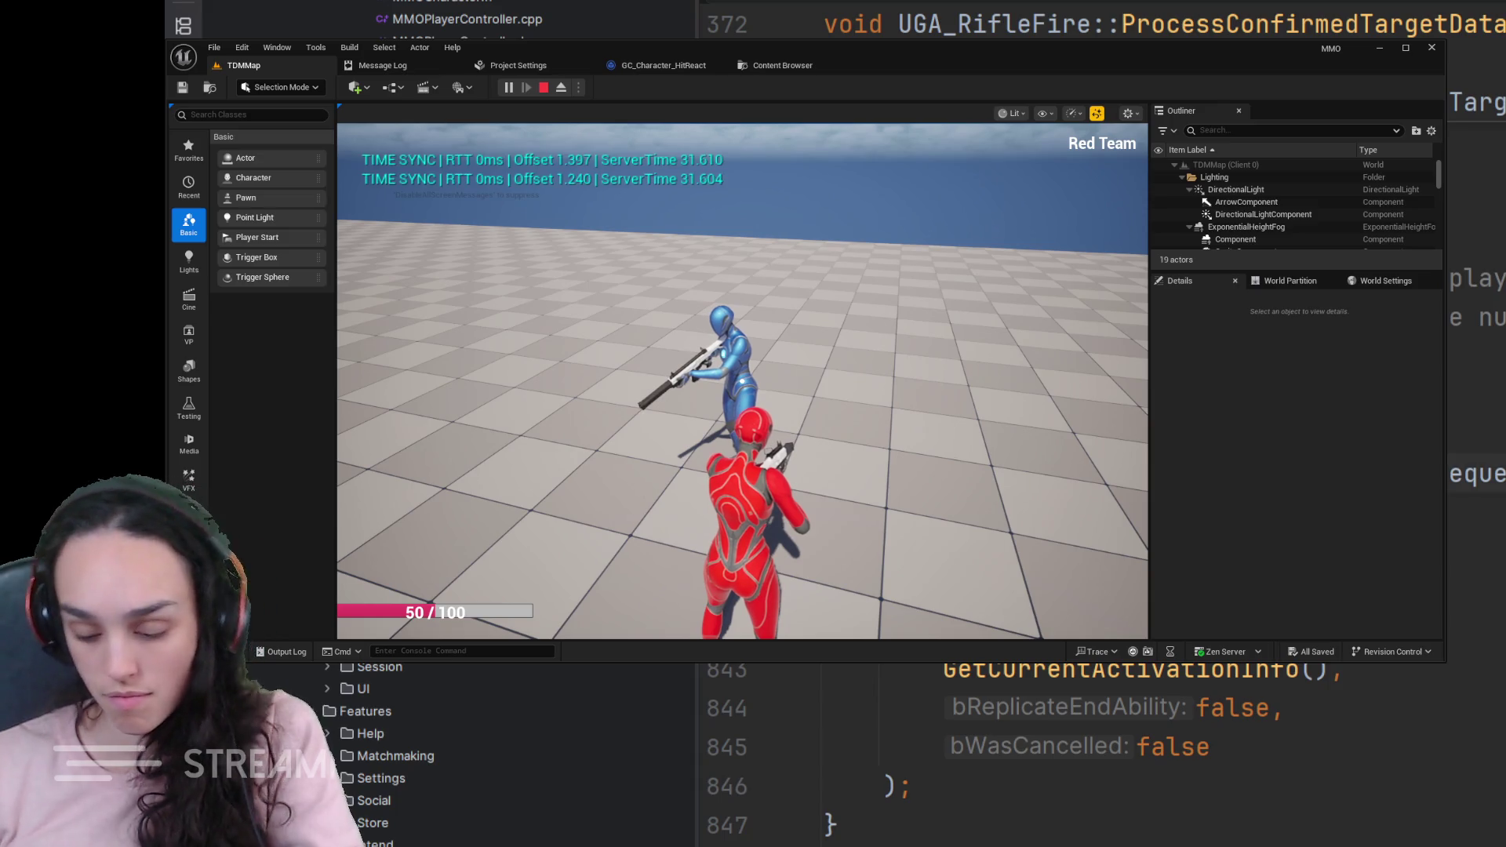
scroll(1105, 742, "up", 20)
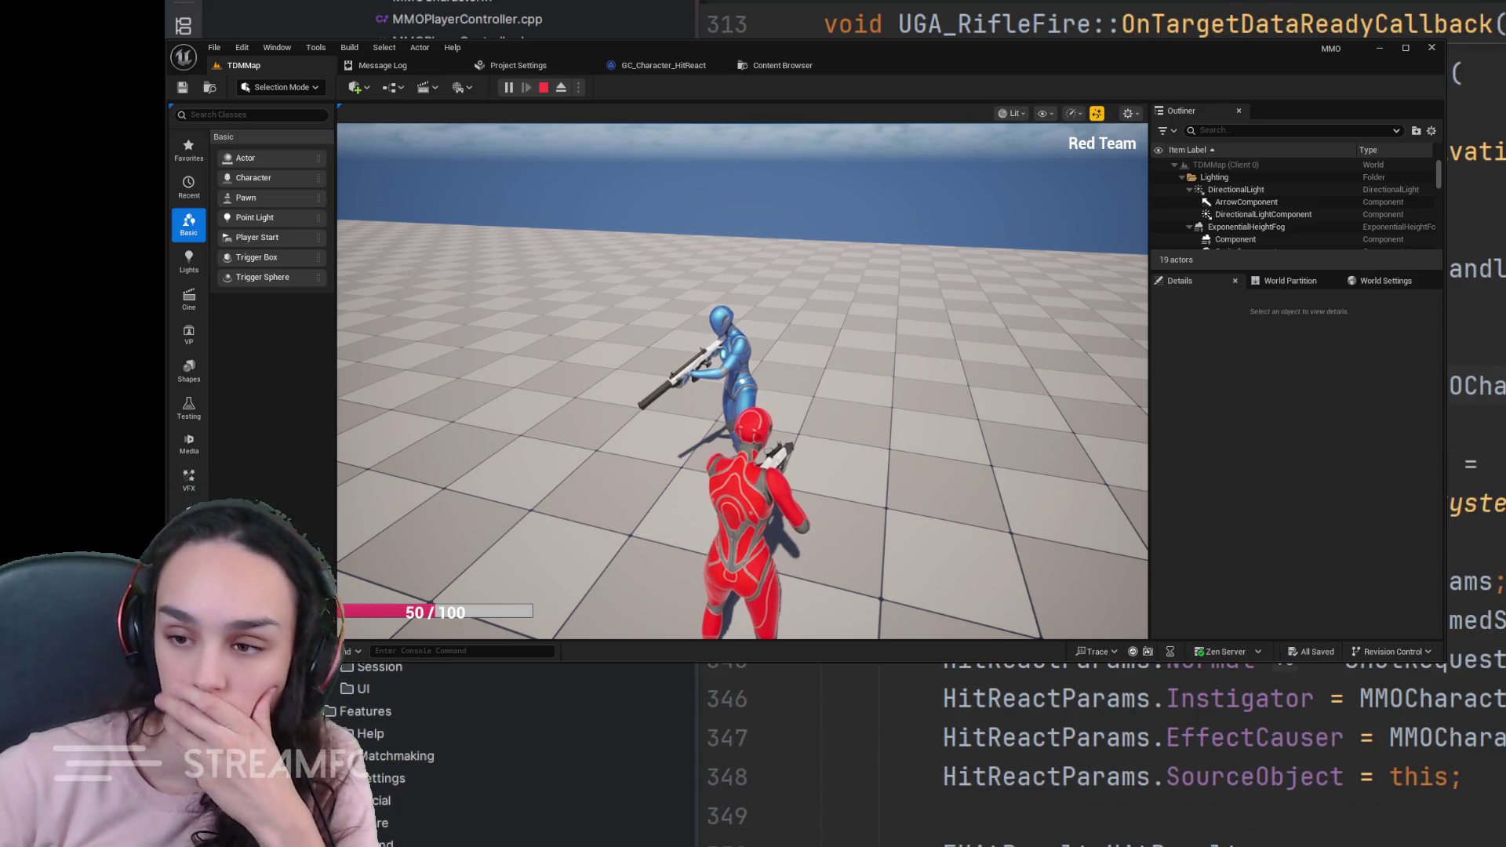
scroll(1232, 810, "right", 2)
scroll(1233, 810, "right", 2)
scroll(1233, 811, "right", 2)
scroll(1233, 811, "right", 3)
scroll(1233, 811, "right", 2)
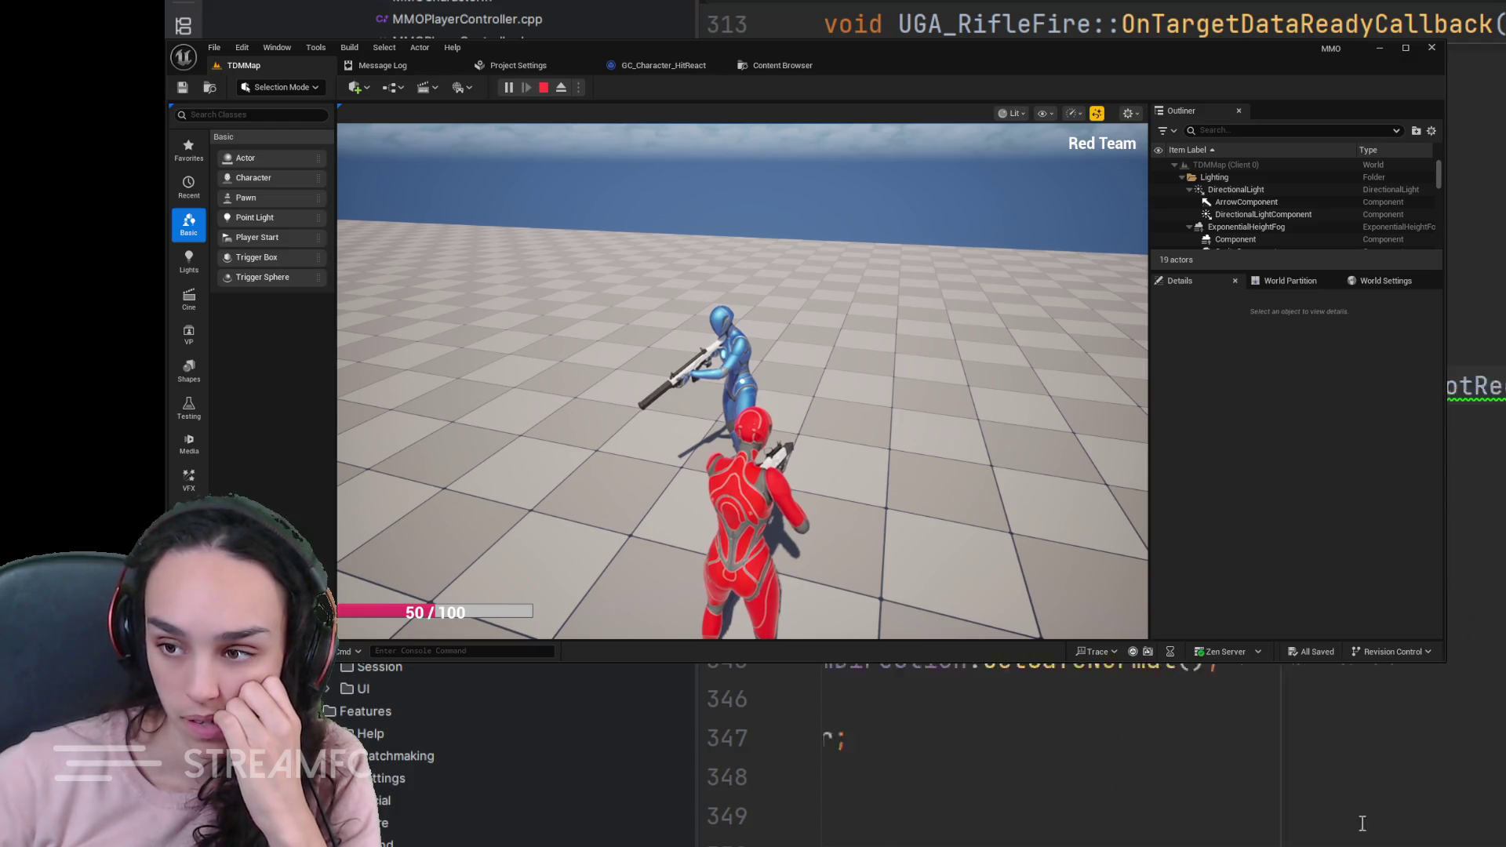
scroll(1499, 827, "left", 5)
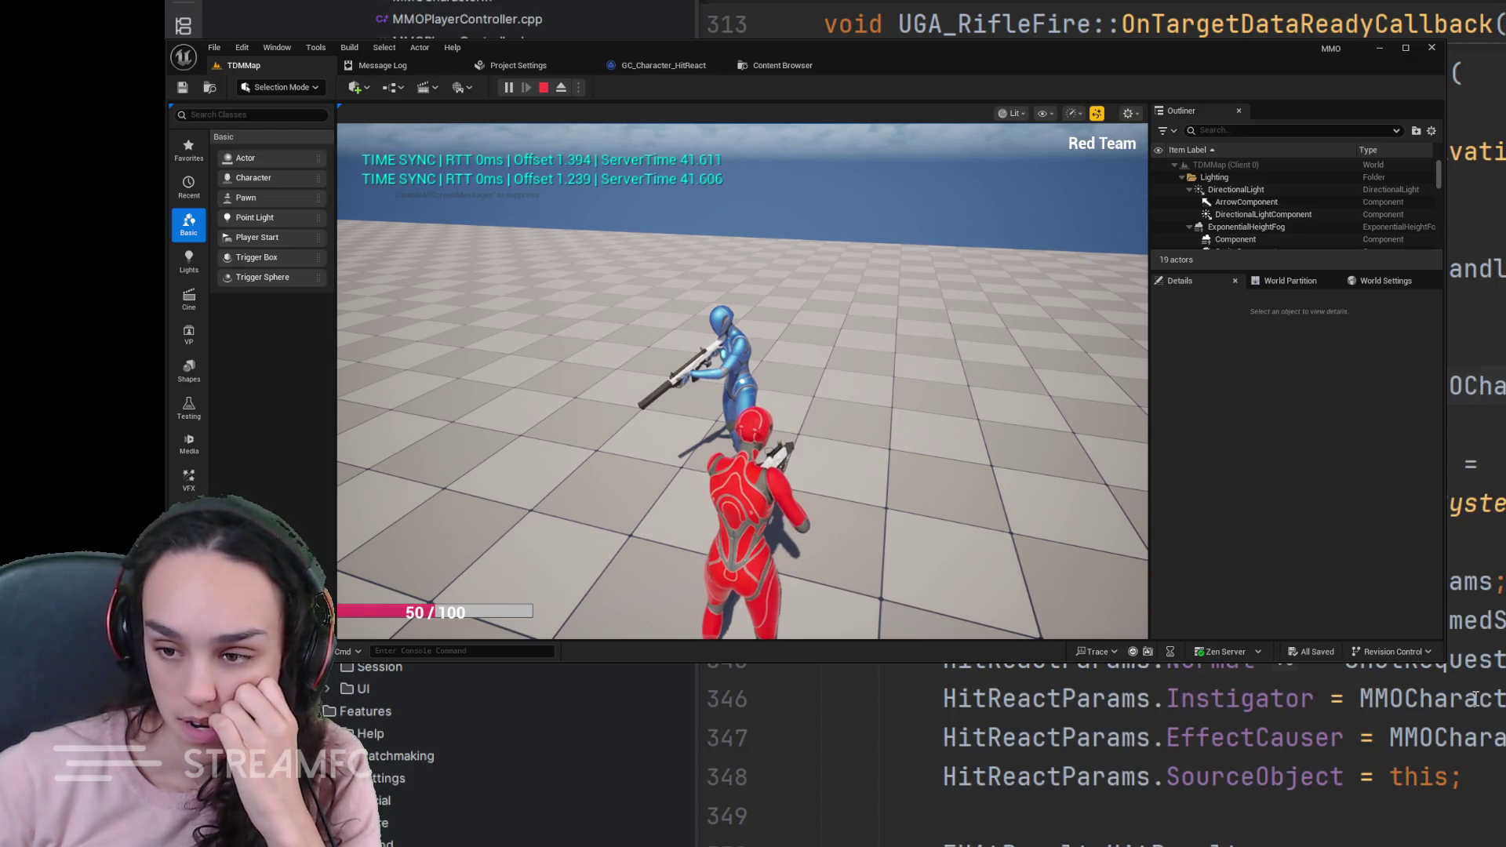
scroll(1473, 698, "down", 1)
scroll(1471, 698, "down", 3)
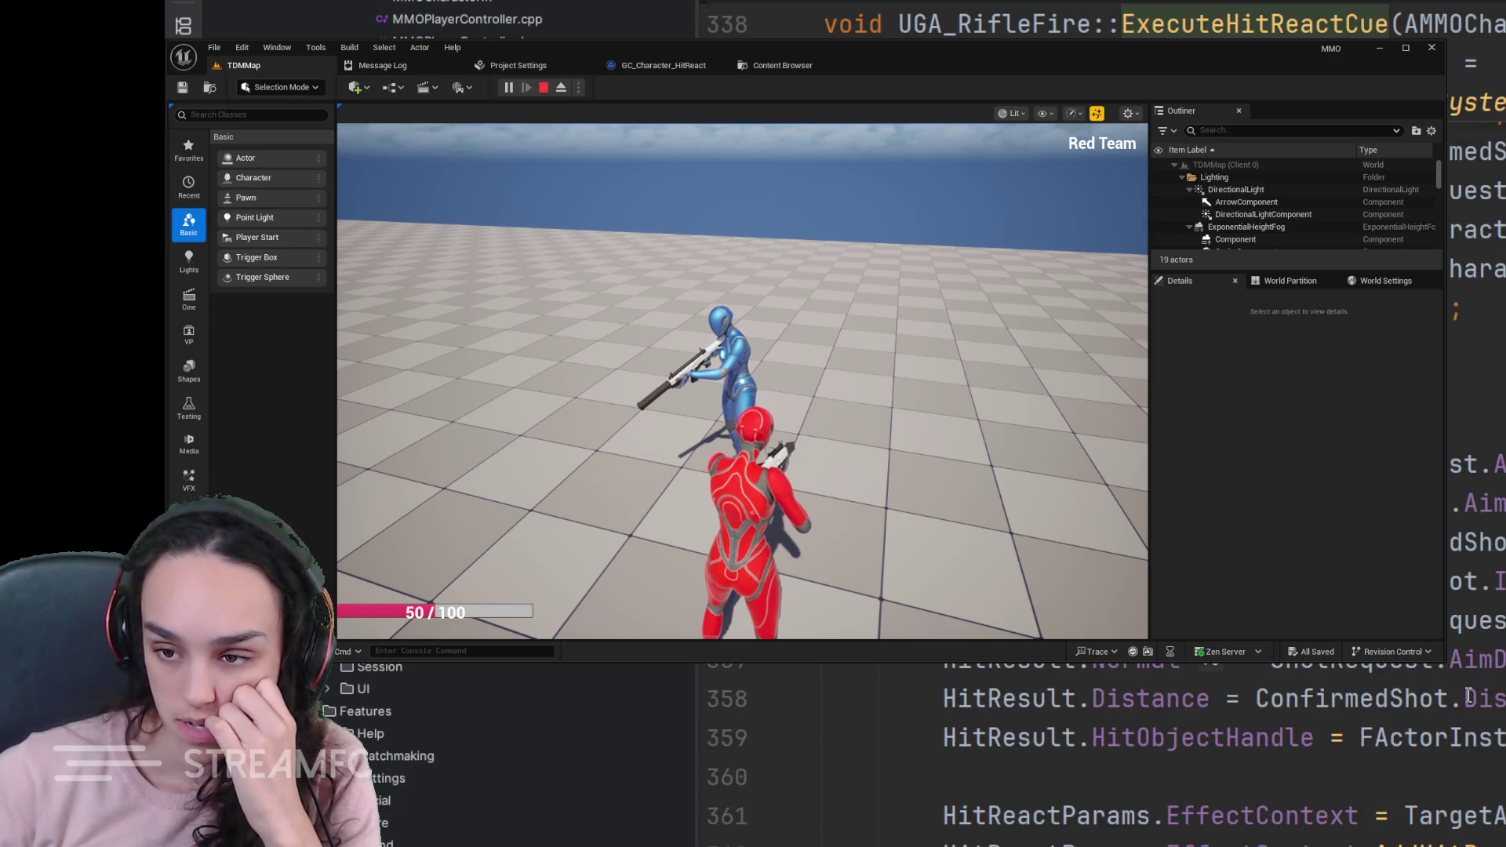
scroll(1467, 697, "down", 4)
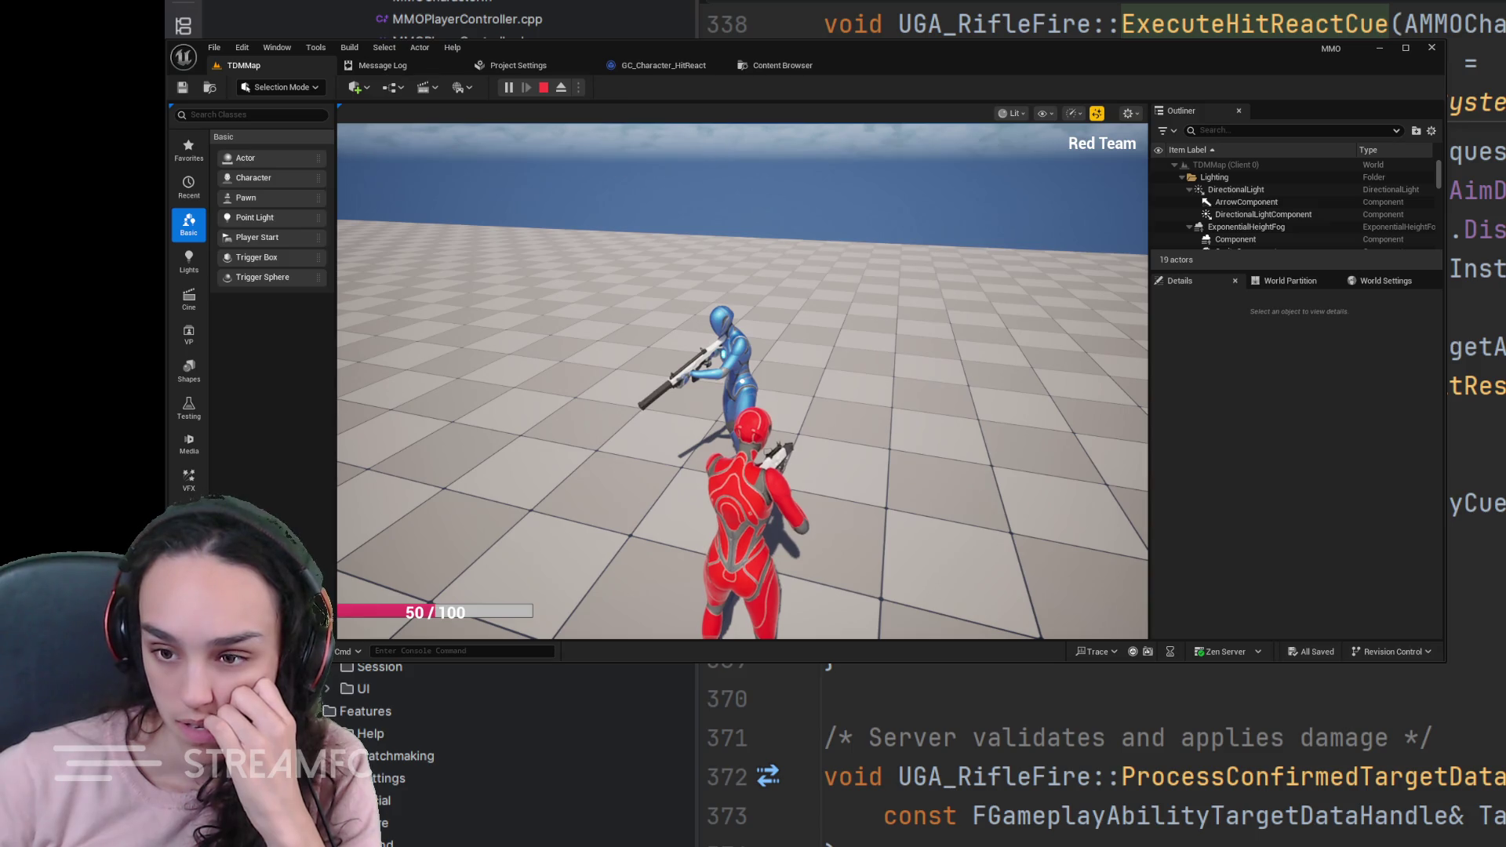
scroll(1470, 698, "up", 1)
scroll(1470, 697, "up", 2)
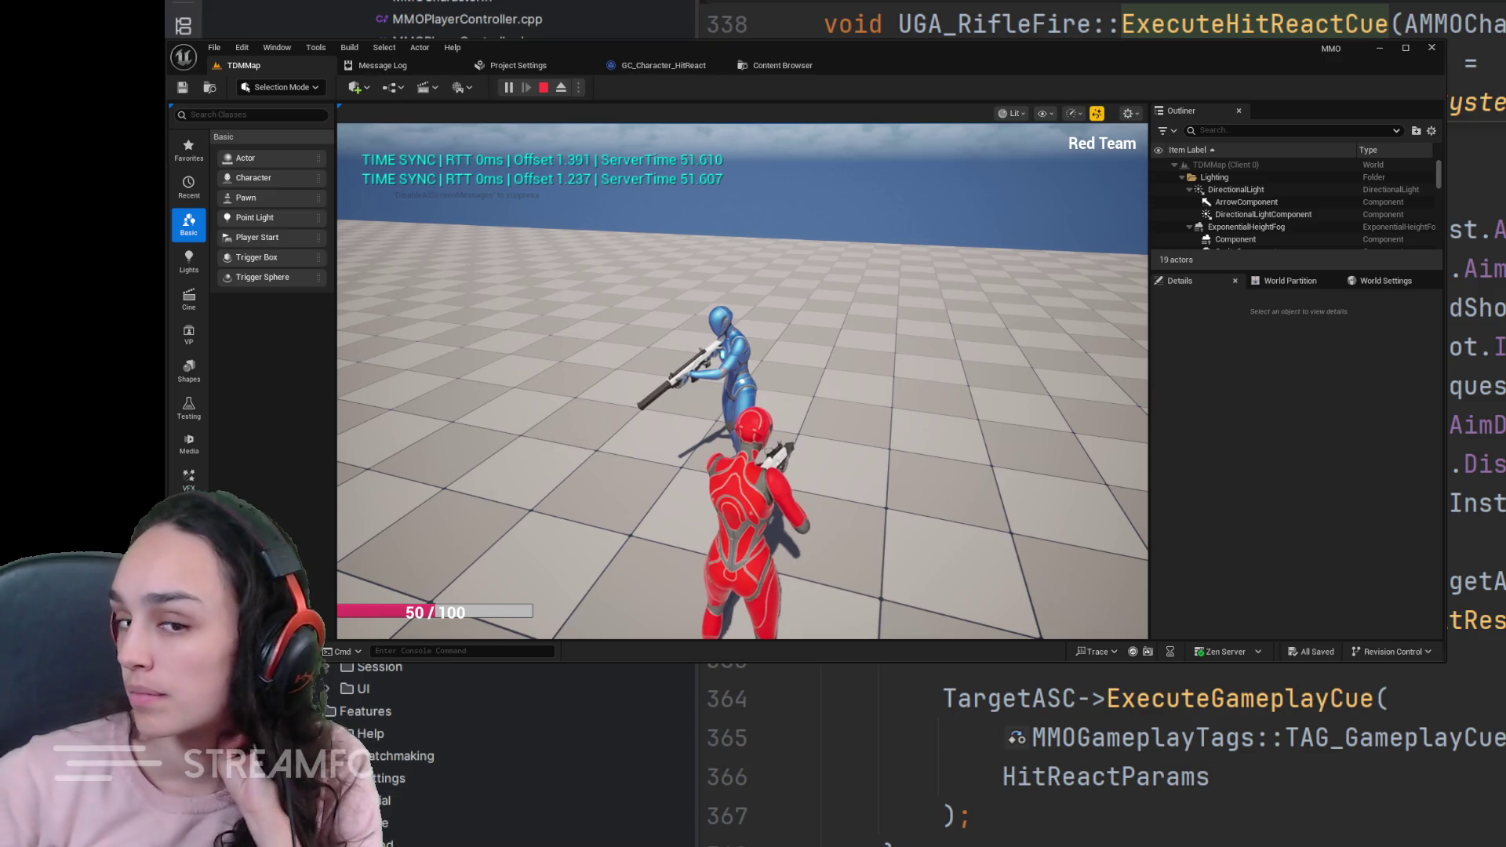
scroll(1105, 752, "up", 1)
scroll(1107, 754, "up", 3)
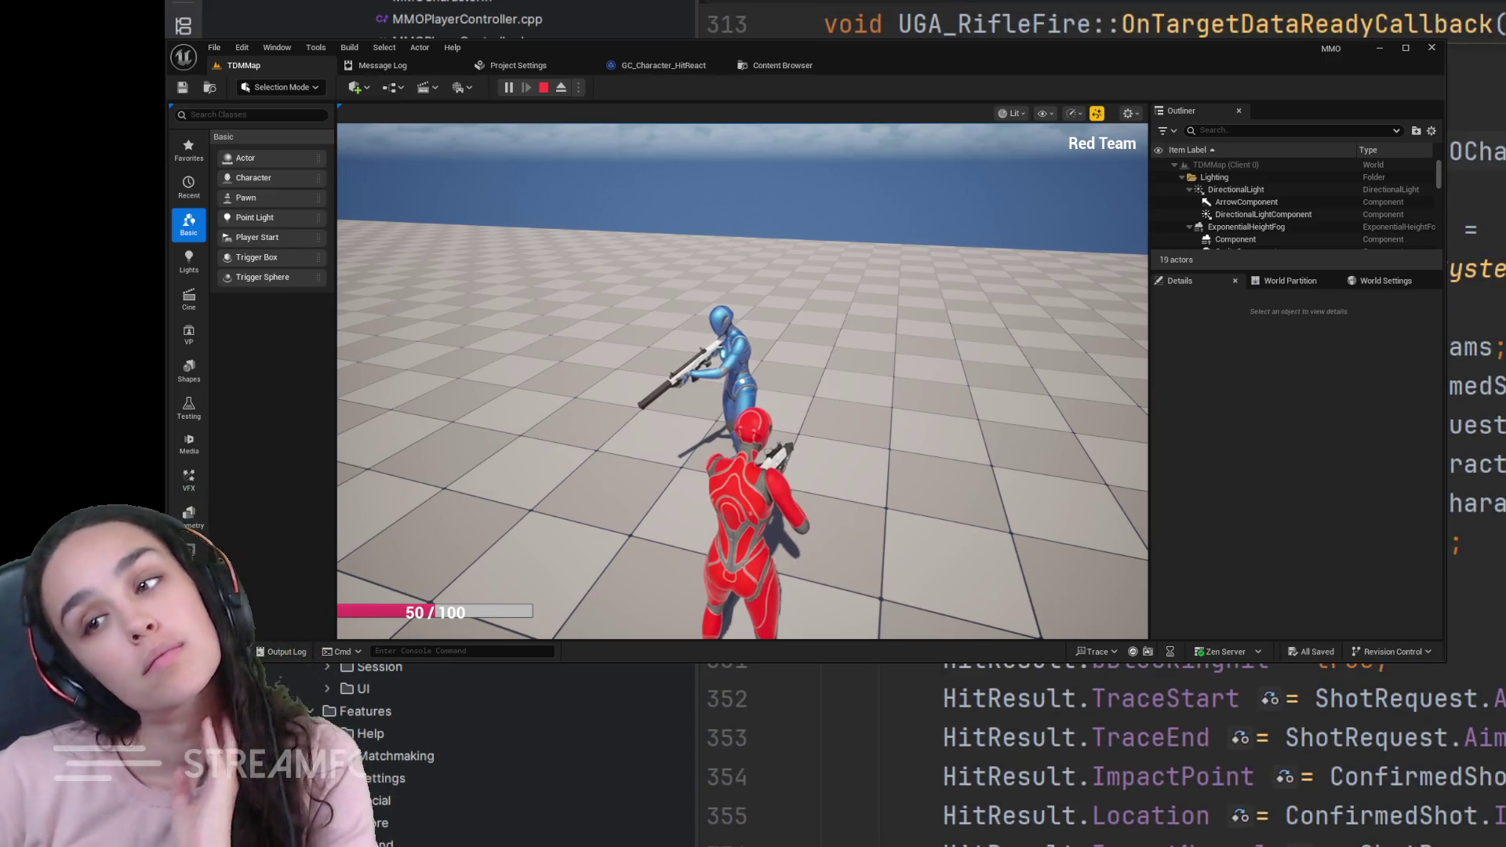
scroll(1106, 753, "up", 2)
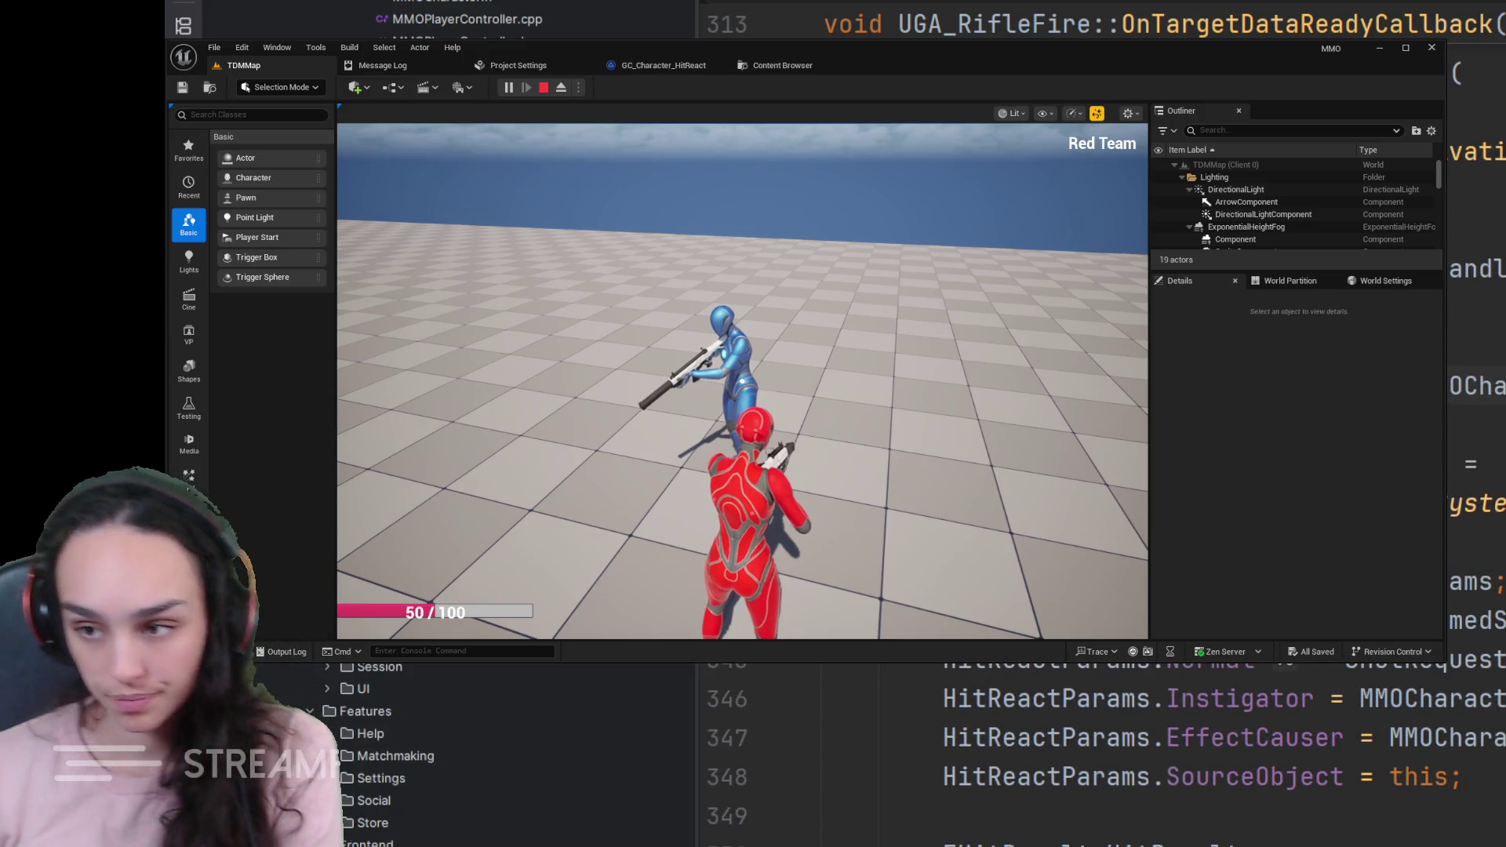
scroll(1106, 753, "down", 1)
scroll(1106, 753, "down", 20)
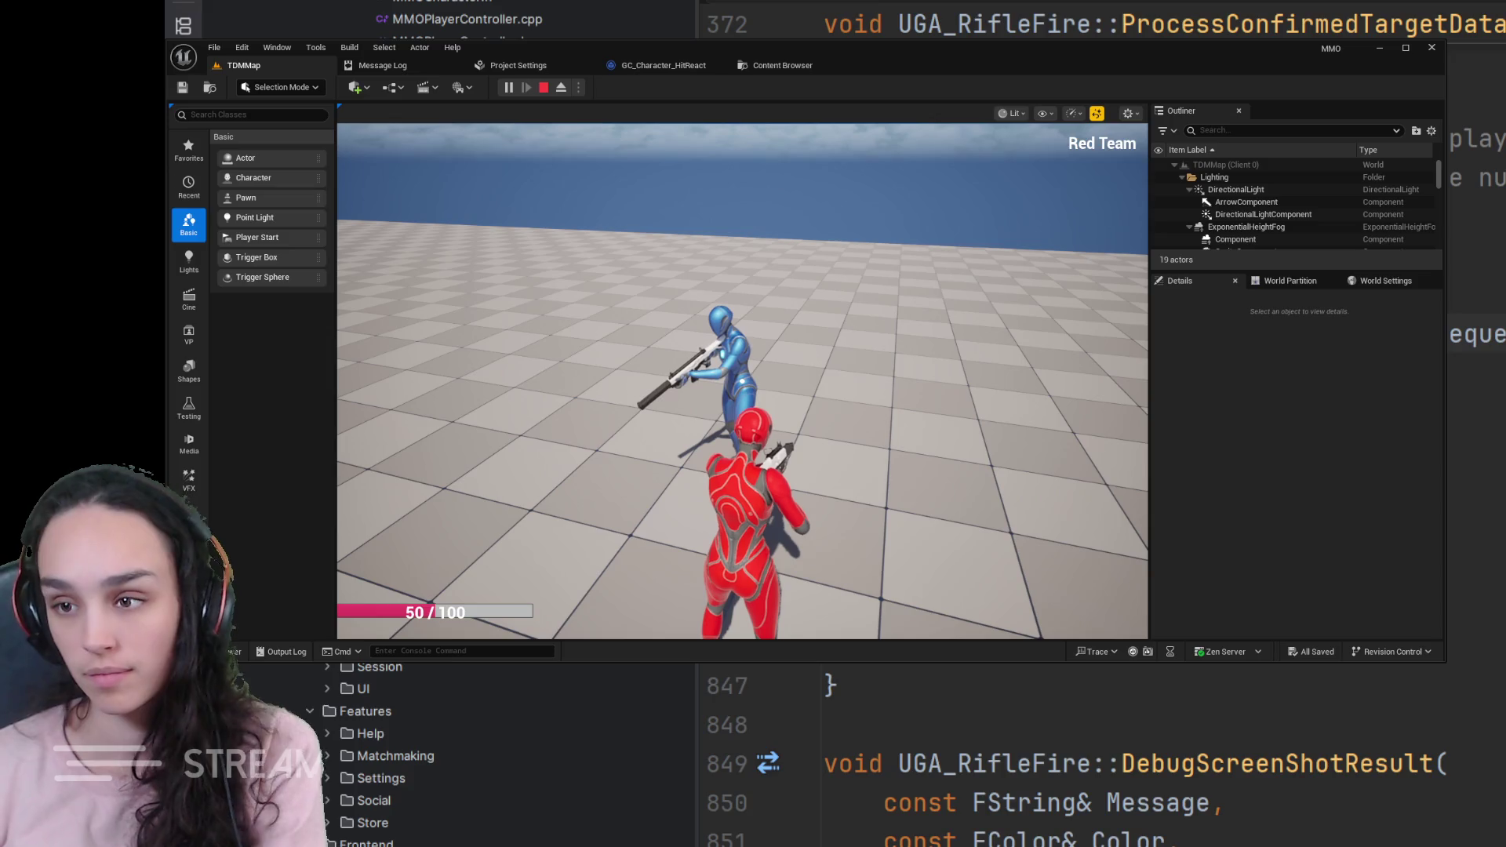
scroll(1106, 765, "right", 3)
scroll(1106, 766, "left", 3)
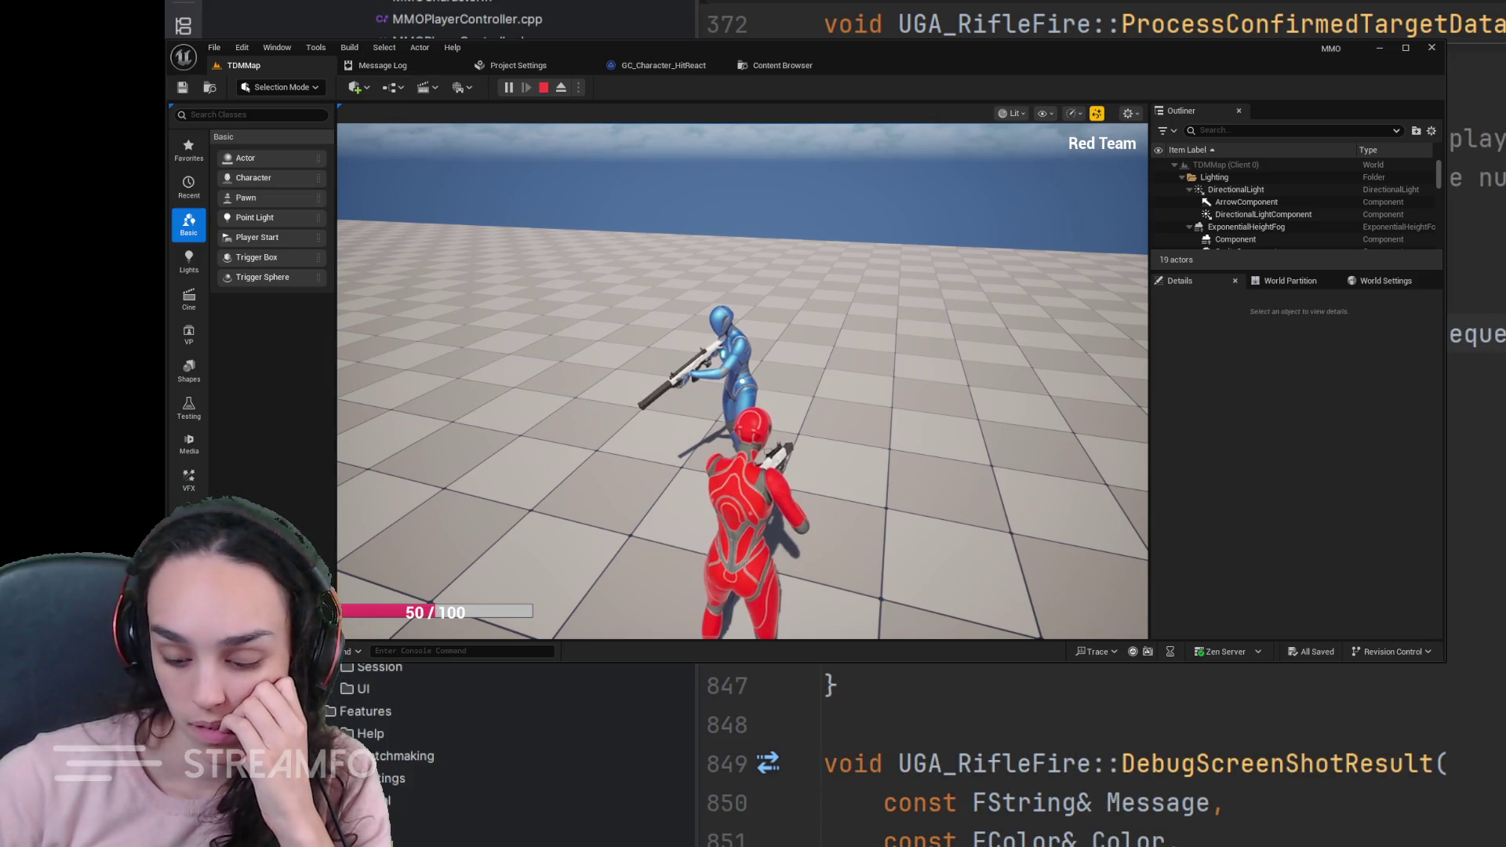
scroll(1107, 764, "up", 7)
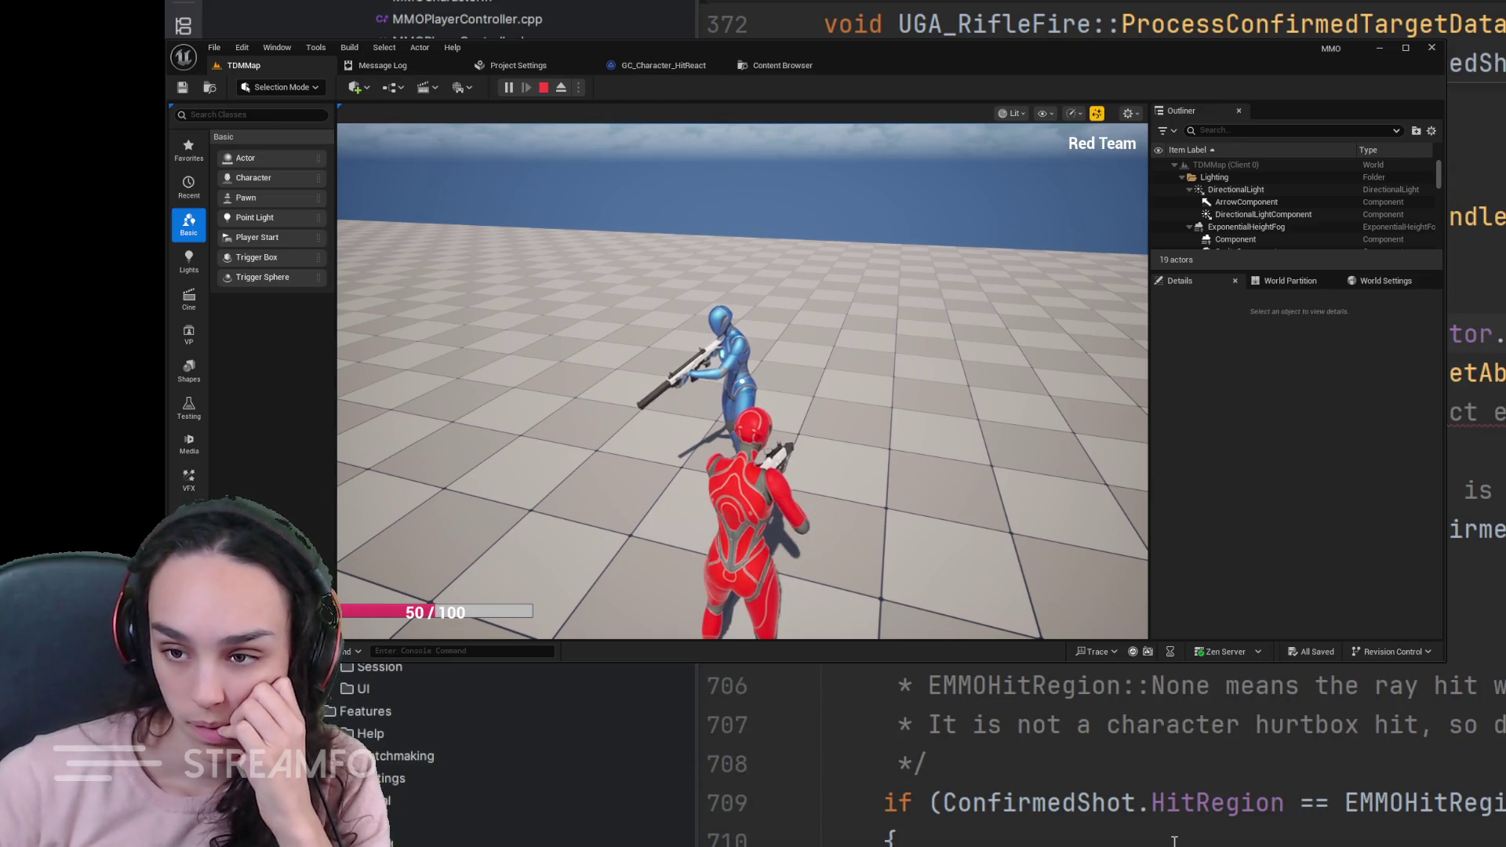
scroll(1099, 753, "right", 3)
scroll(1100, 754, "left", 2)
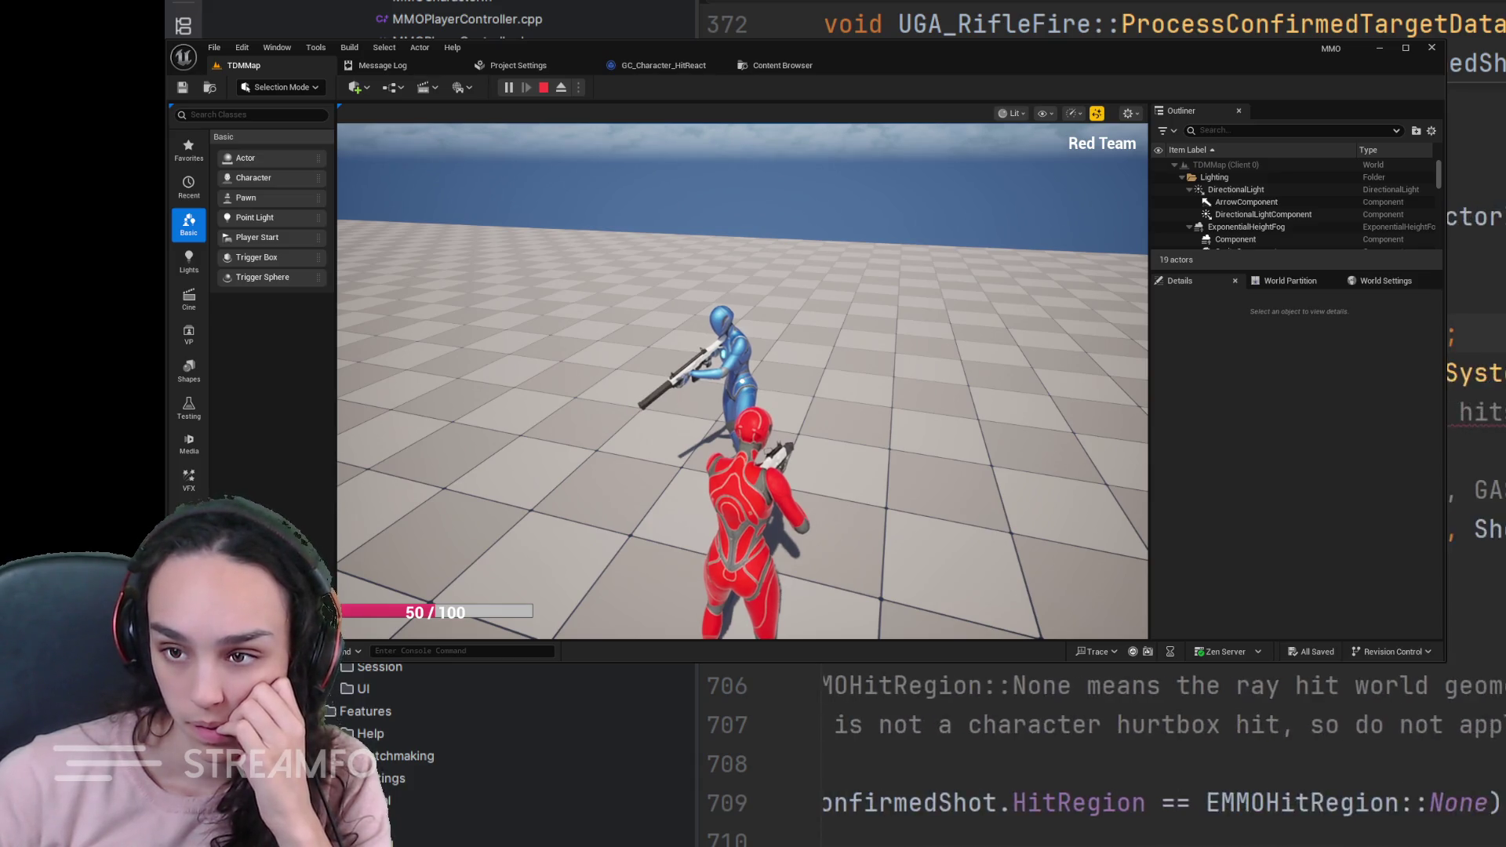
scroll(1100, 753, "left", 1)
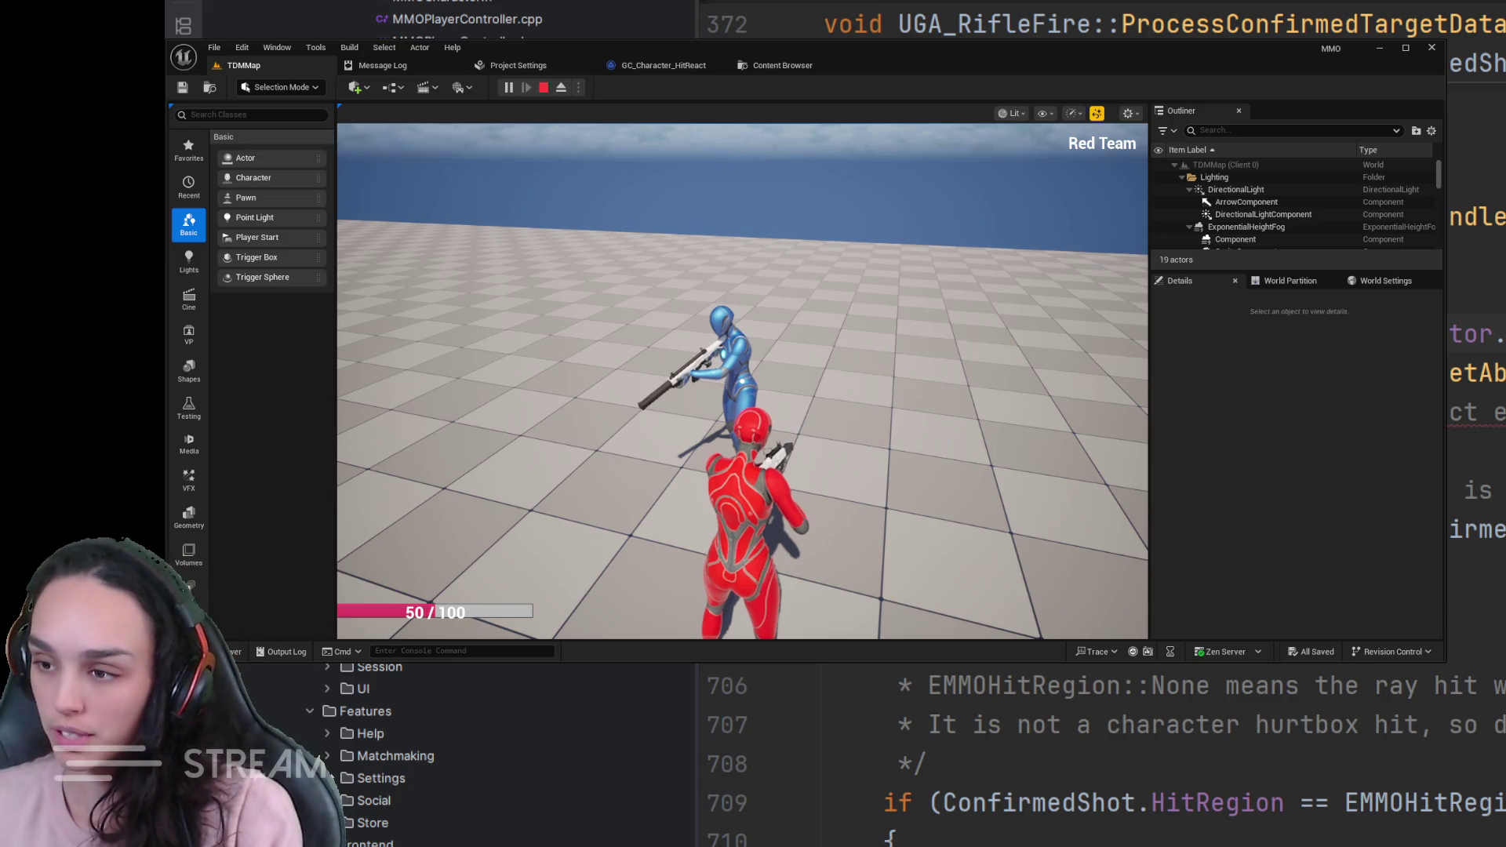
- Stop the play session from the GC_Character_HitReact graph and bring up the asset browser
left_click(670, 65)
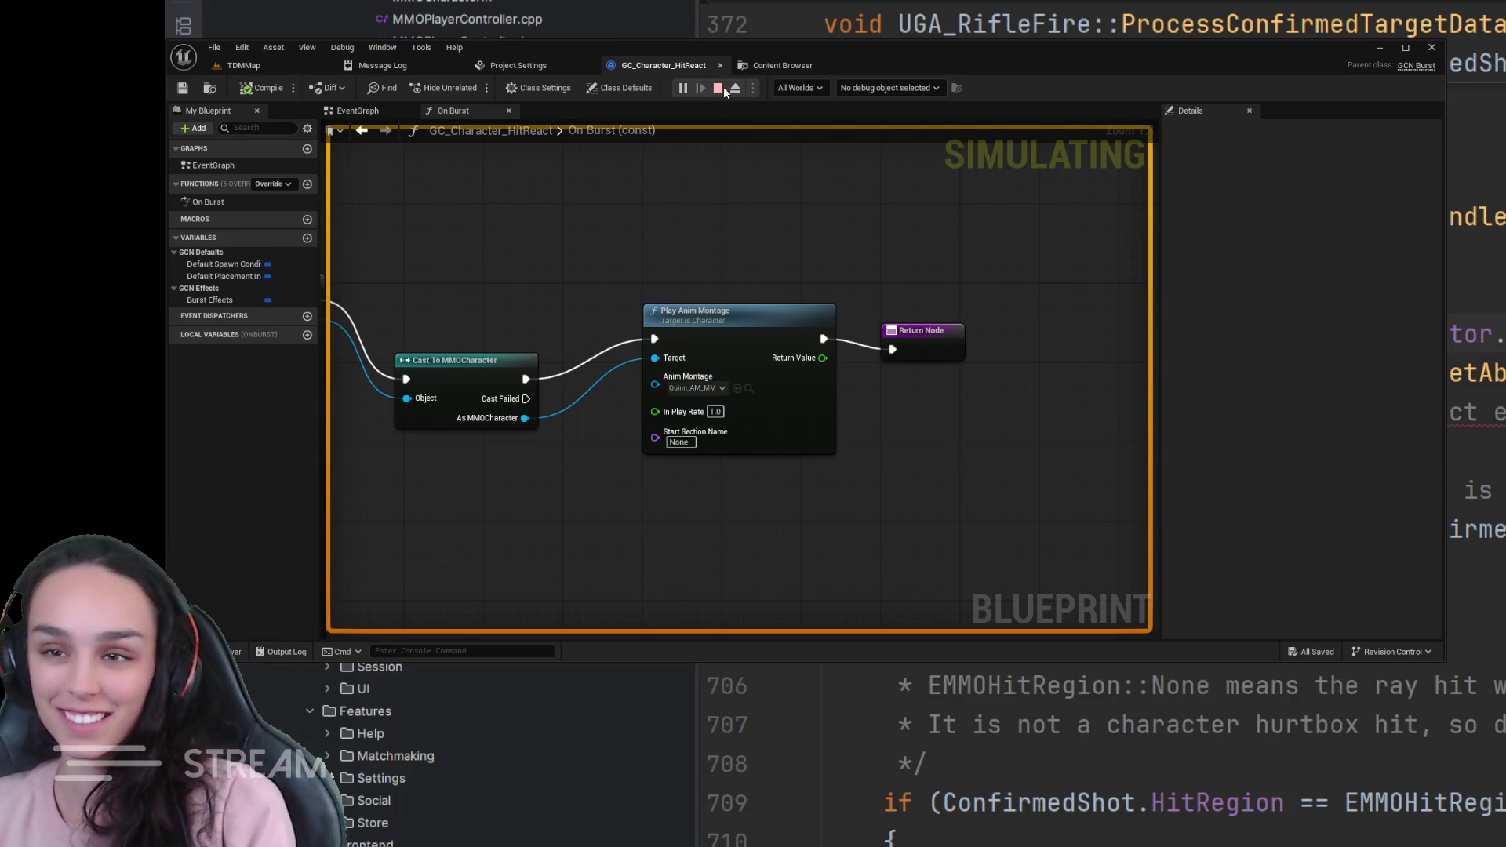
key("Escape")
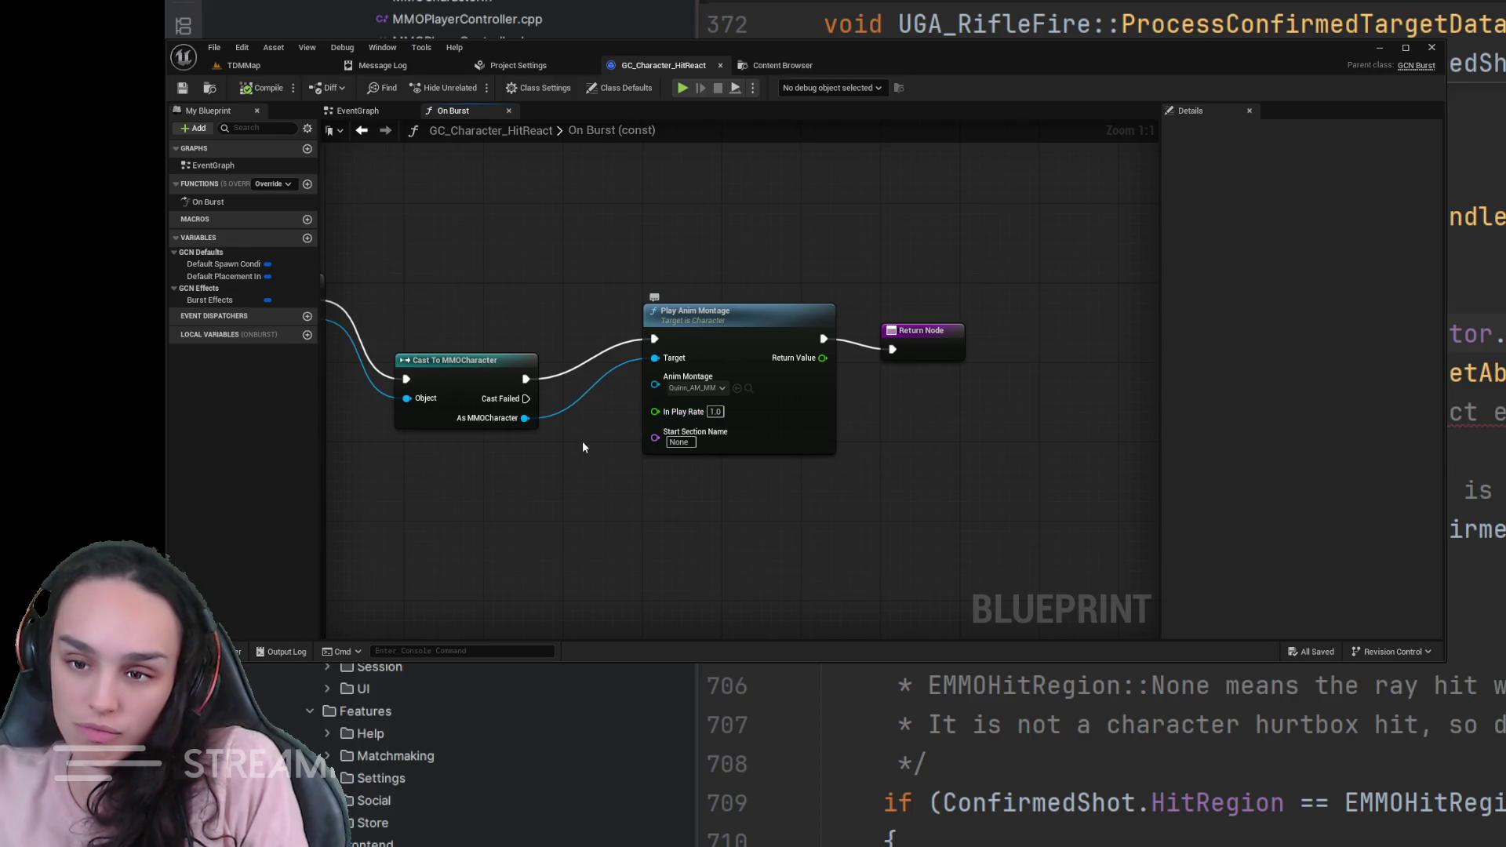
key("ctrl+space")
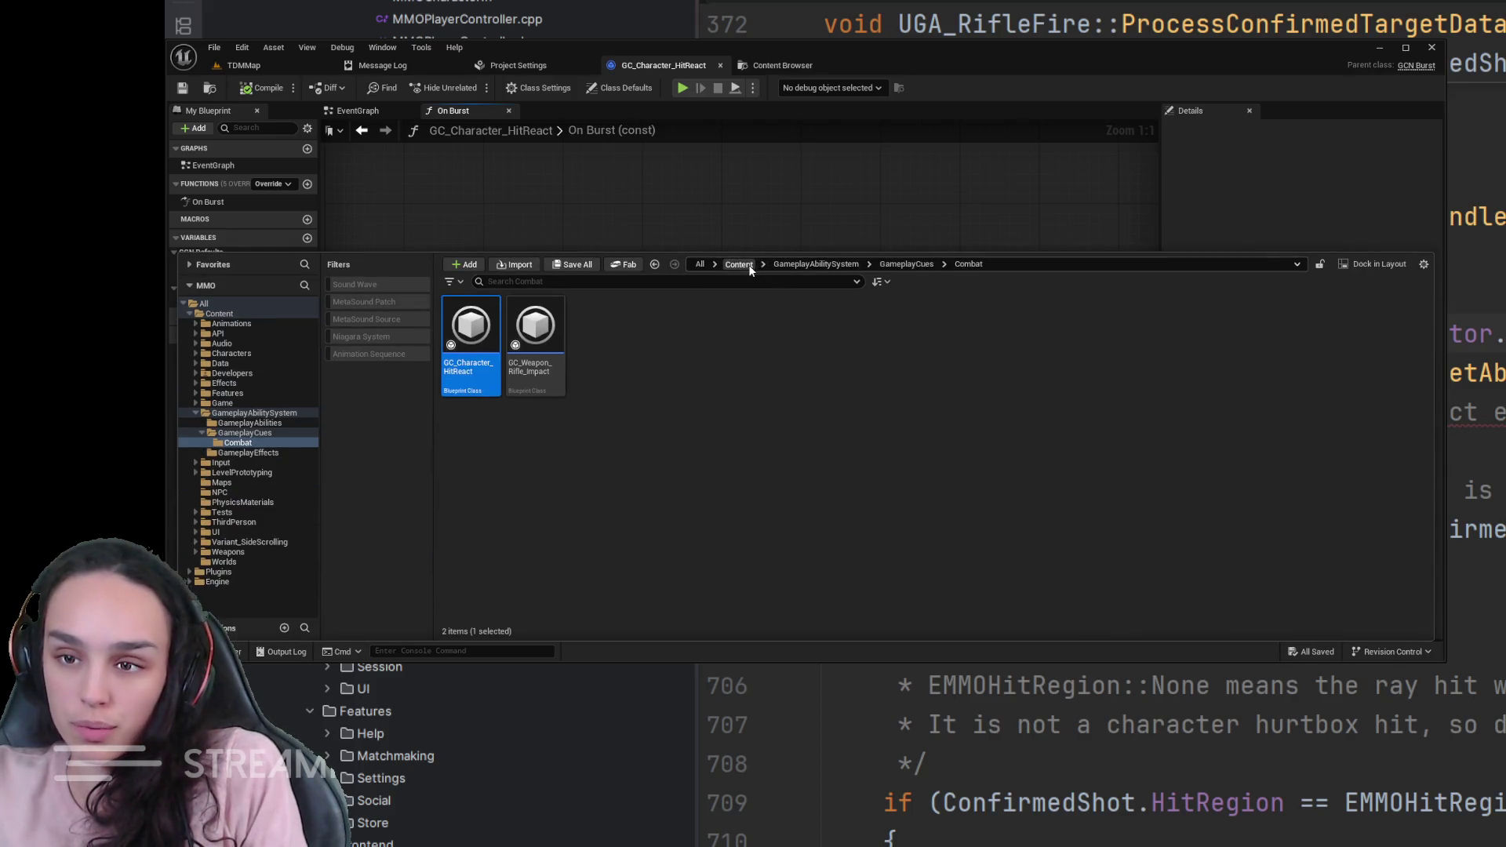
- Browse from Content into Weapons > Rifle > Animations > Quinn > HitReacts
left_click(739, 264)
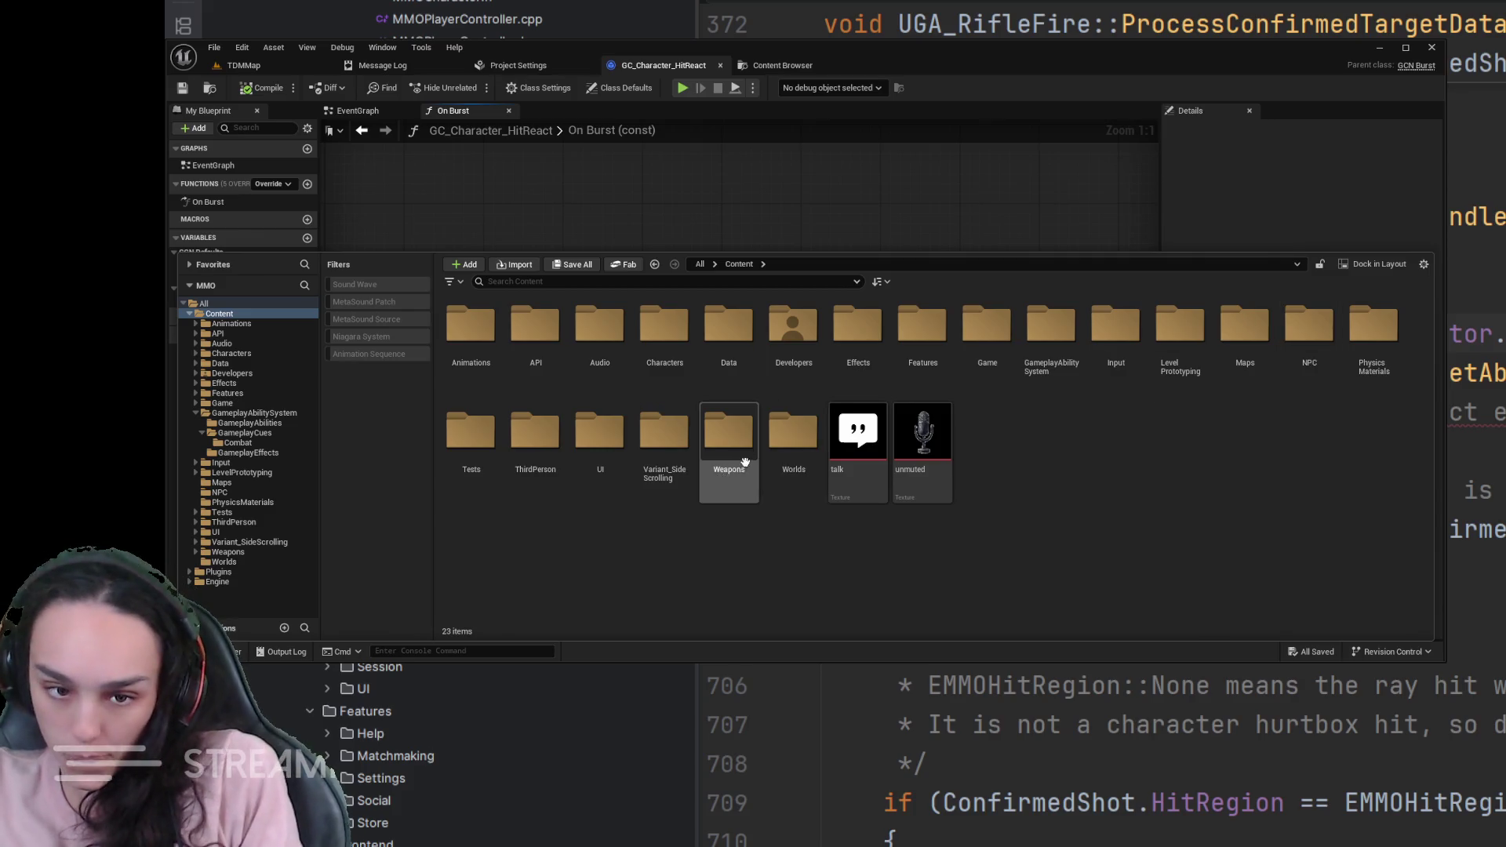
double_click(793, 436)
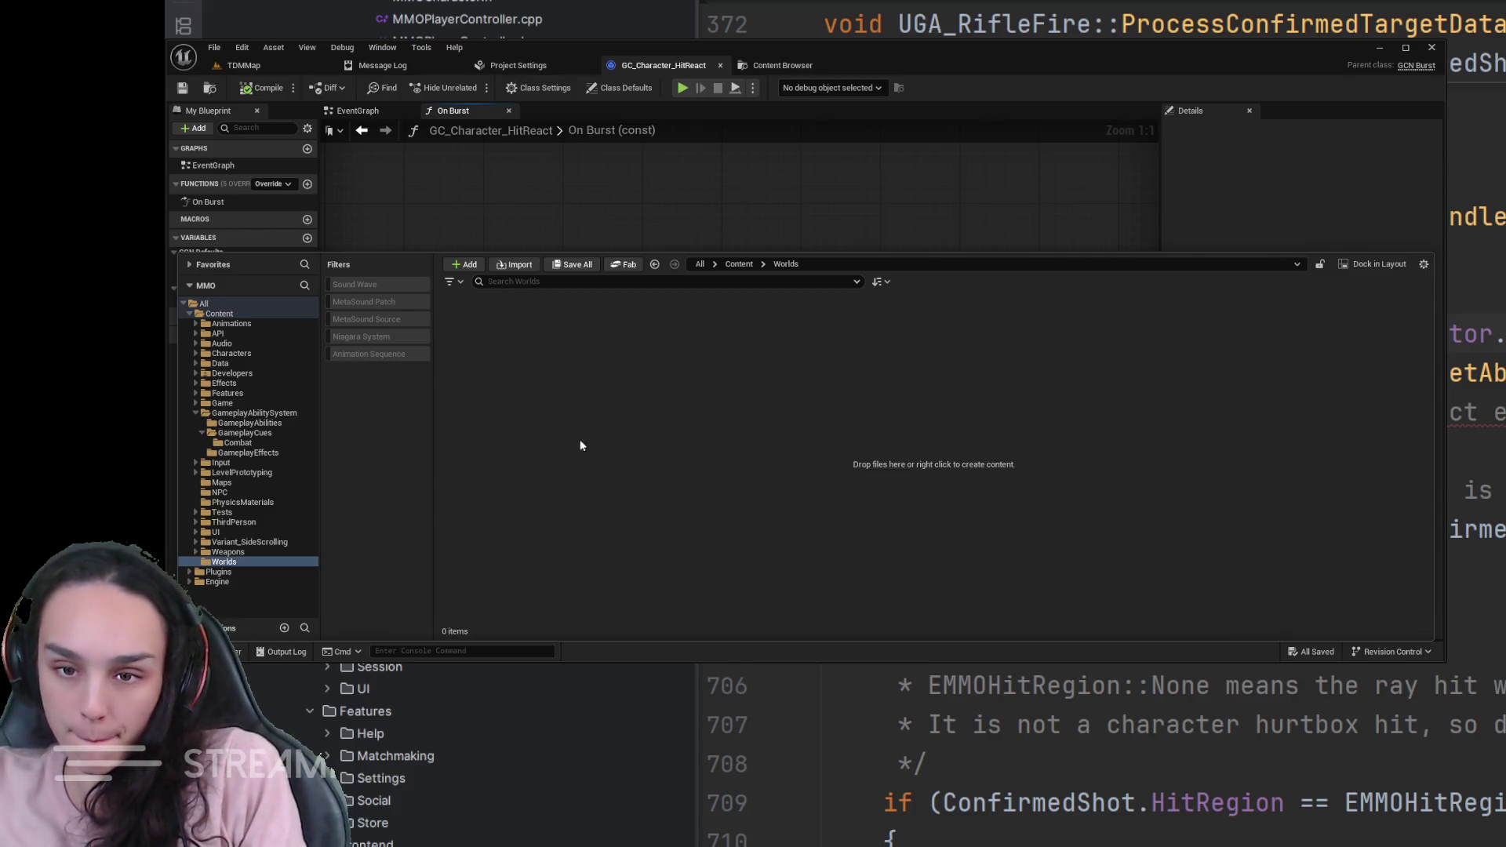
left_click(738, 263)
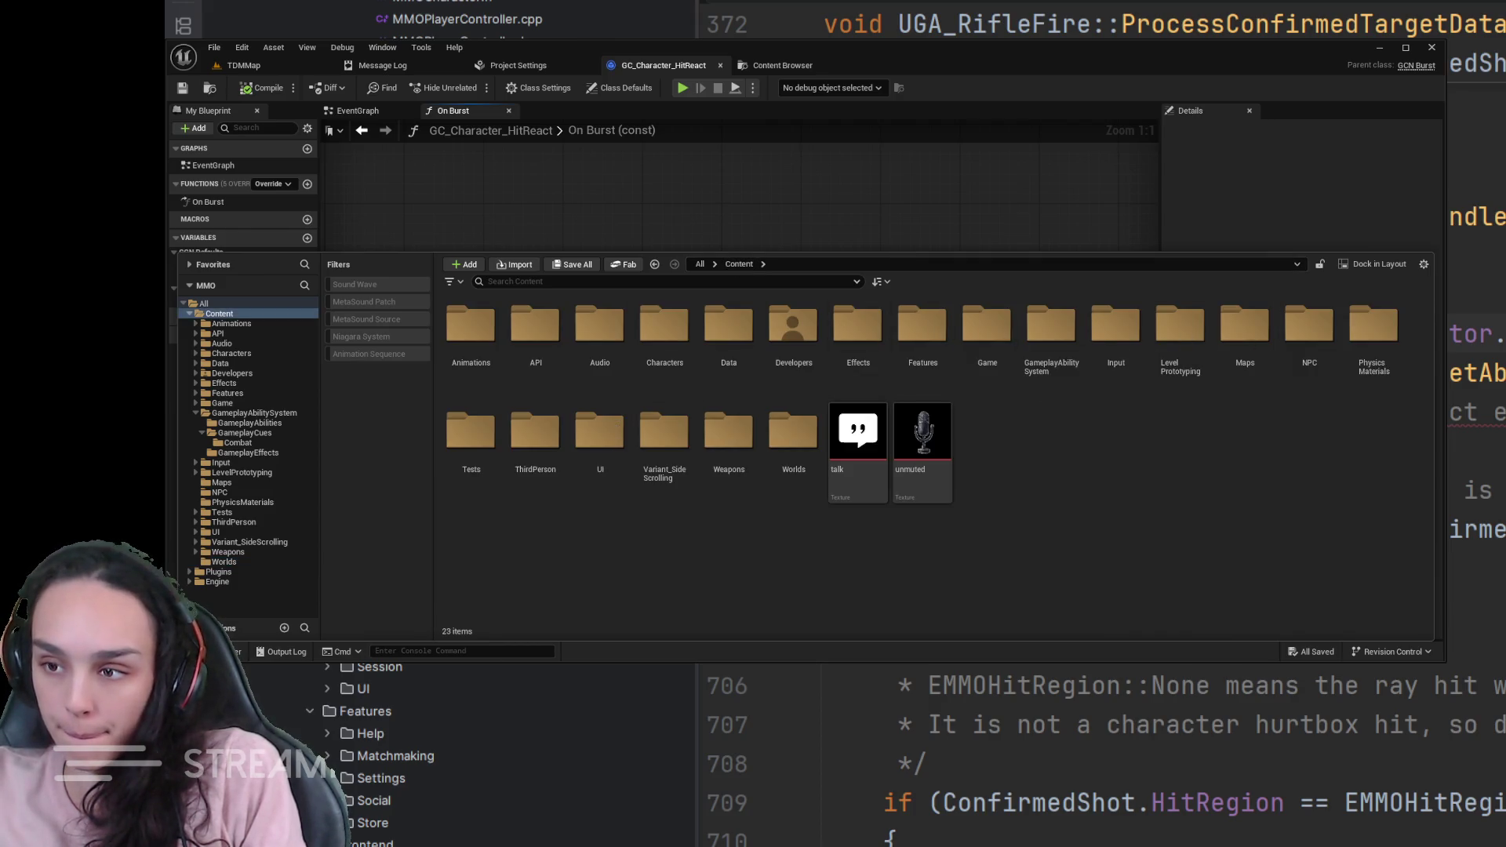
double_click(747, 459)
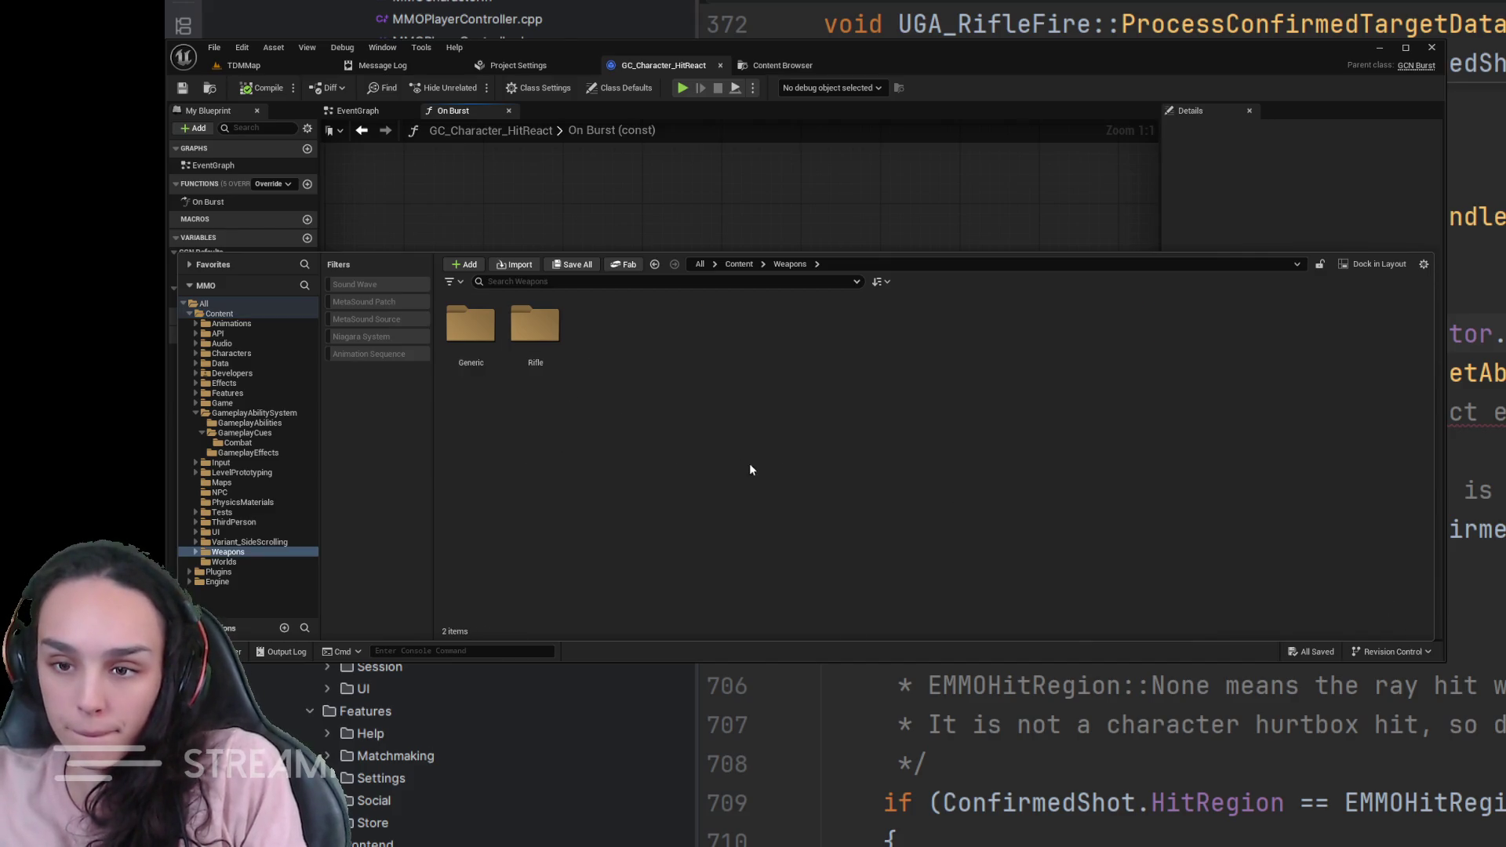
left_click(538, 330)
double_click(538, 331)
double_click(598, 331)
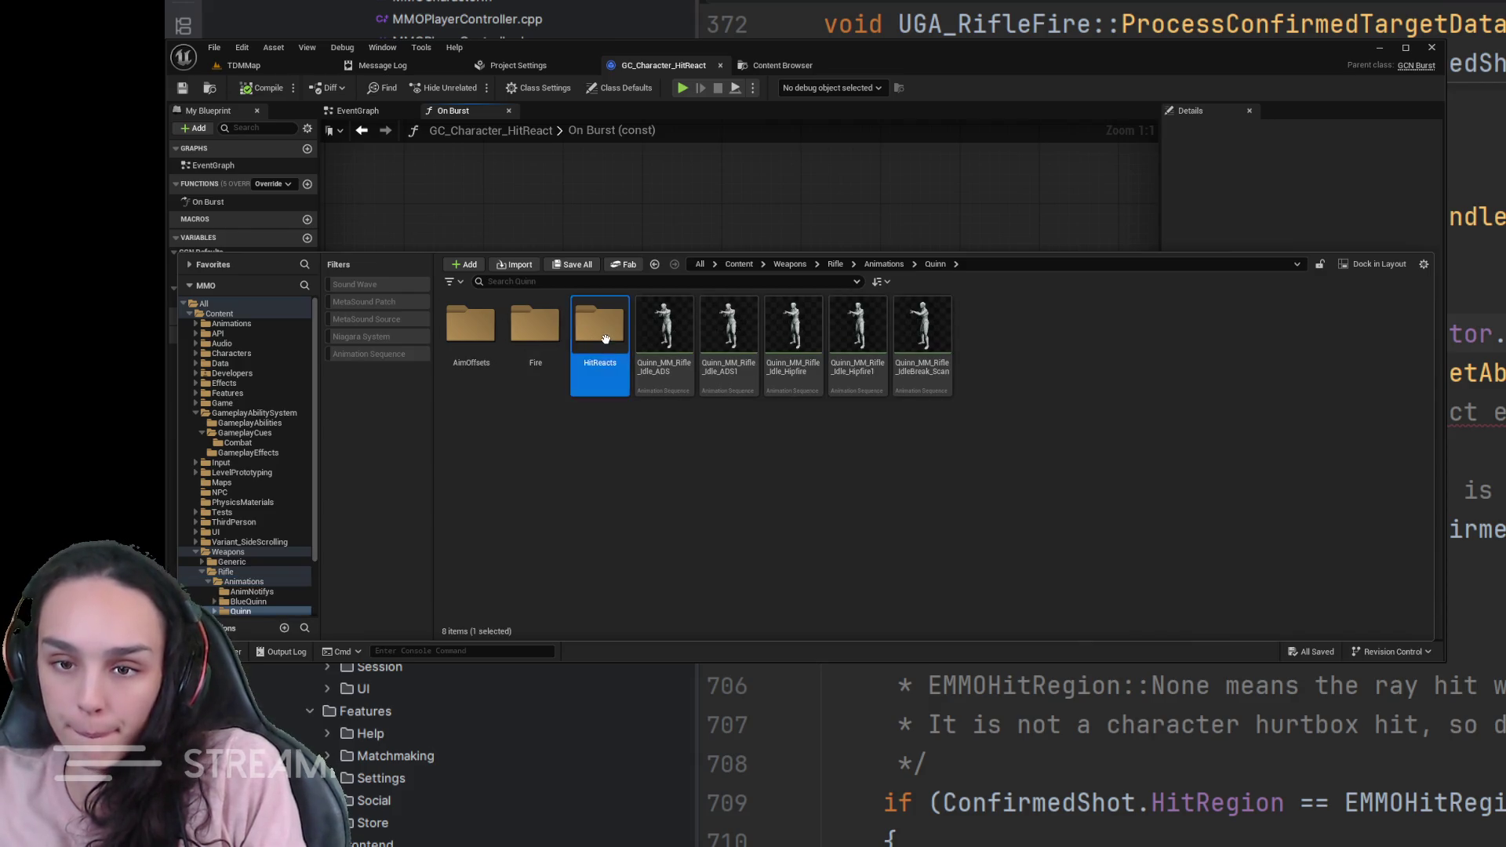
double_click(599, 331)
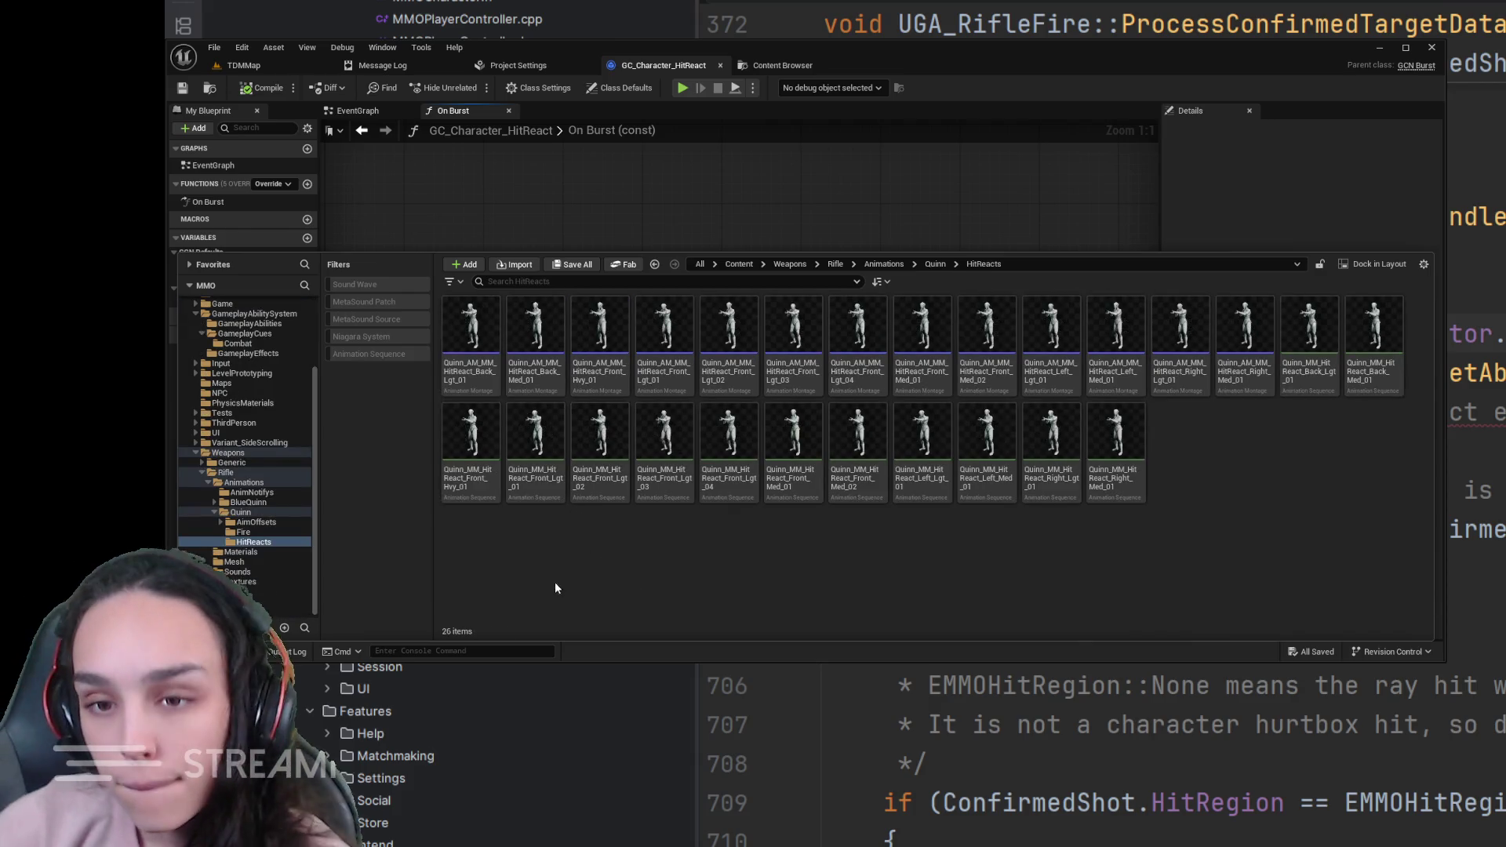
- Select Quinn_AM_MM_HitReact_Front_Hvy_01 and open it in the Animation Editor for preview
left_click(599, 335)
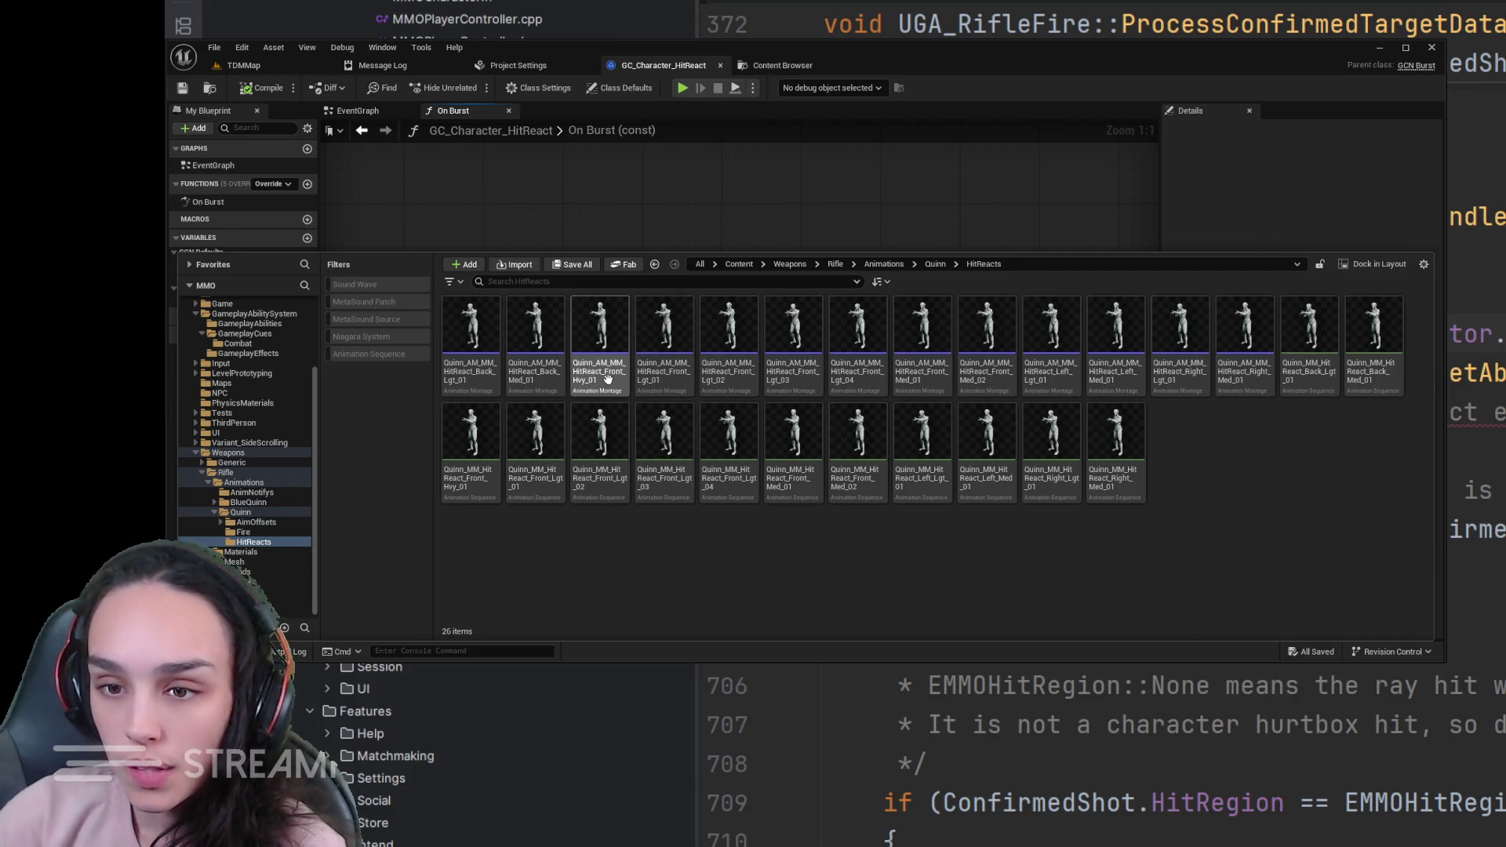
left_click(599, 130)
key("F2")
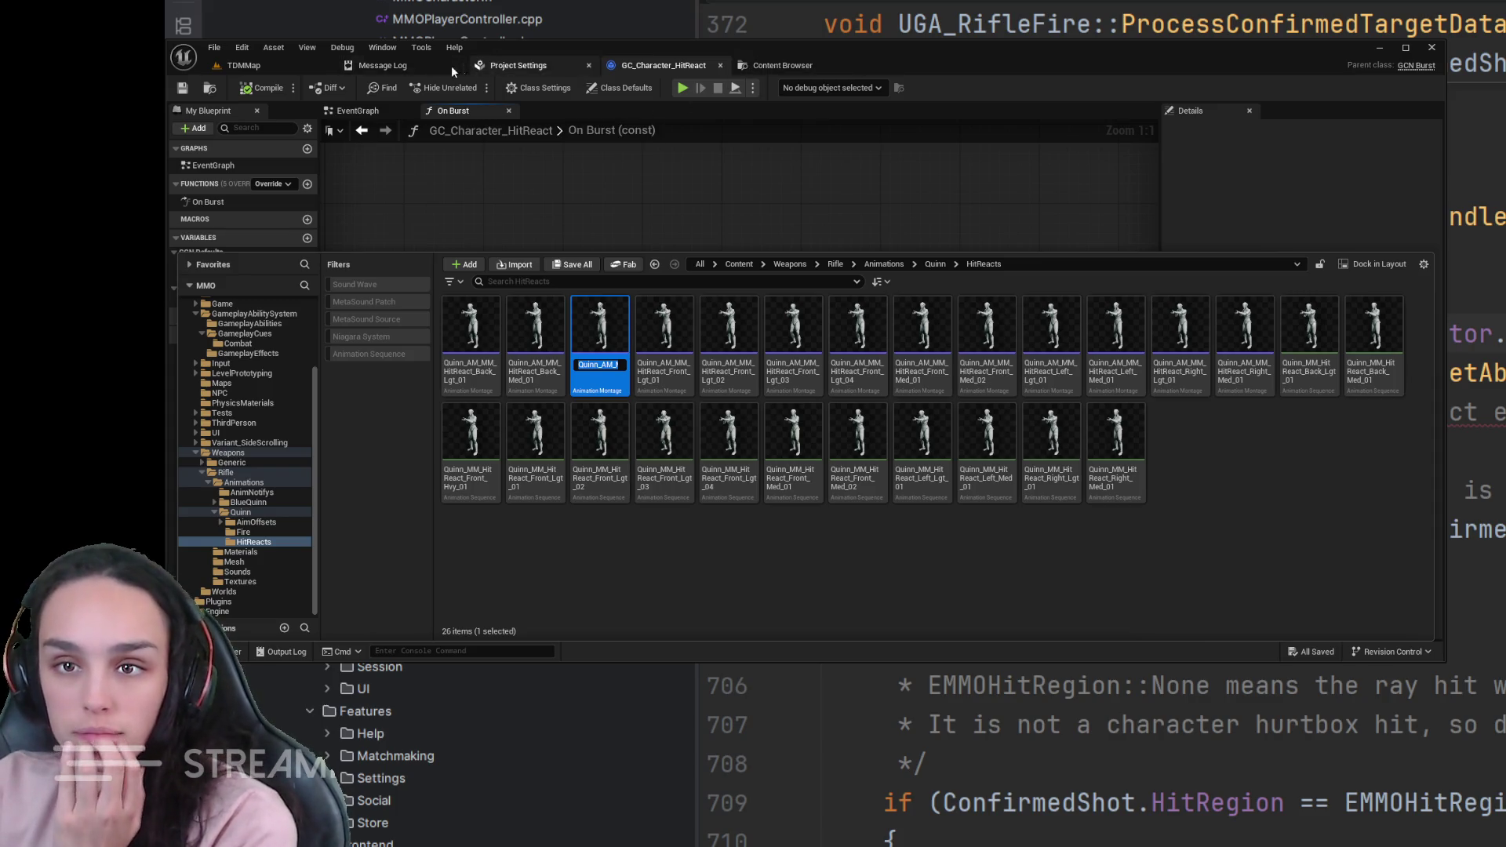
left_click(401, 63)
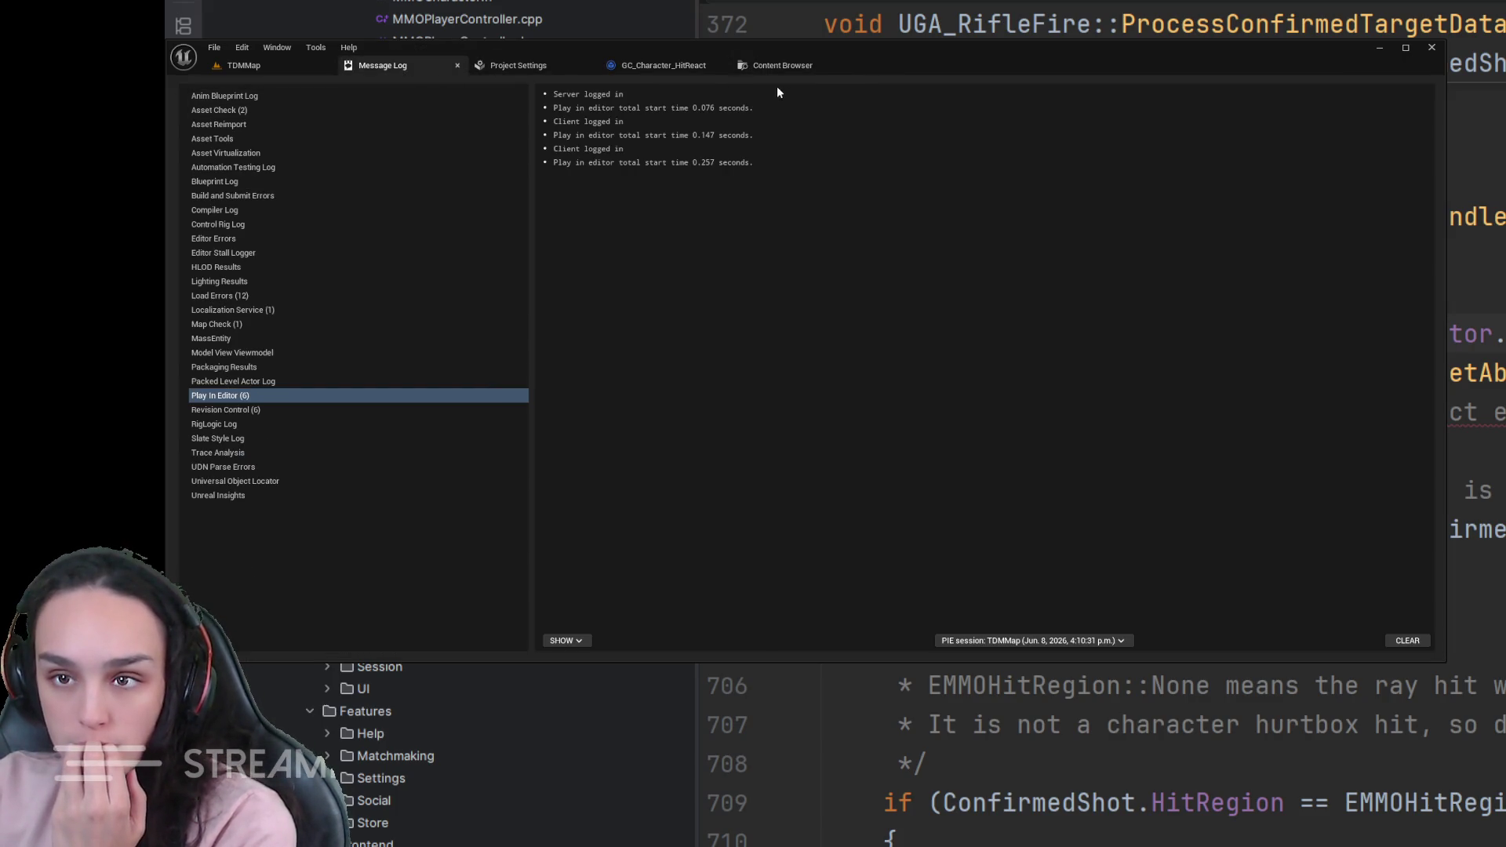
left_click(656, 66)
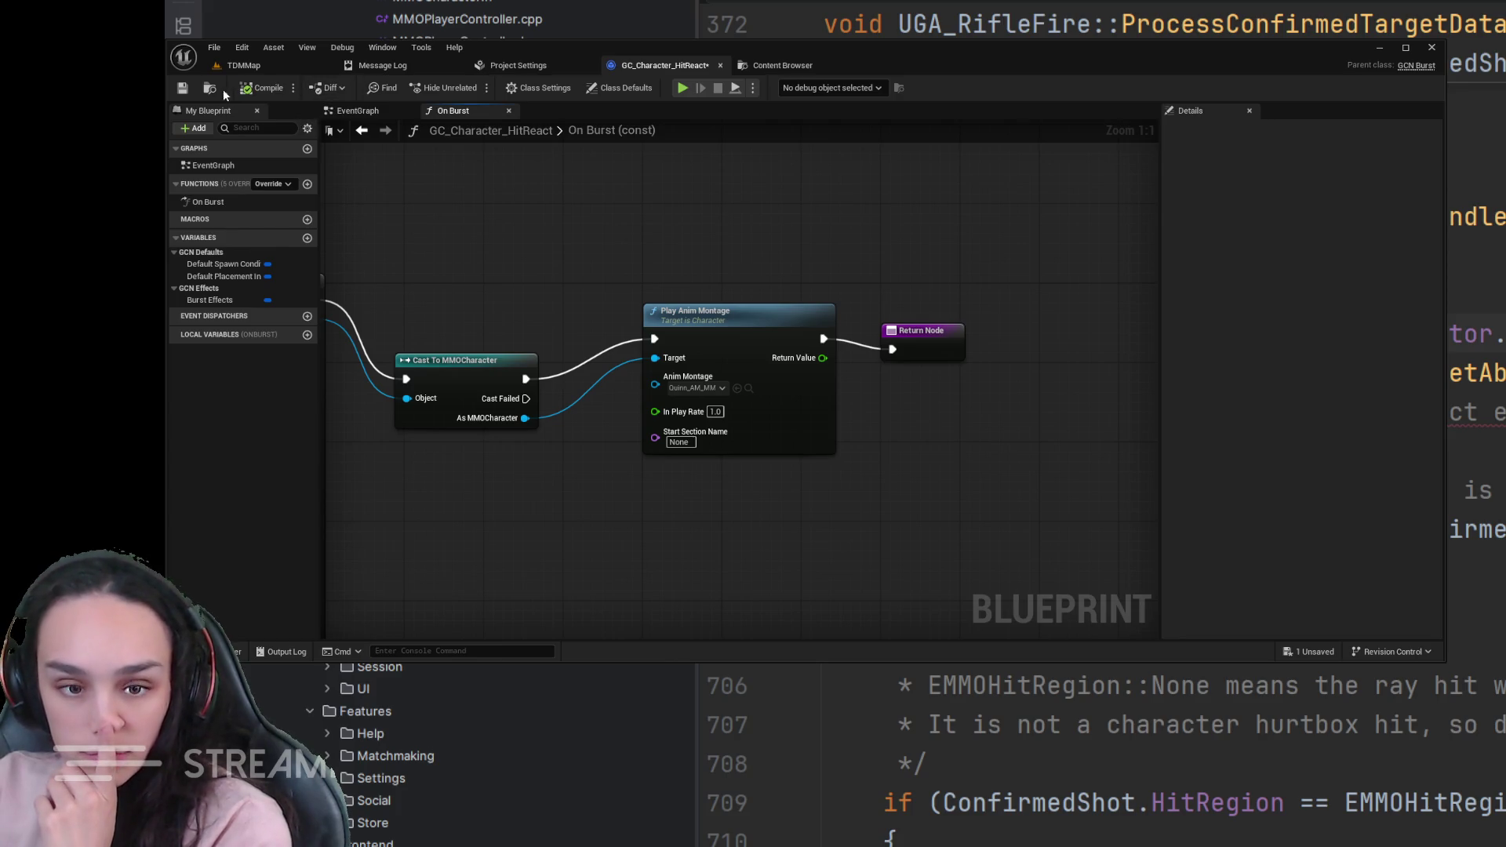
key("ctrl+space")
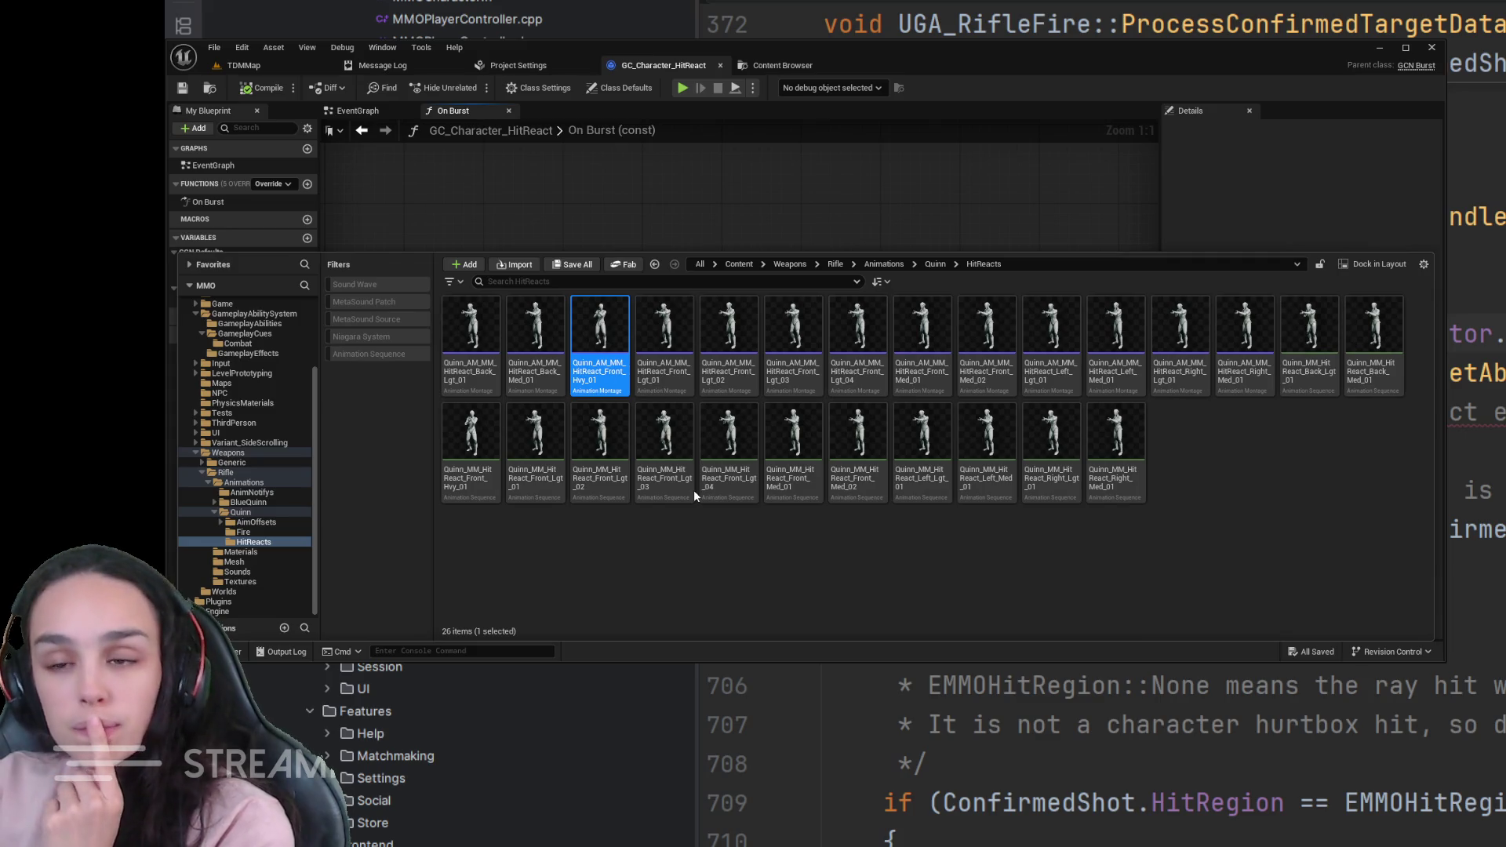
key("Return")
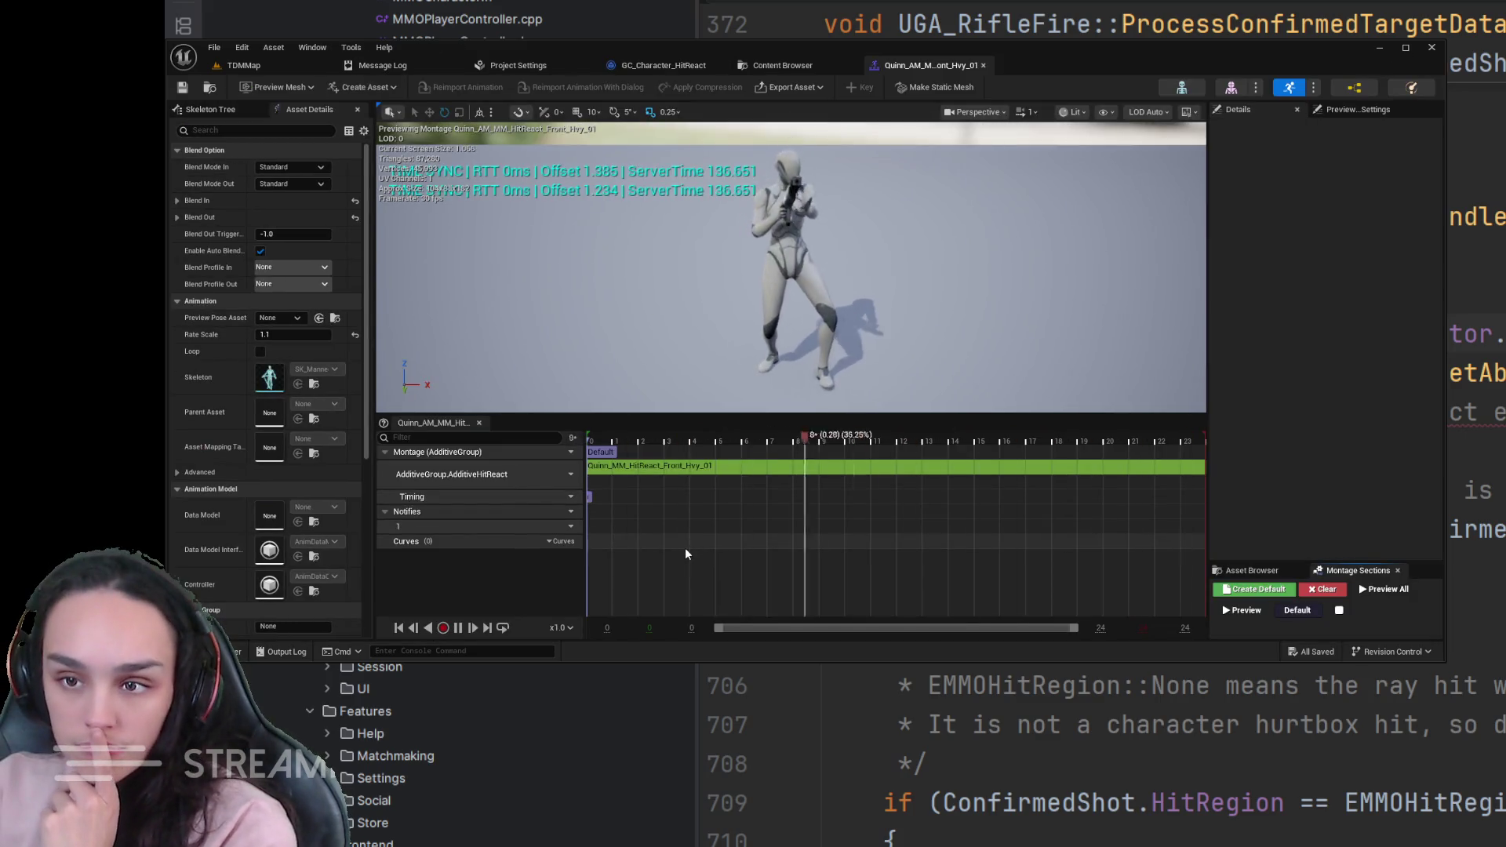
- Pause the montage preview and open ABP_Unarmed4 from a Content search for 'abp'
left_click(458, 627)
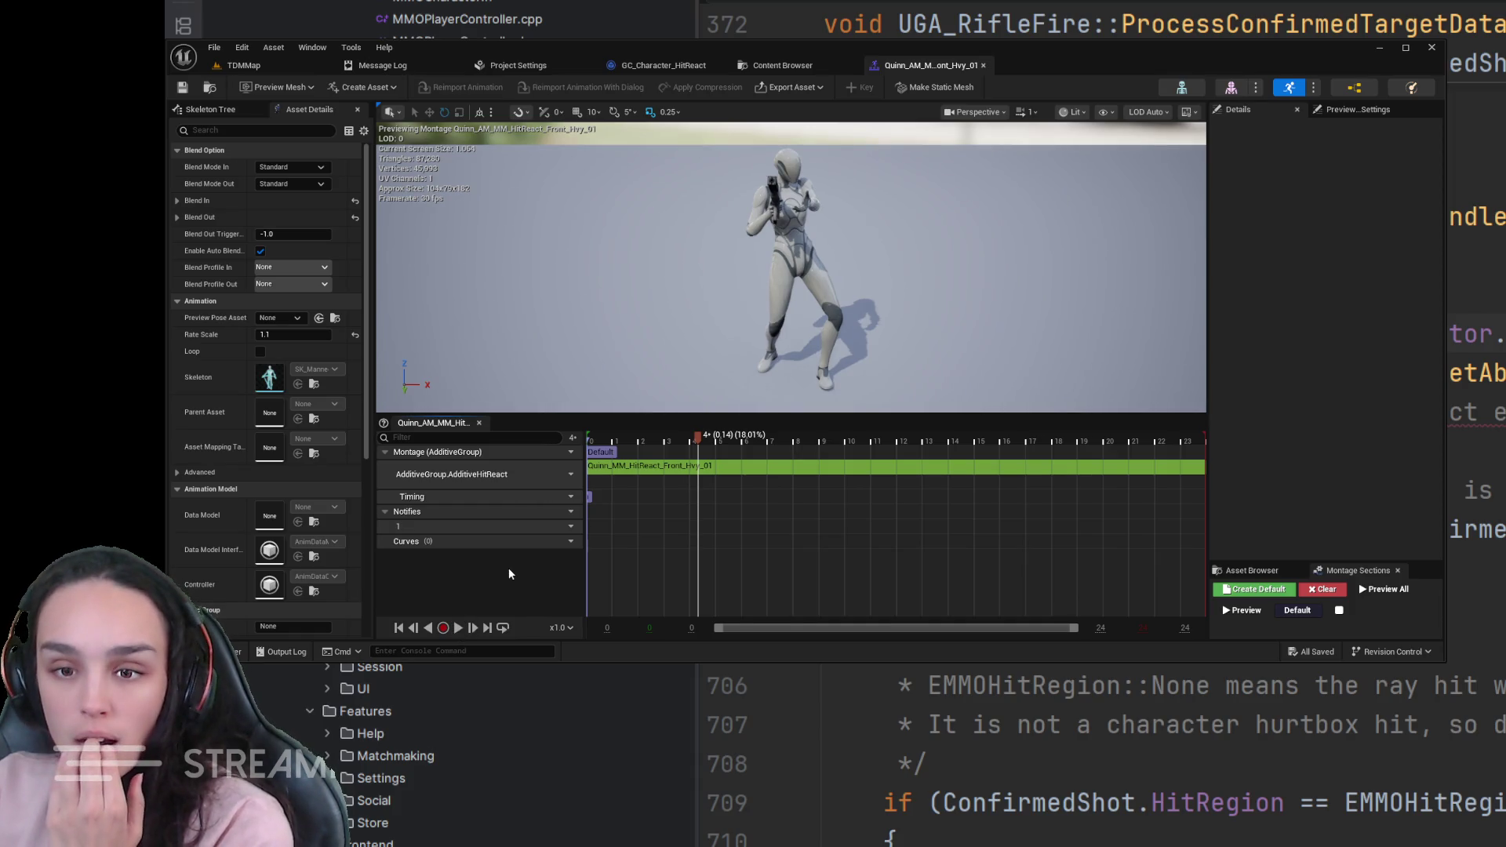
mouse_move(471, 473)
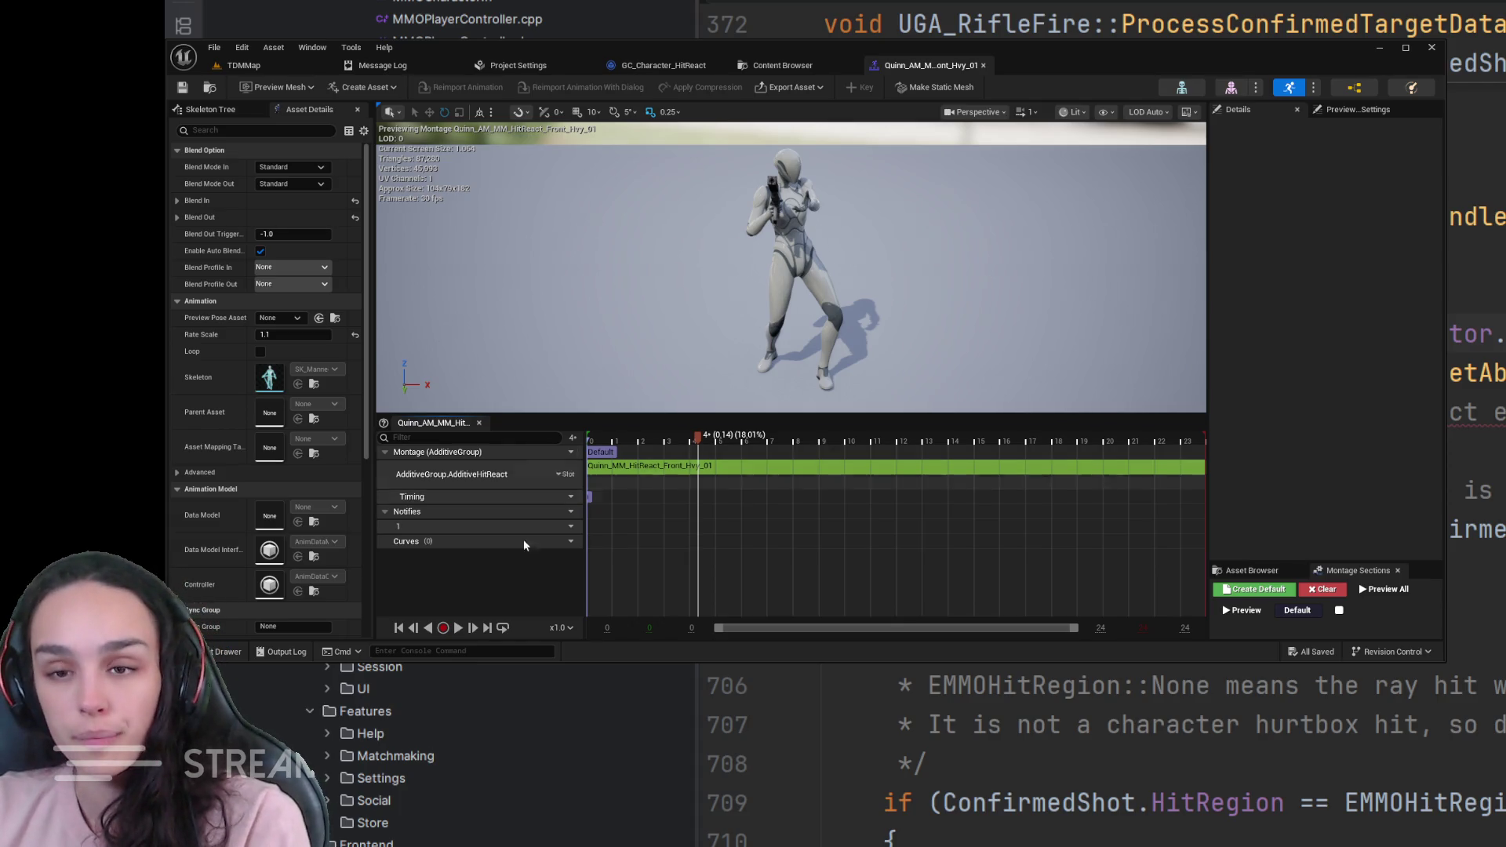
left_click(214, 654)
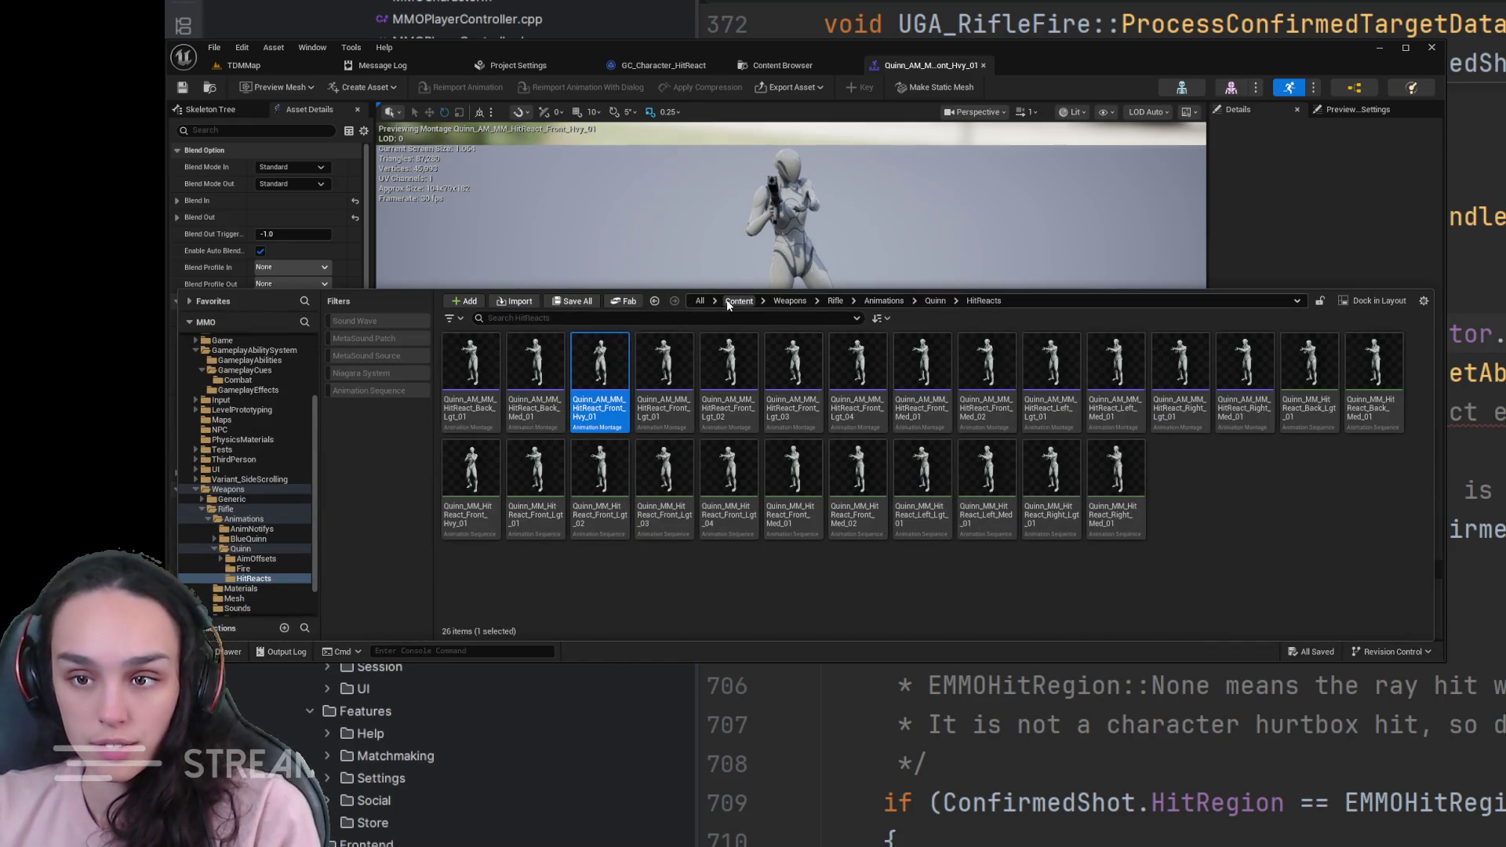
left_click(654, 301)
type("abp")
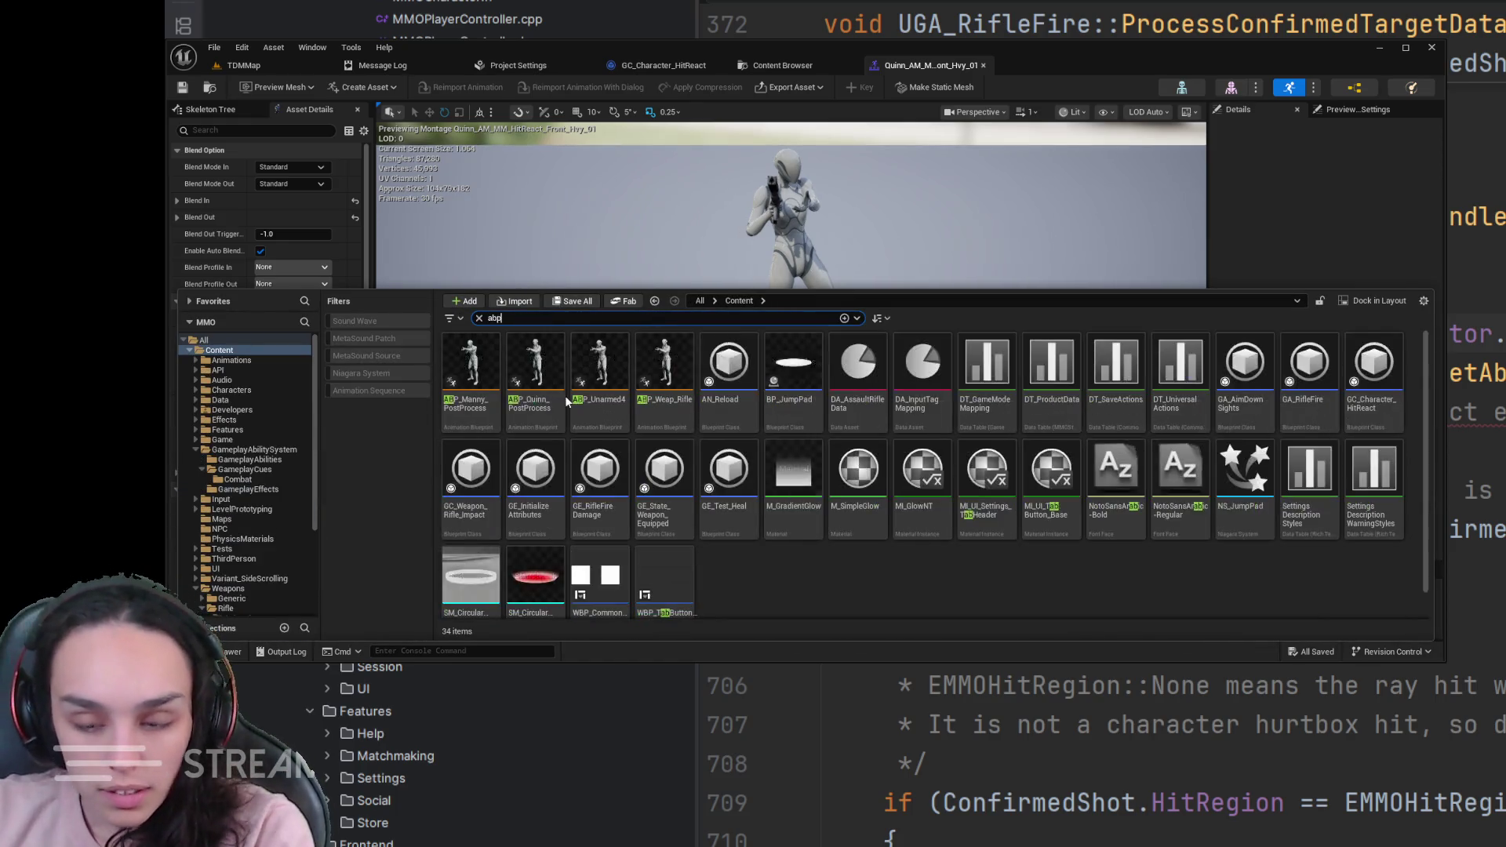
double_click(600, 370)
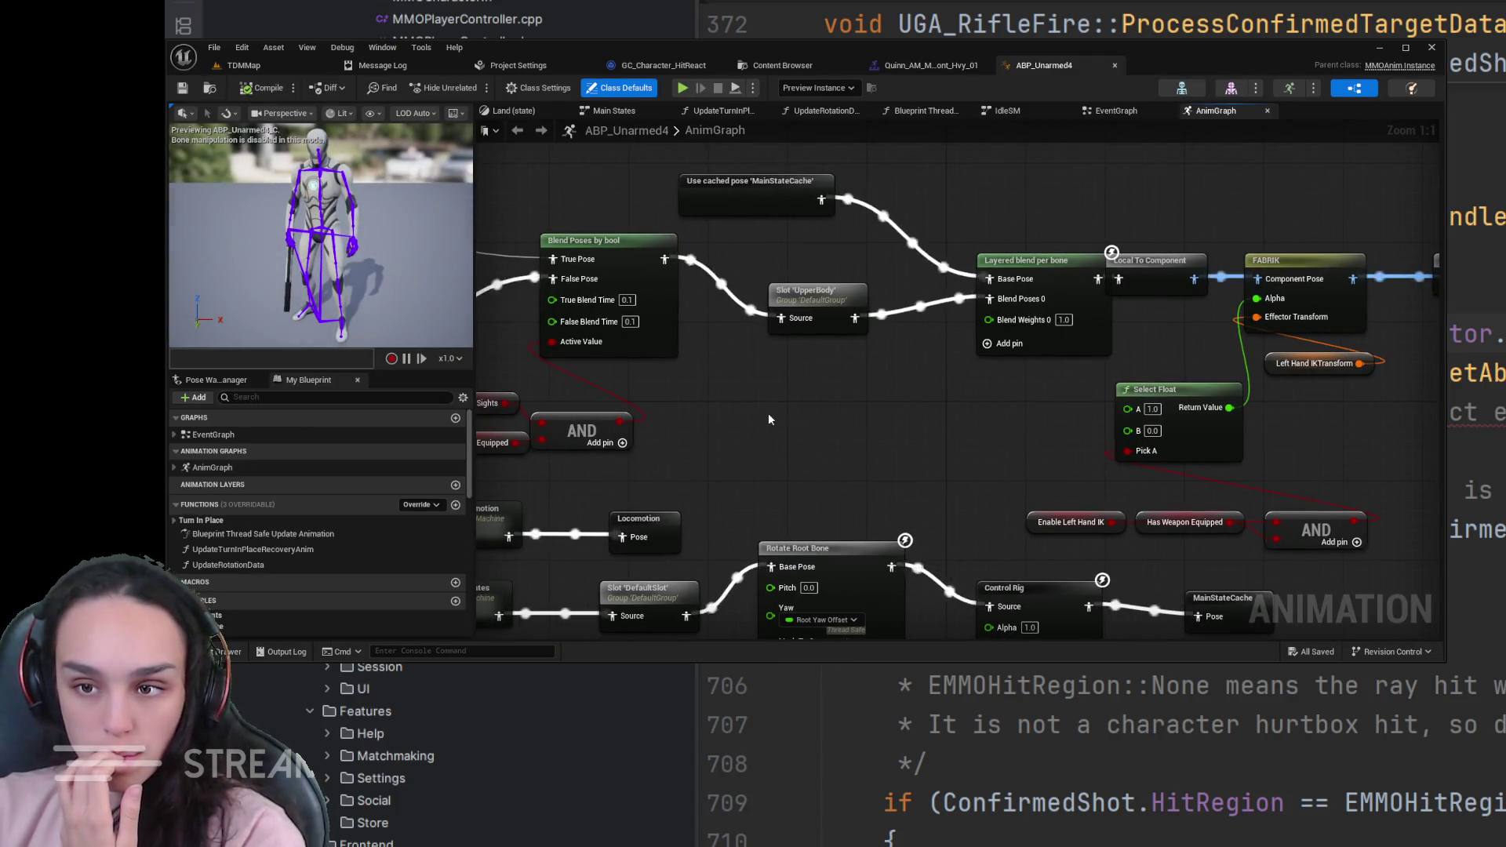
- Duplicate the UpperBody slot node and set its Slot Name to AdditiveGroup.AdditiveHitReact
left_click(818, 291)
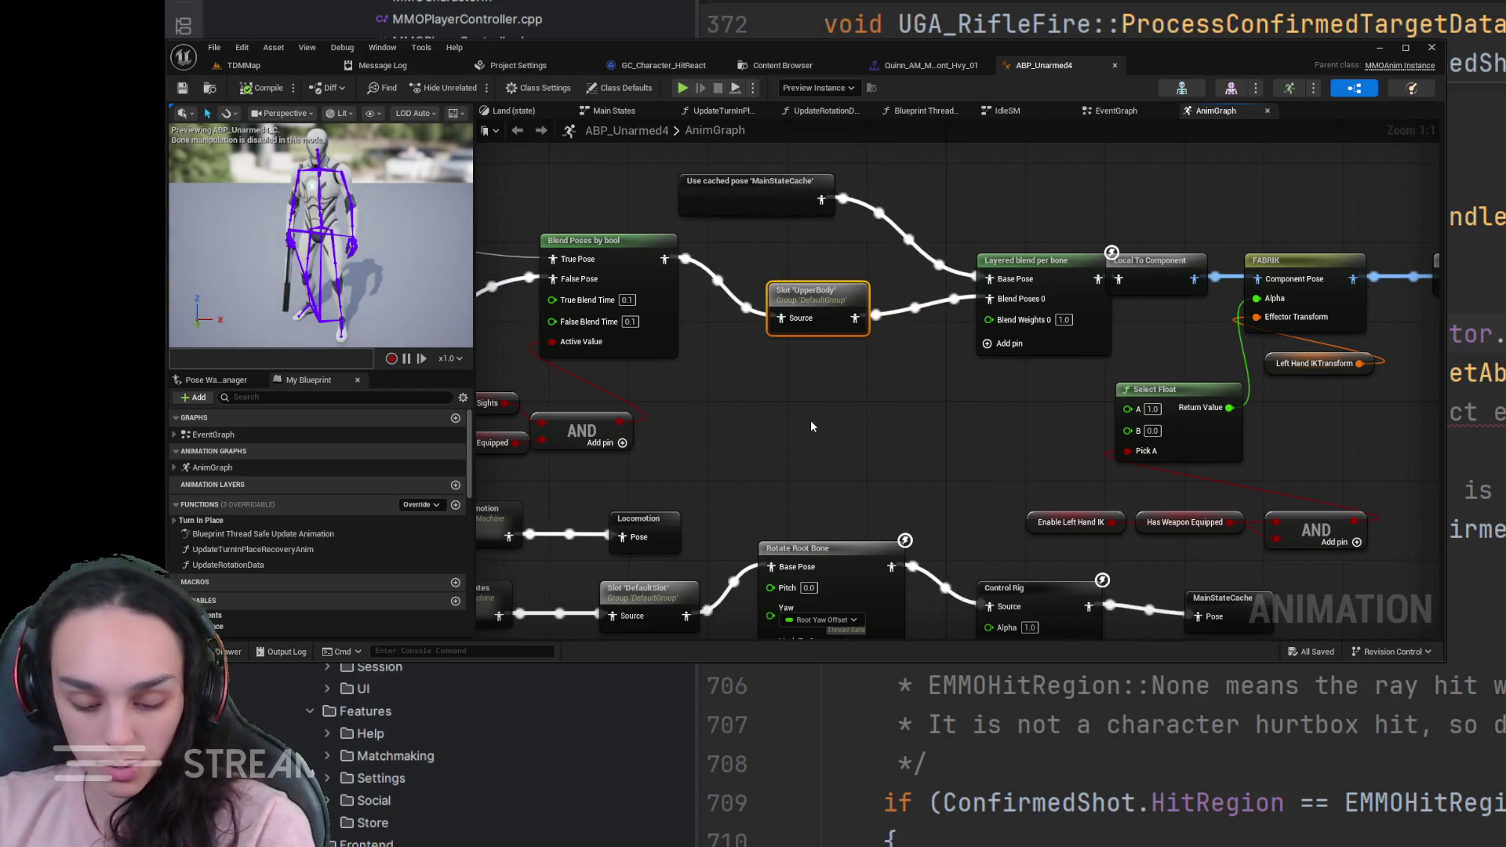
key("ctrl+c")
key("ctrl+v")
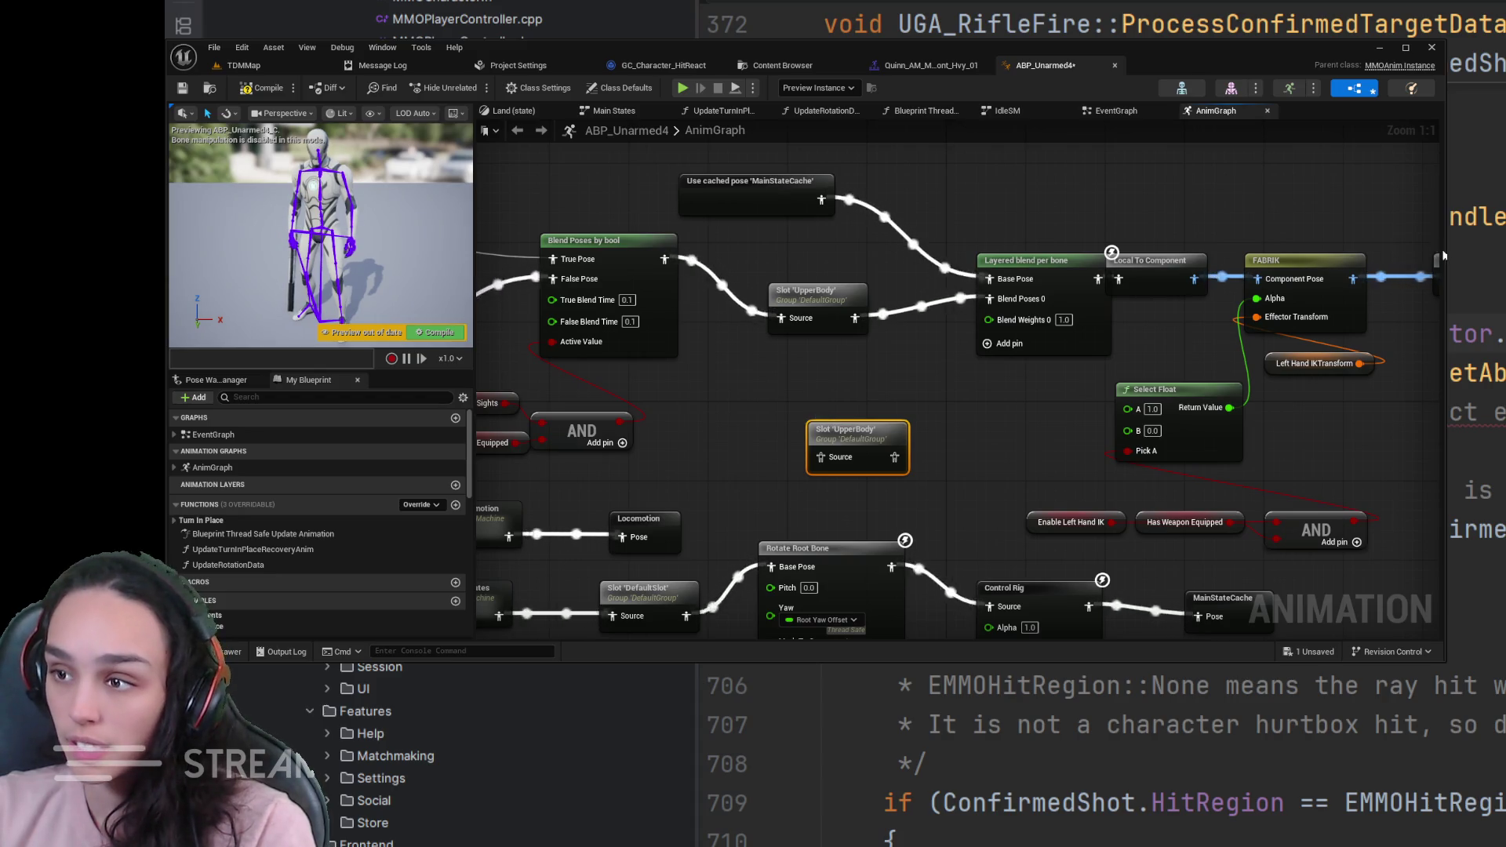
left_click_drag(1436, 255, 1130, 235)
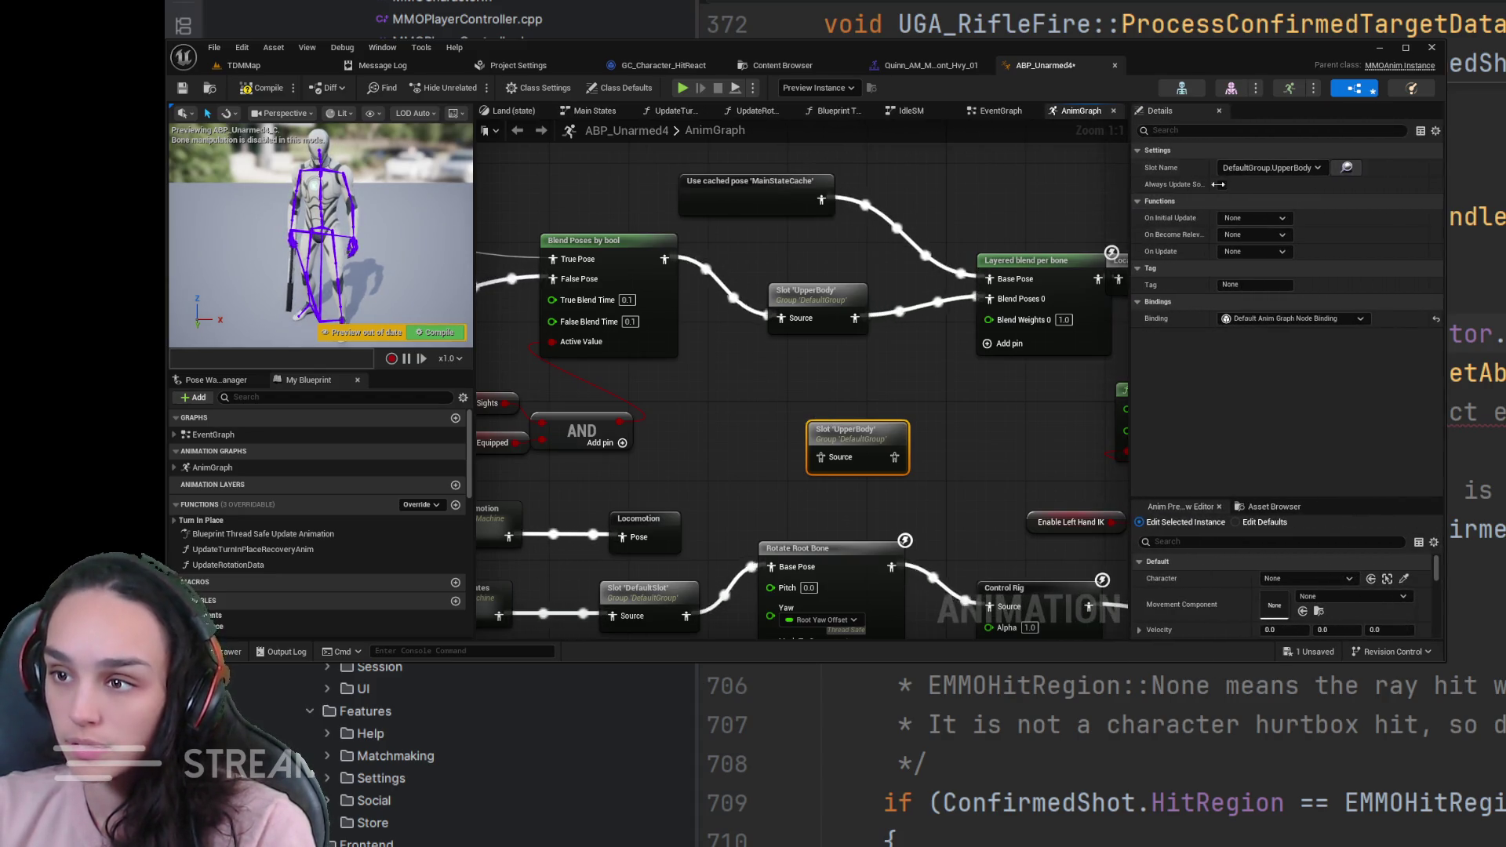
left_click(1318, 167)
left_click(1325, 287)
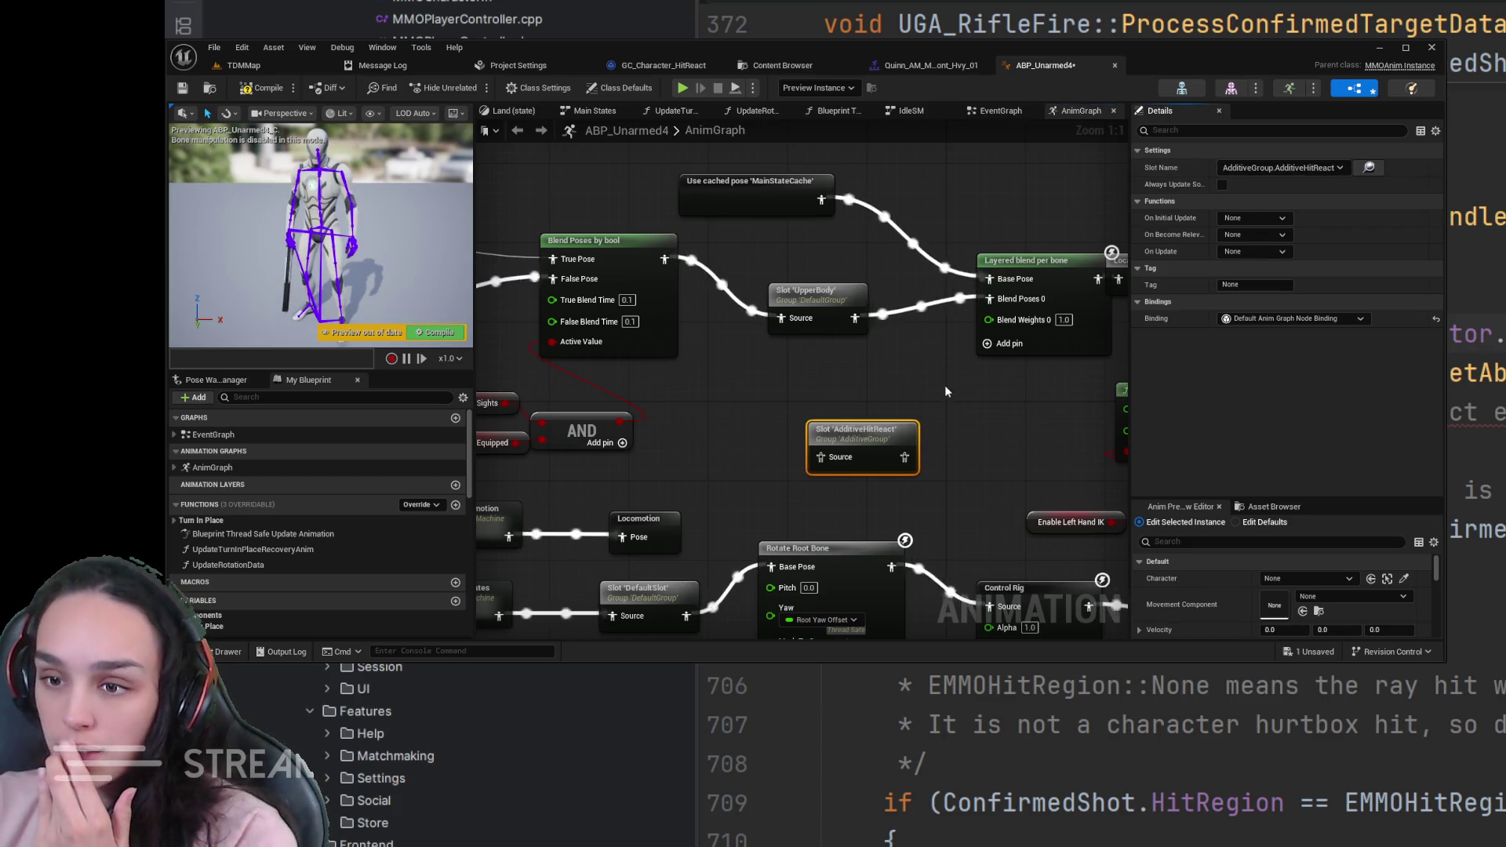
- Wire the AdditiveHitReact slot between UpperBody and the layered blend's Base Pose, save, and start a TDMMap play-test
mouse_move(720, 352)
left_mouse_down()
mouse_move(689, 495)
mouse_move(856, 333)
left_mouse_up()
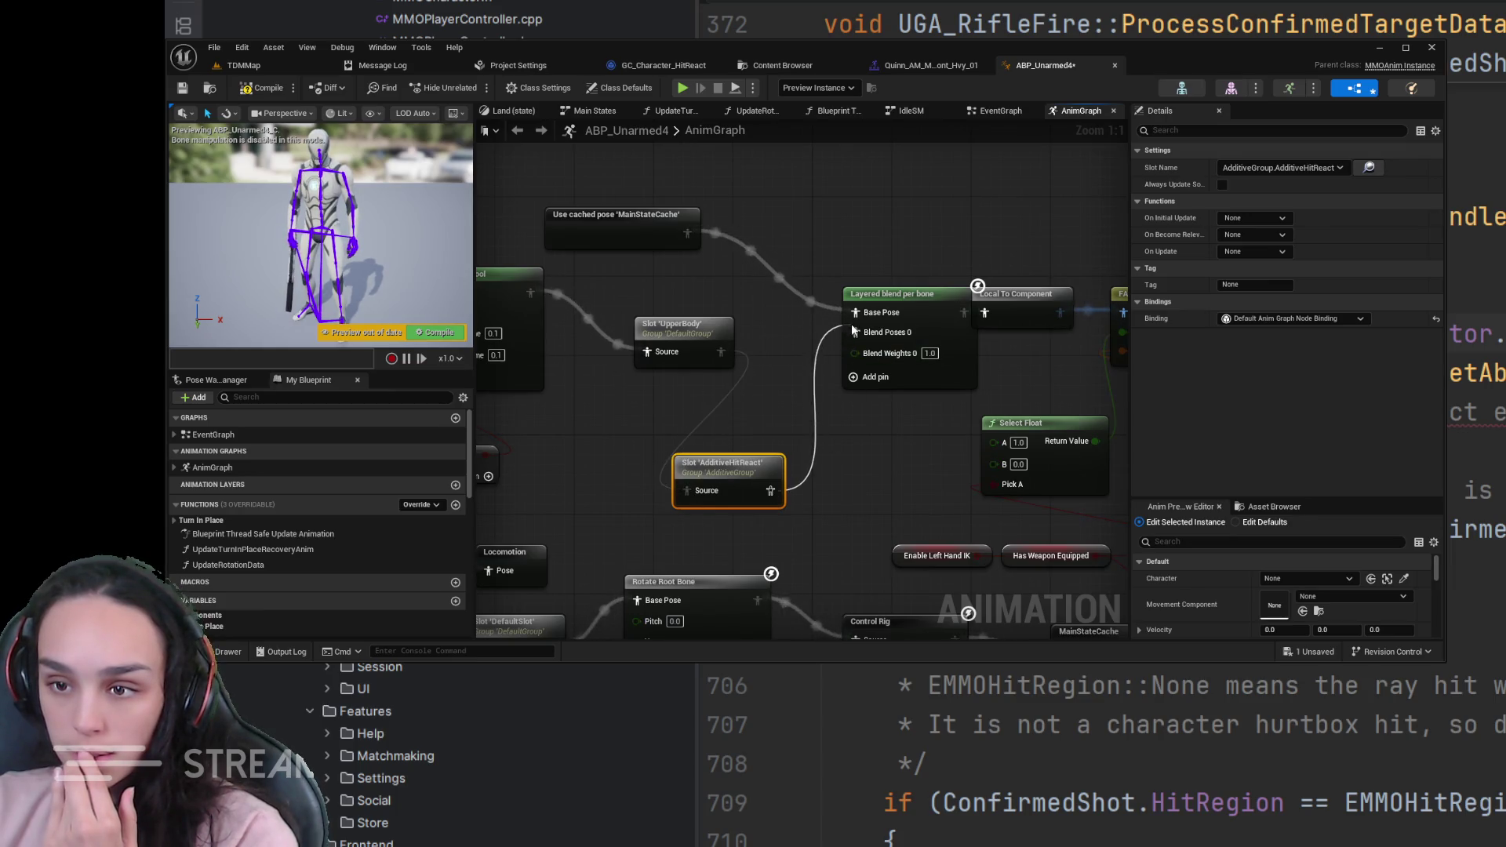
left_click_drag(750, 468, 770, 416)
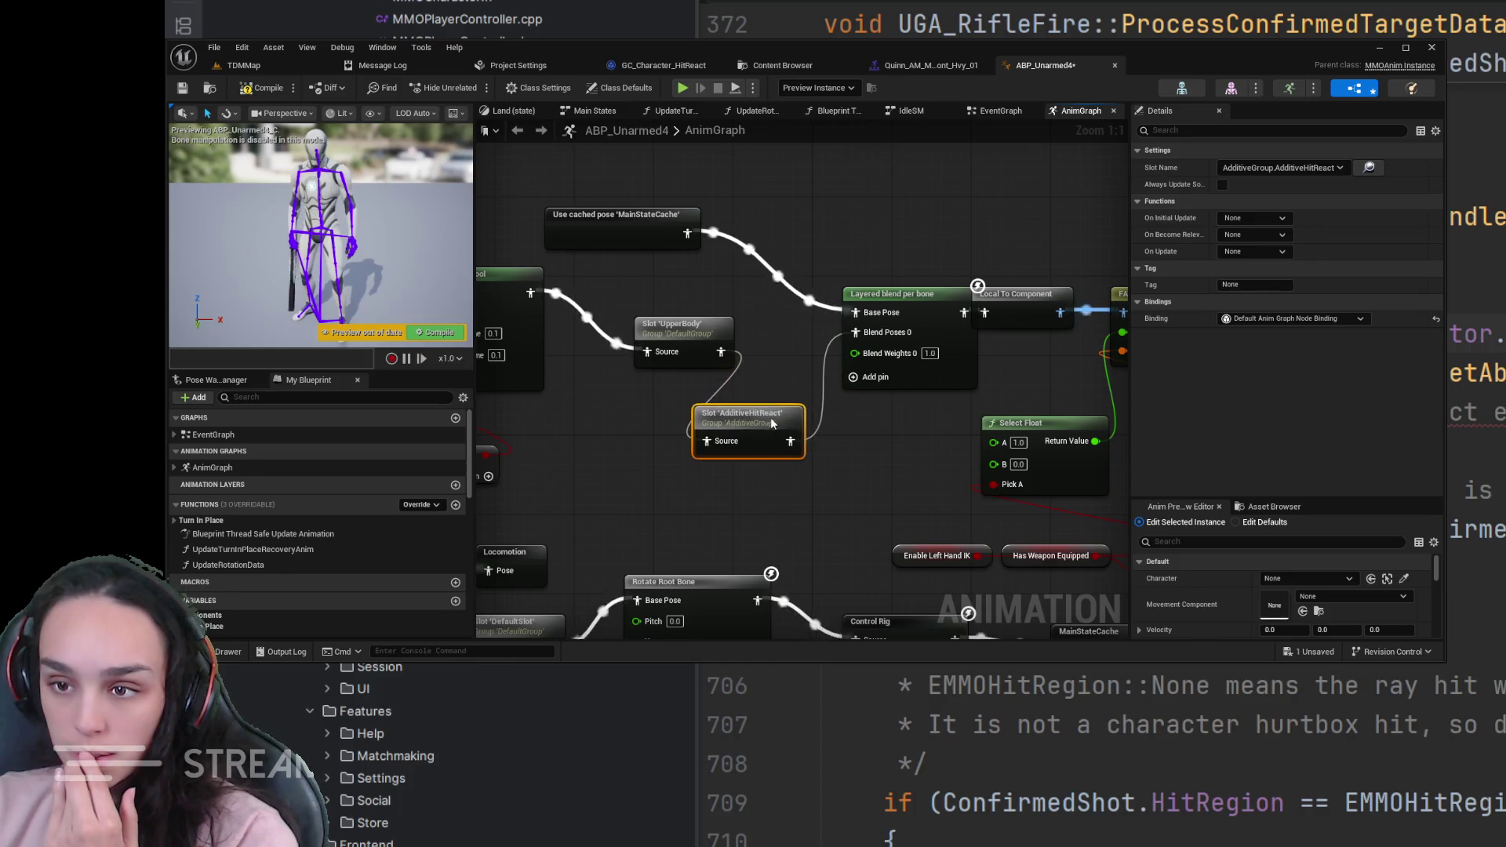
left_click_drag(695, 334, 643, 335)
left_click_drag(728, 418, 738, 327)
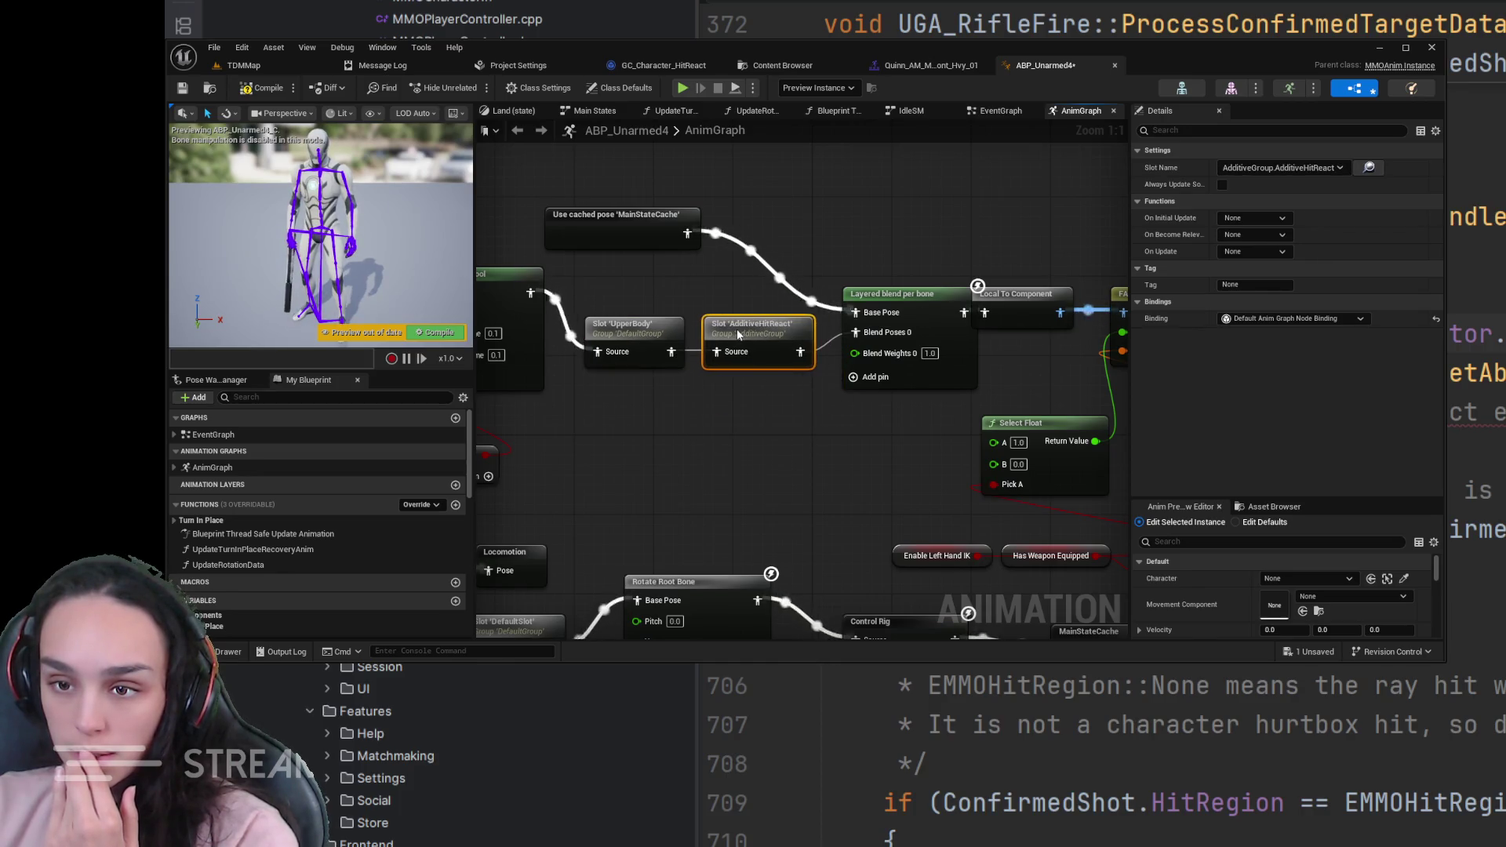
left_click(183, 87)
mouse_move(848, 199)
left_mouse_down()
mouse_move(675, 218)
mouse_move(933, 244)
left_mouse_up()
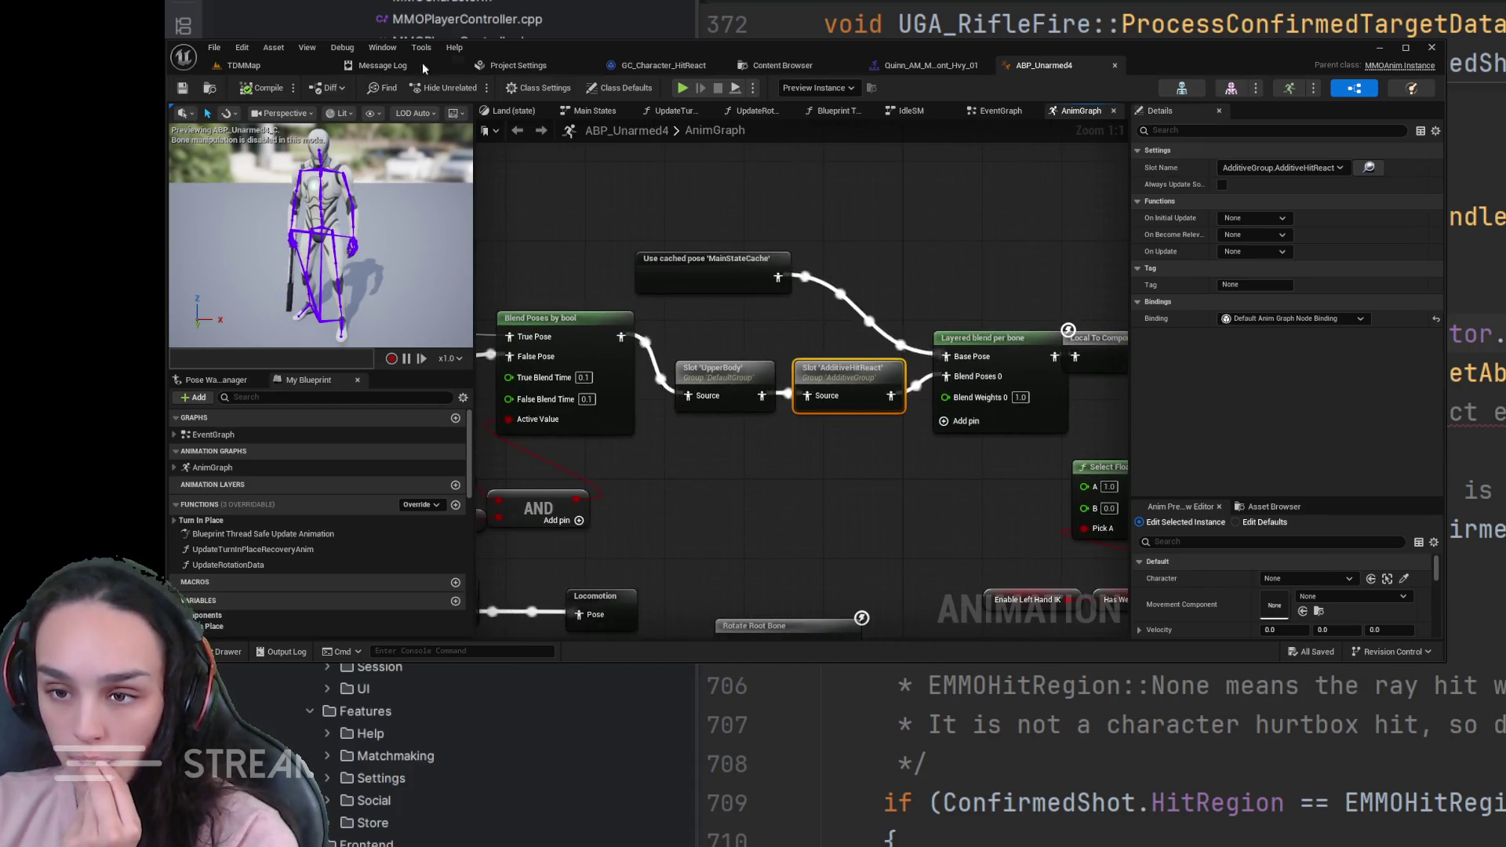
left_click(263, 65)
left_click(514, 90)
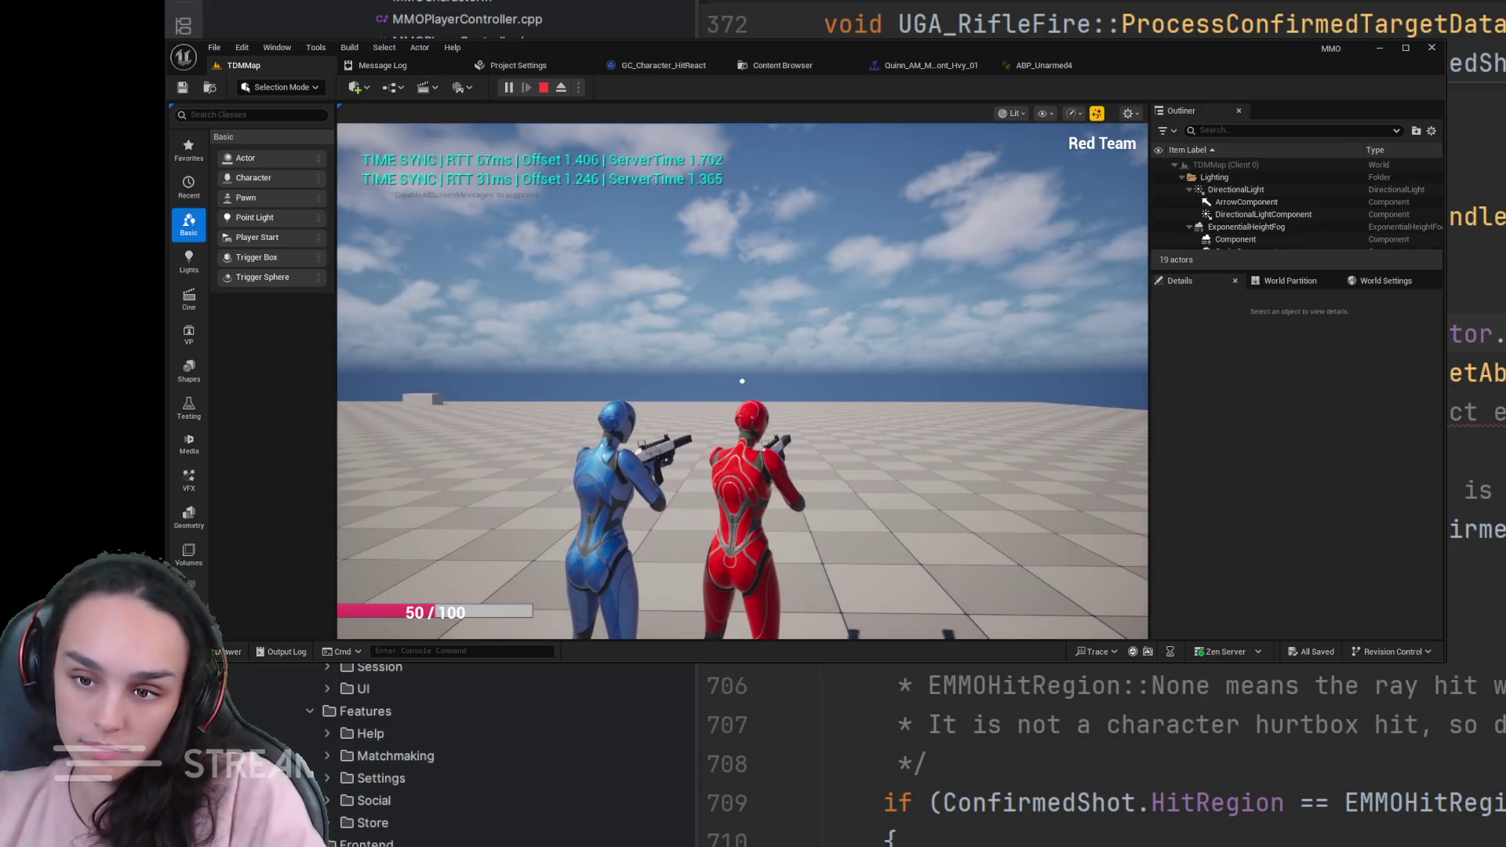
- Shoot the blue character to test hit reactions, stop the session and return to the On Burst graph
left_click(553, 420)
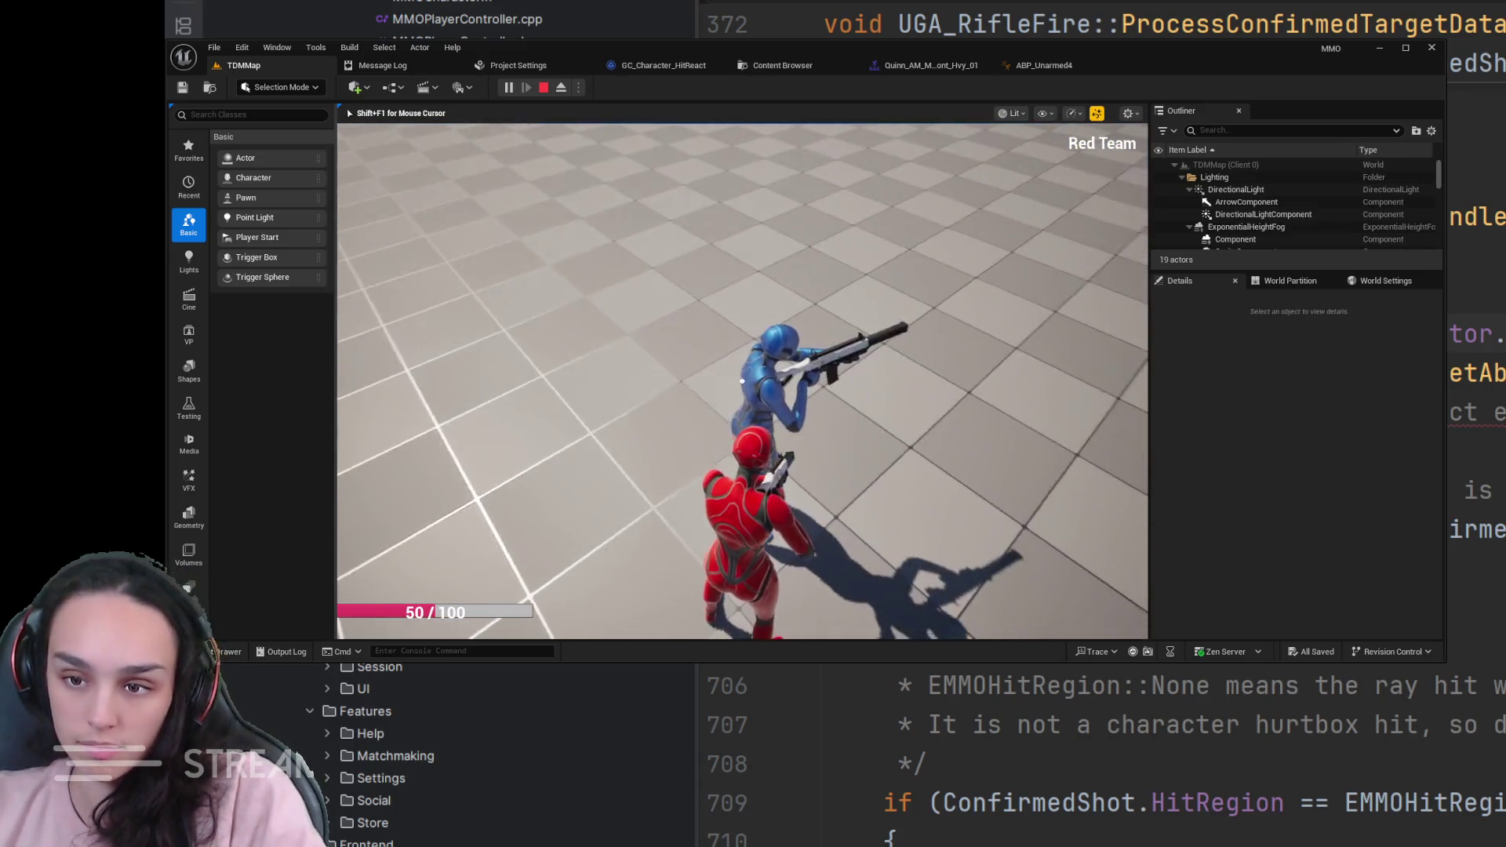
left_click(742, 381)
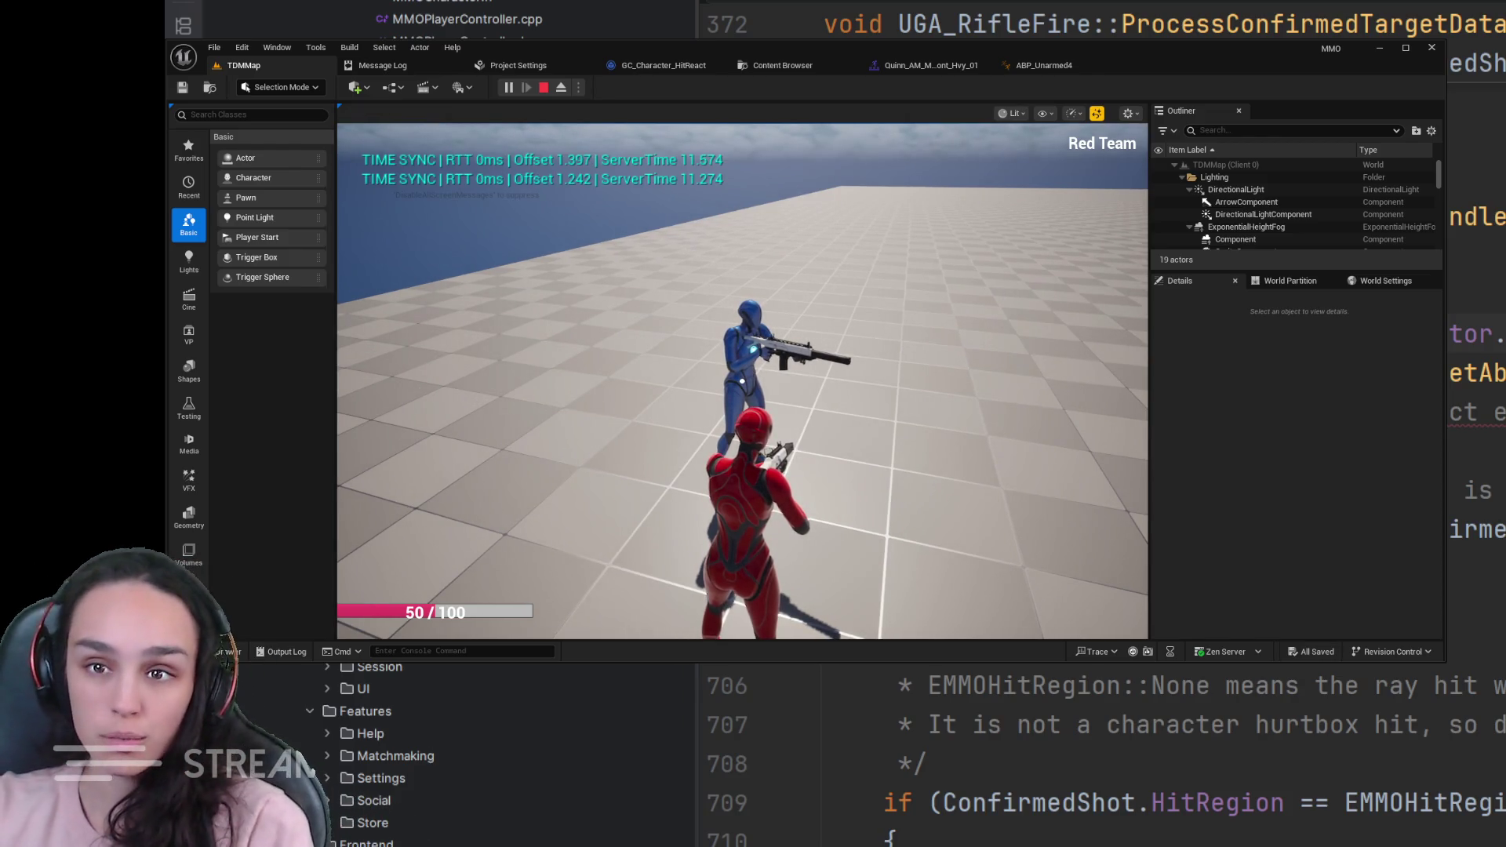
key("Escape")
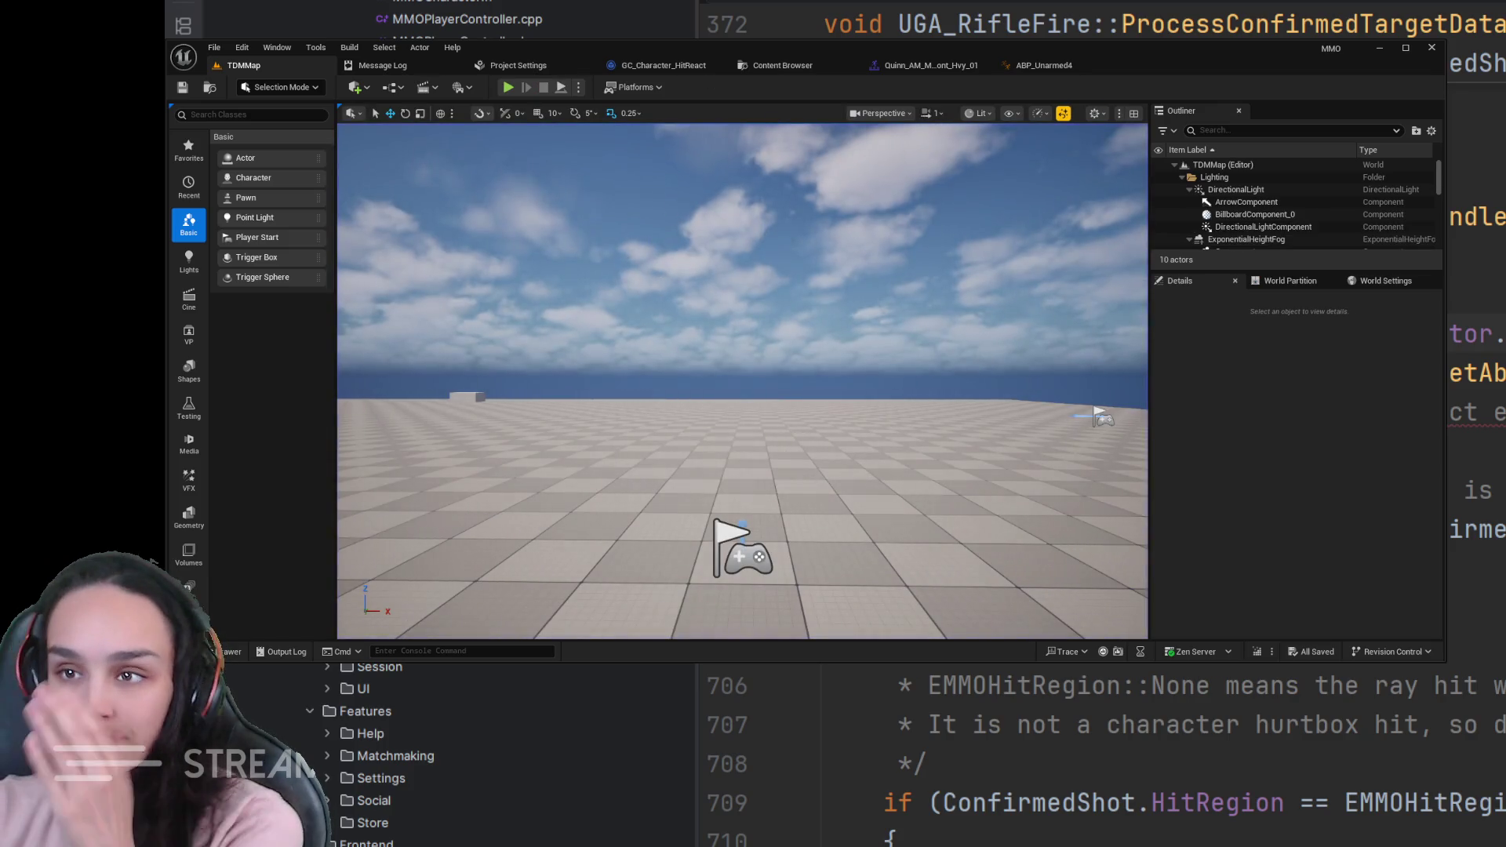
left_click(644, 71)
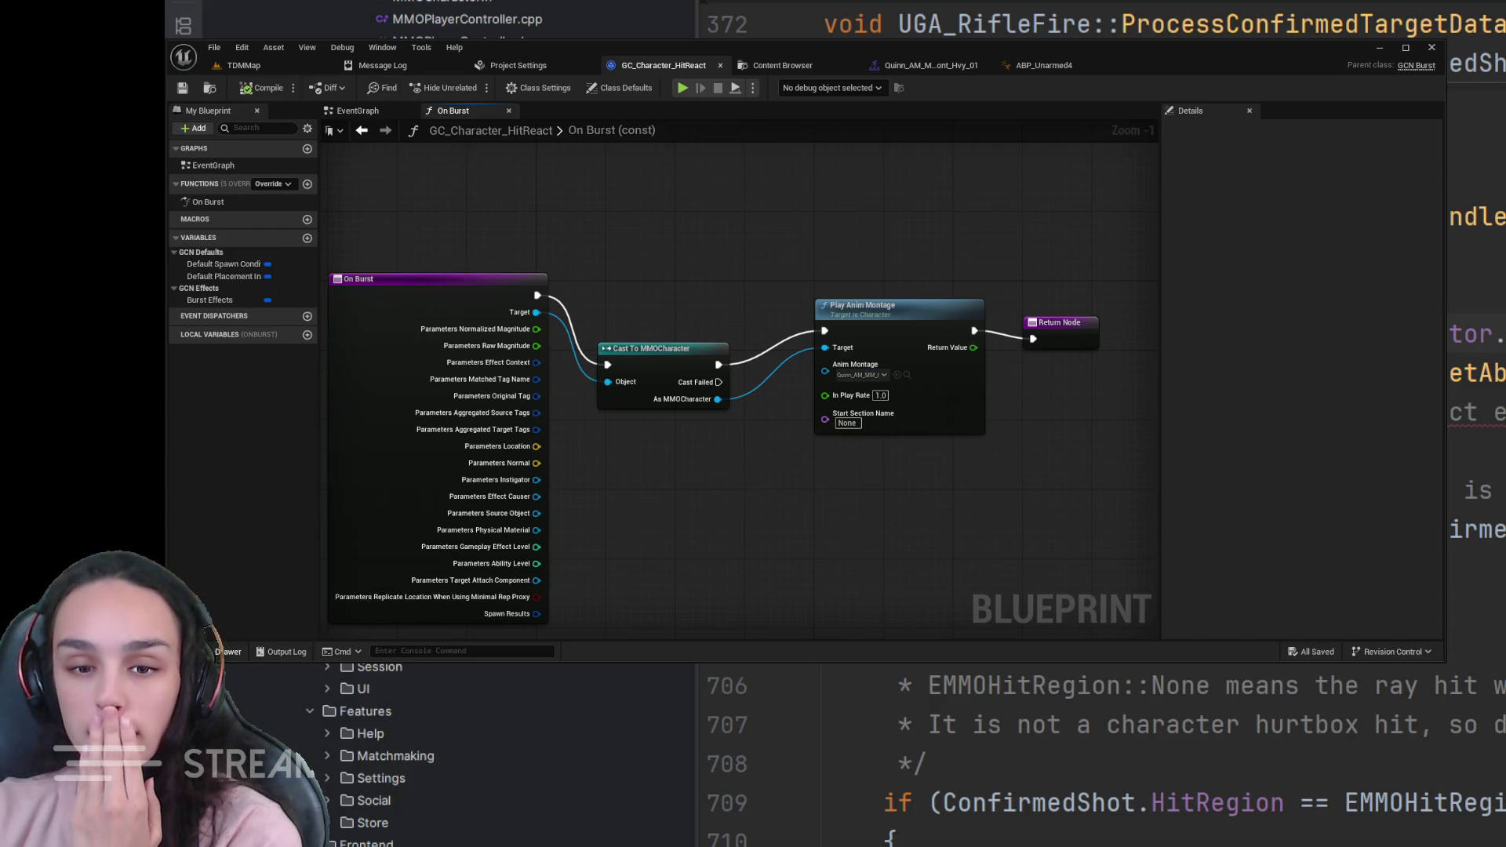
- Clear the 'abp' filter and browse into Weapons > Rifle > Animations > Quinn > HitReacts
key("ctrl+space")
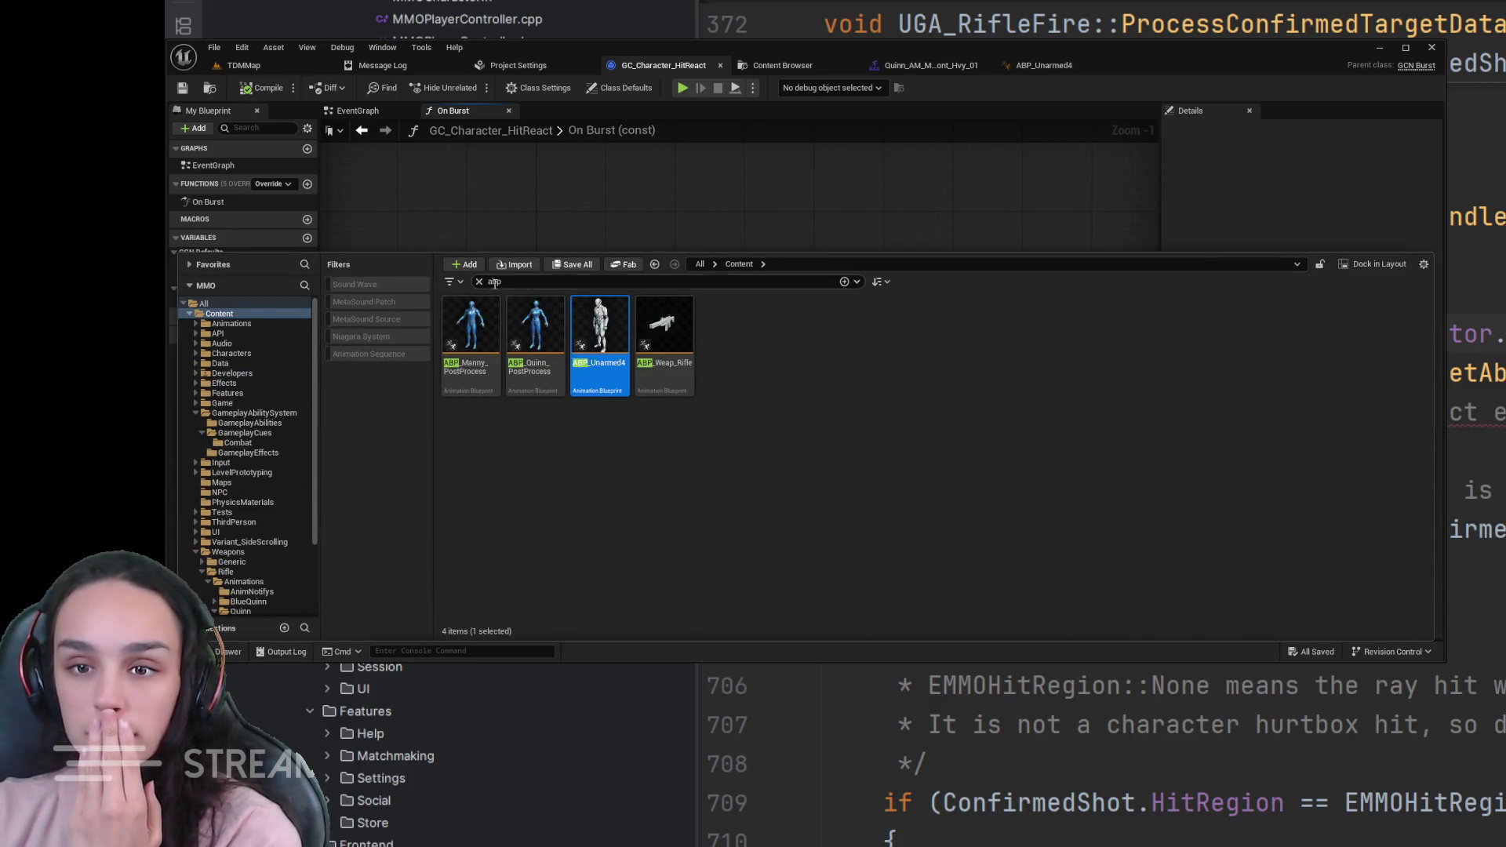
left_click(480, 282)
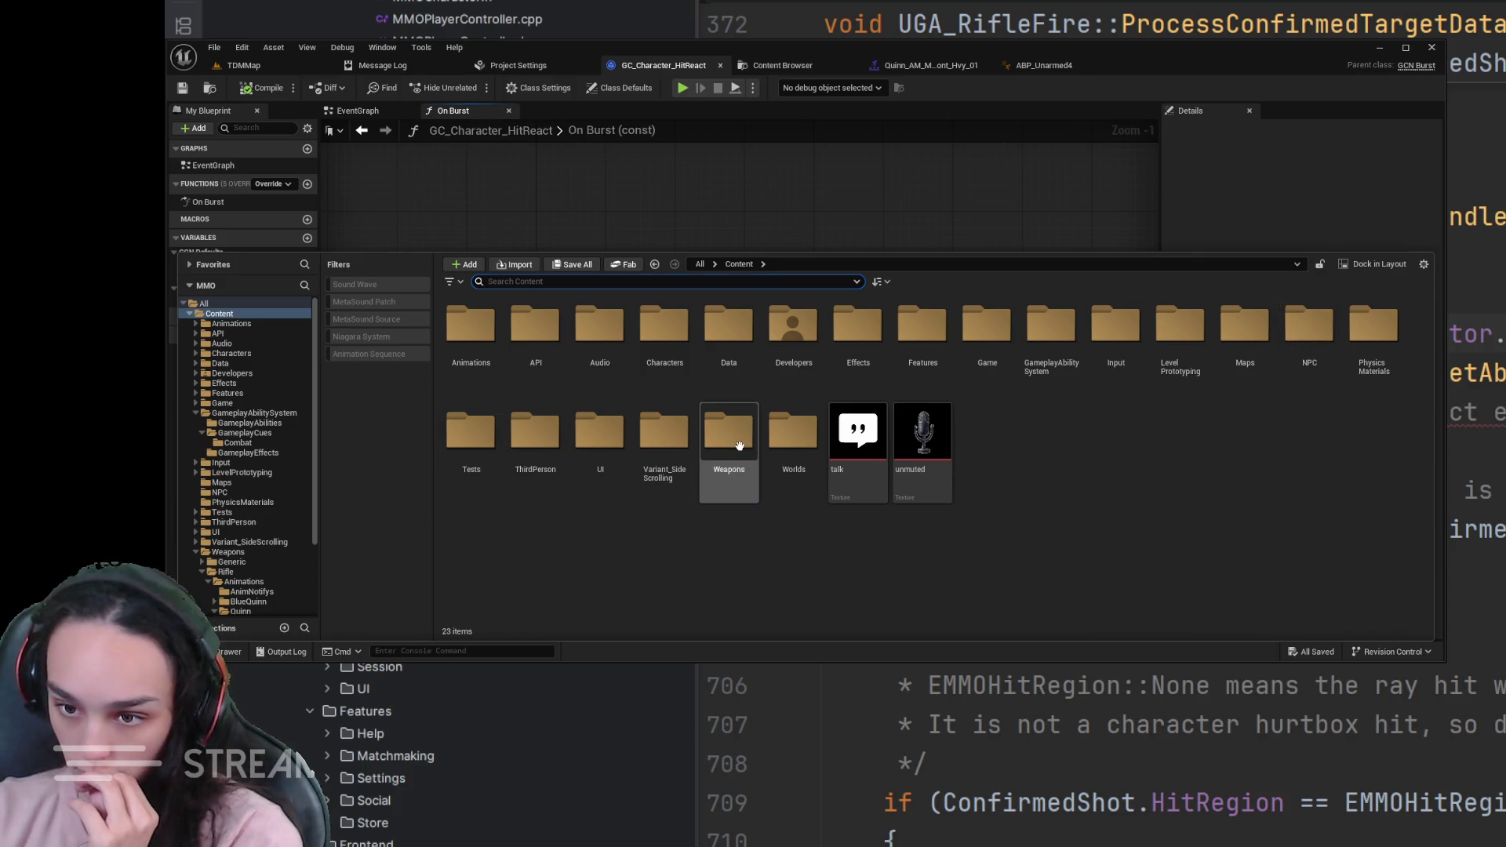
double_click(738, 445)
double_click(535, 329)
double_click(485, 334)
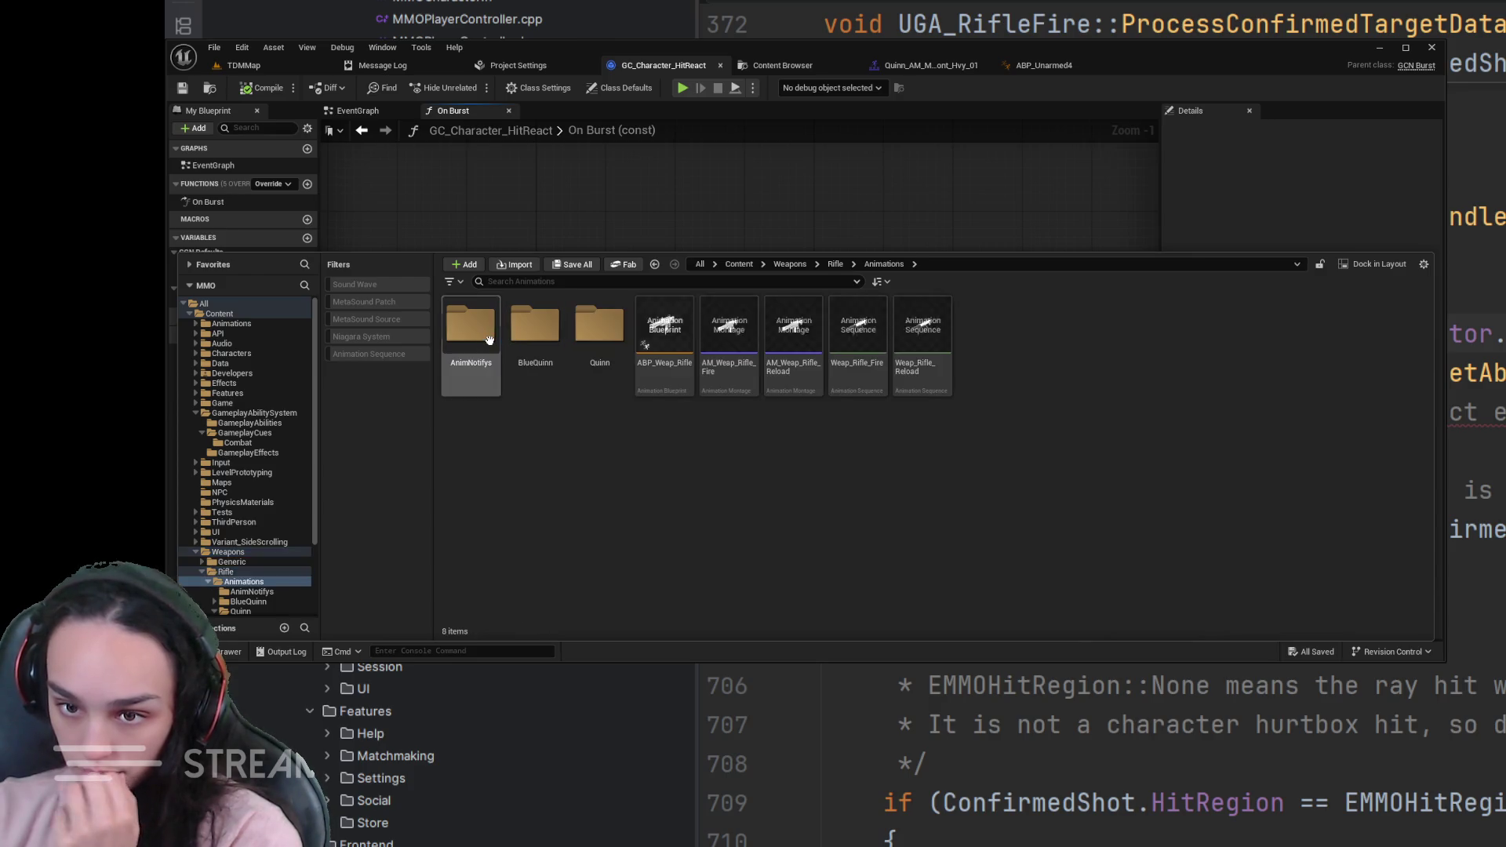
left_click(535, 335)
double_click(599, 336)
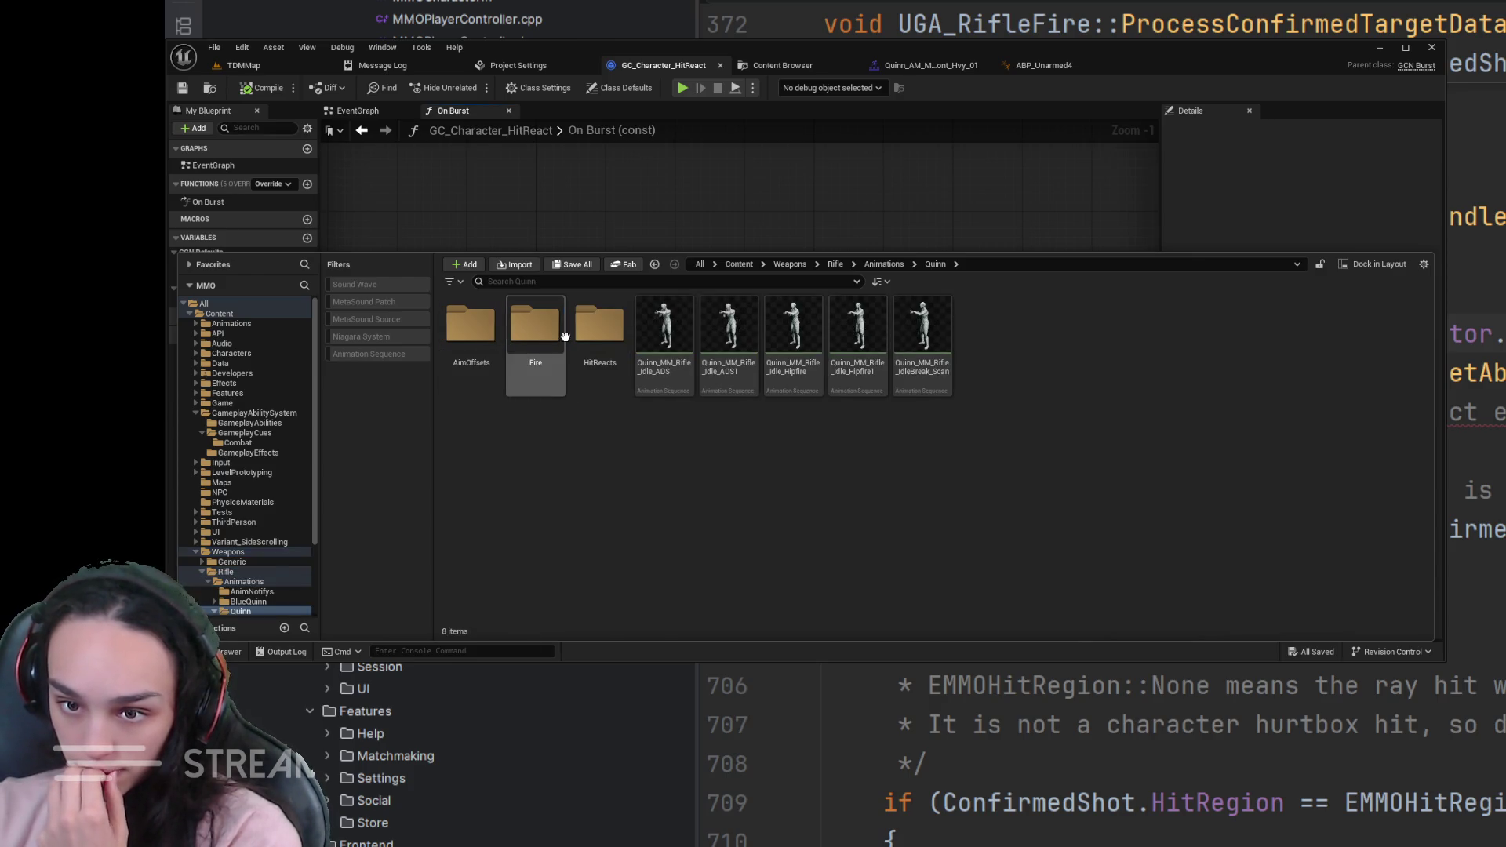
double_click(598, 336)
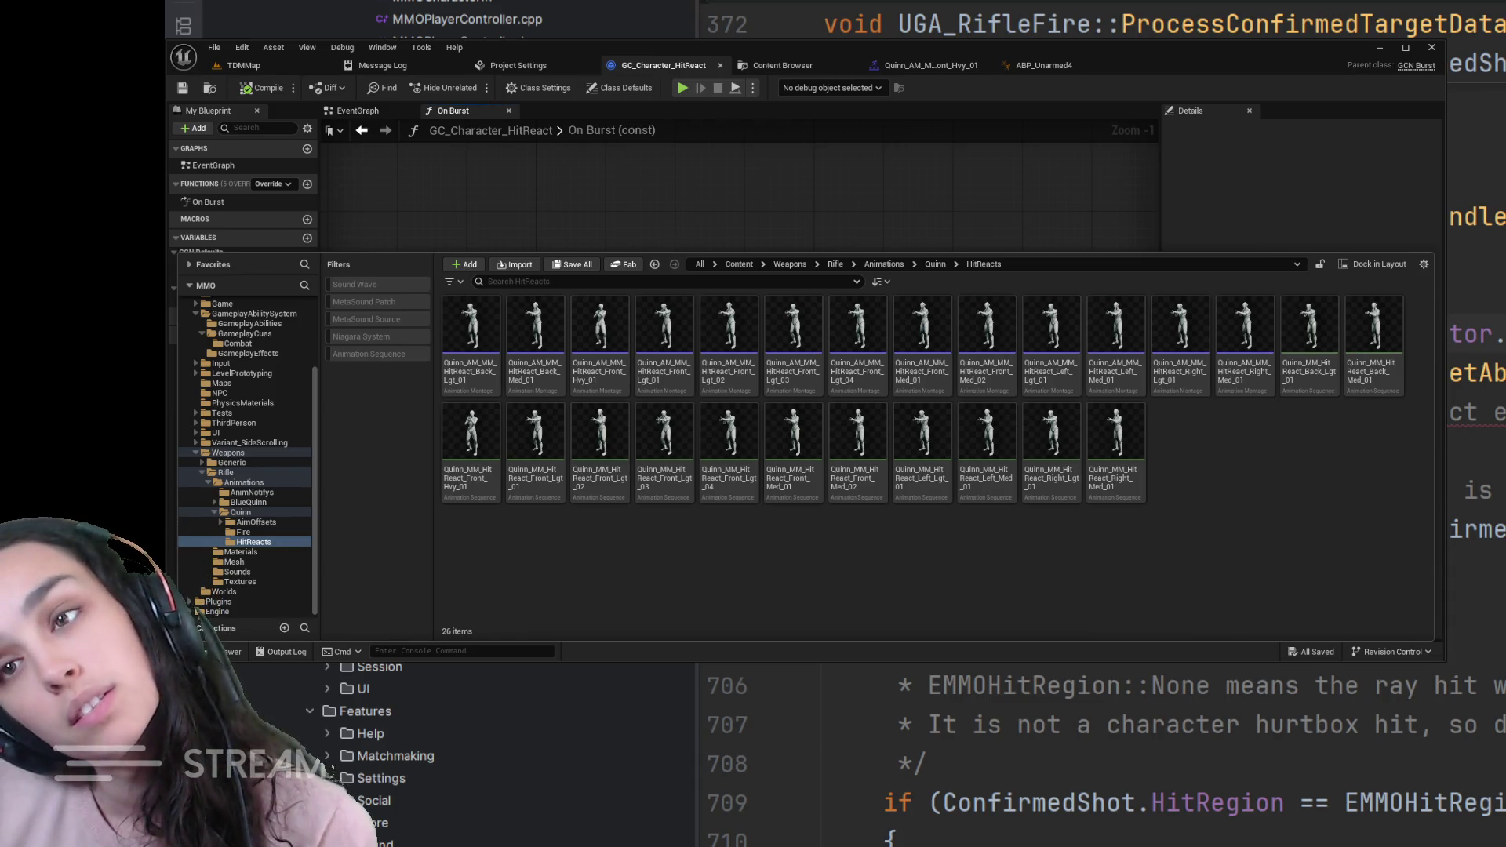
- Dismiss the Content Drawer and nudge the On Burst node to the left in the graph
left_click(558, 171)
scroll(745, 349, "down", 2)
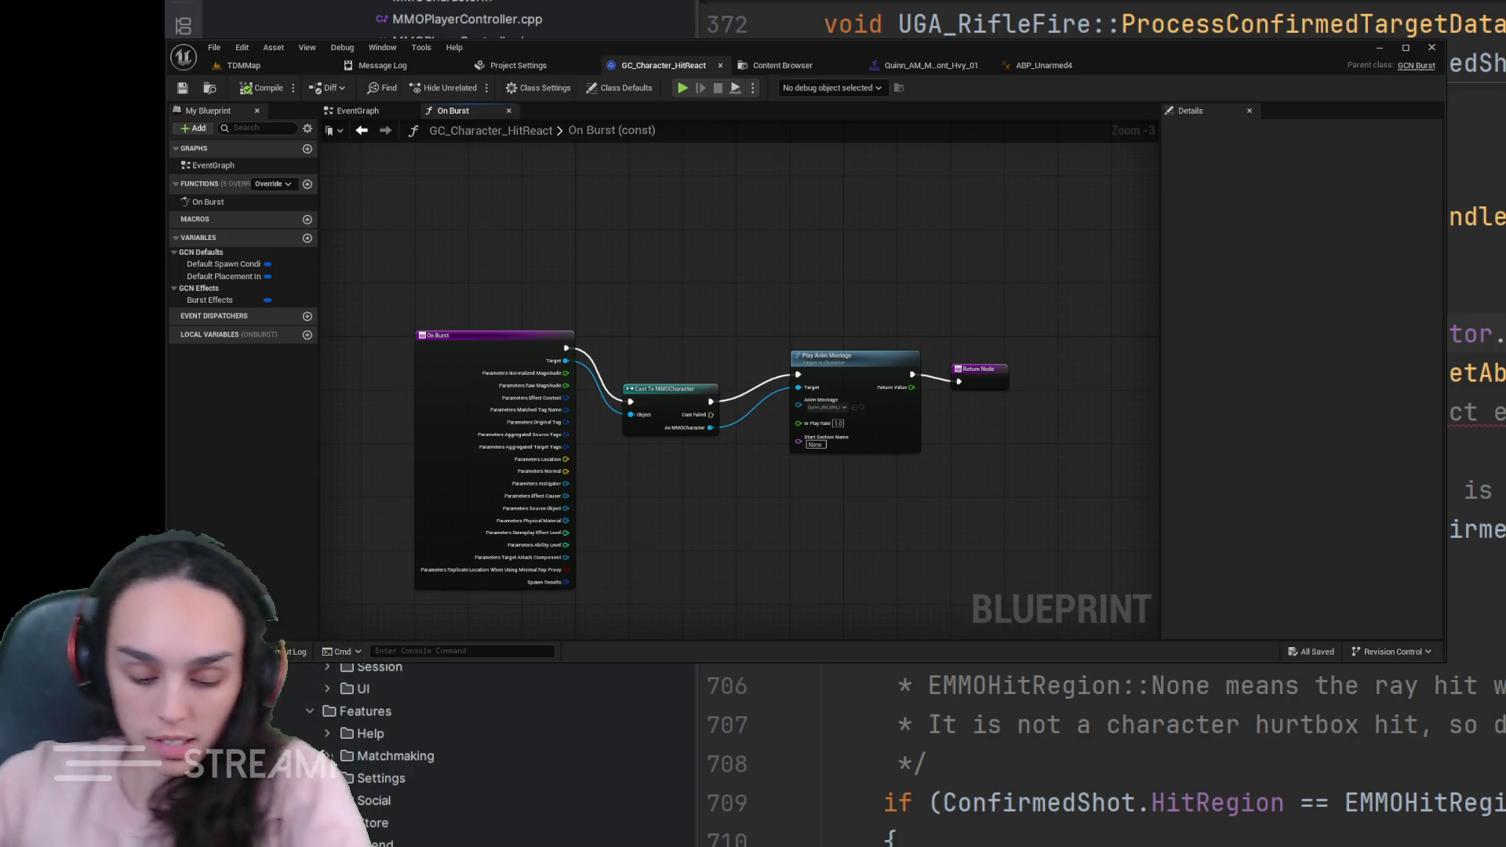
scroll(686, 470, "up", 2)
scroll(494, 419, "up", 1)
mouse_move(658, 412)
left_mouse_down()
mouse_move(579, 393)
mouse_move(639, 393)
left_mouse_up()
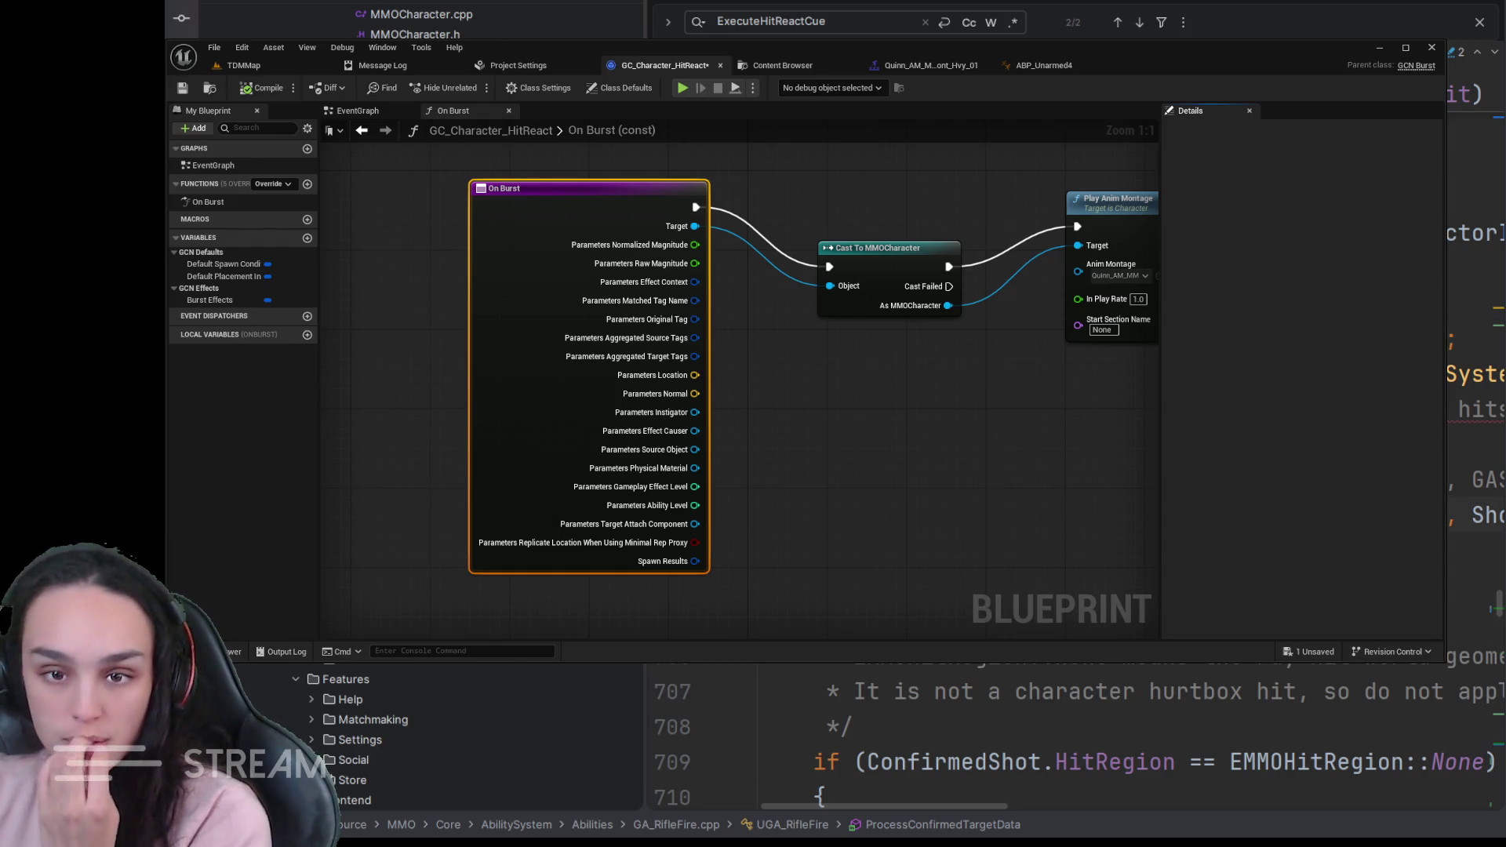
scroll(436, 741, "down", 5)
key("ctrl+Tab")
key("ctrl+Tab")
scroll(427, 696, "down", 5)
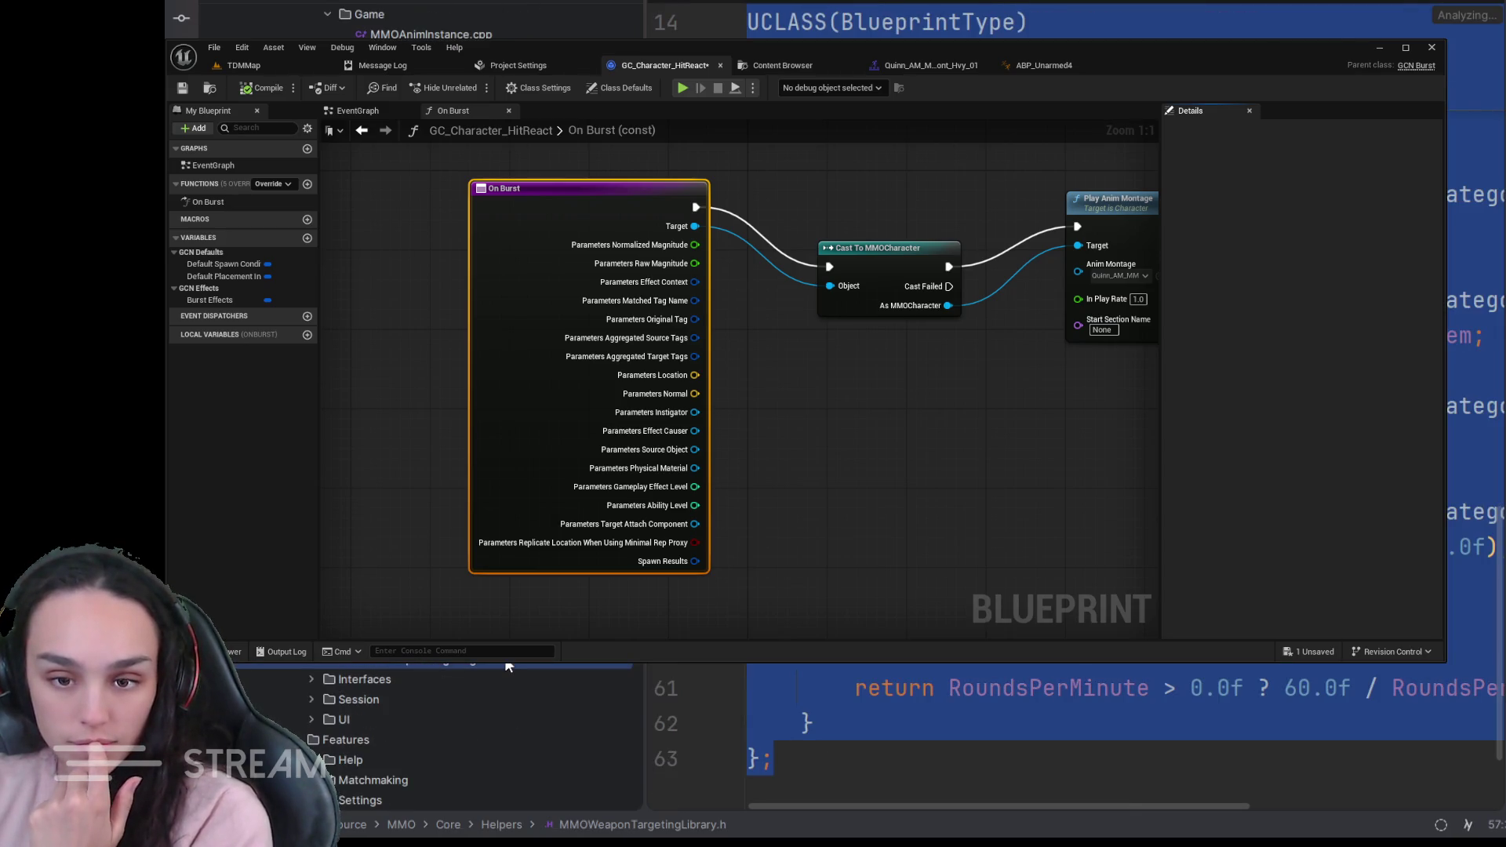
key("ctrl+Tab")
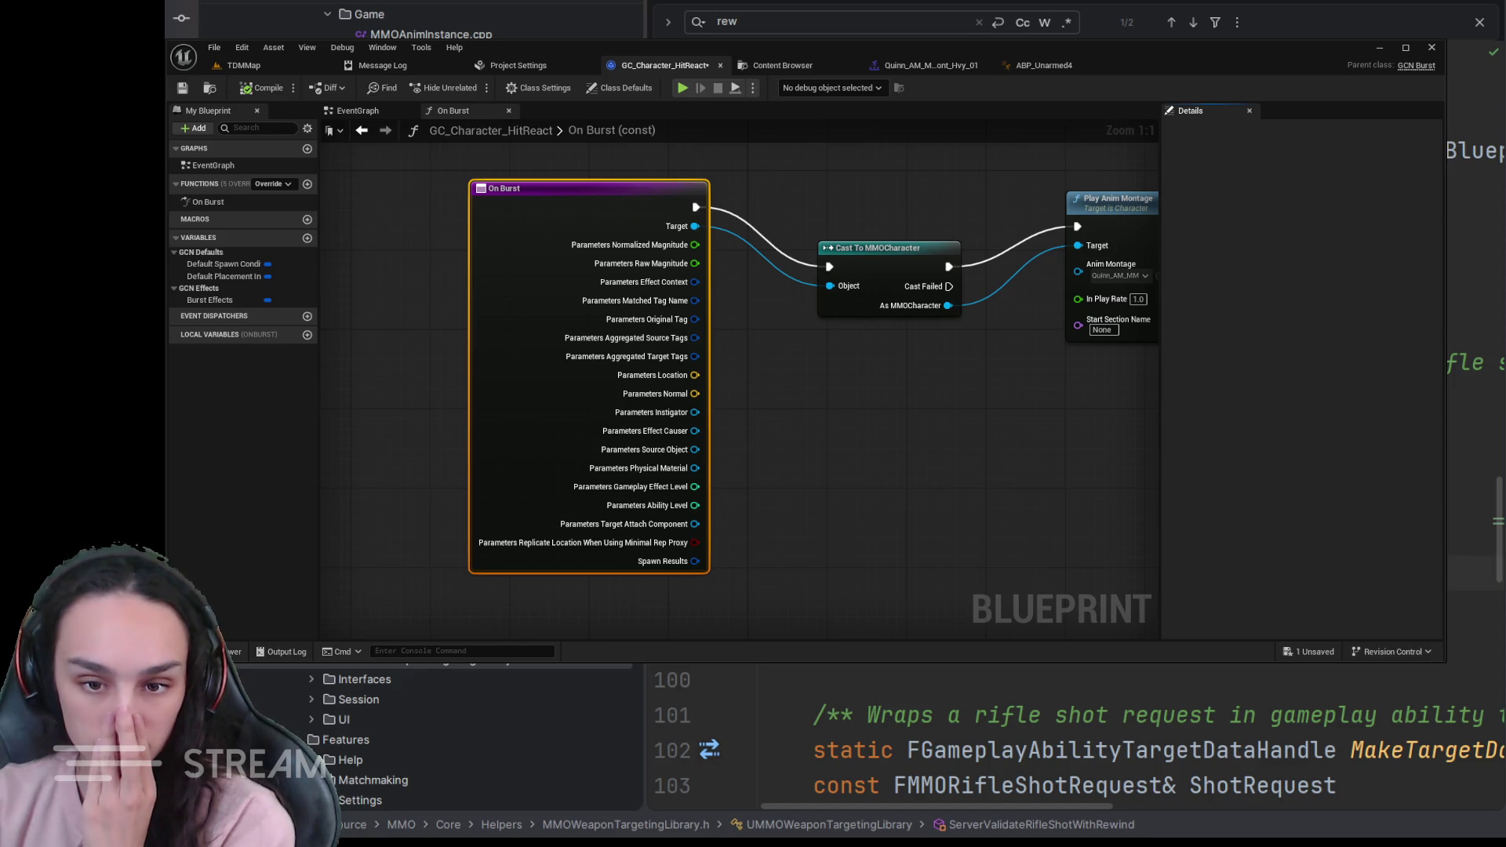
scroll(435, 730, "up", 3)
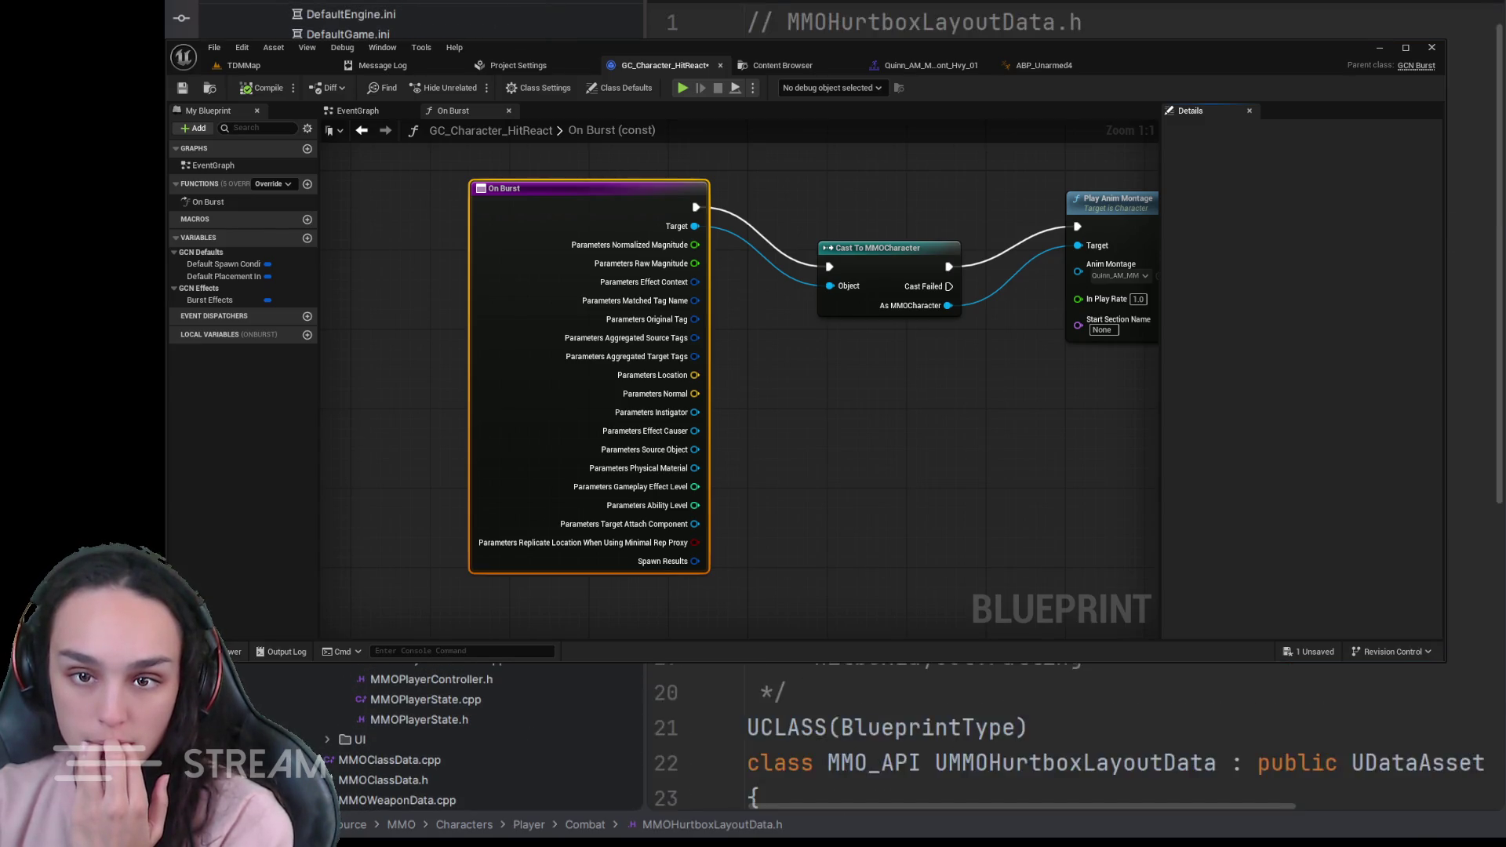
scroll(1059, 731, "down", 3)
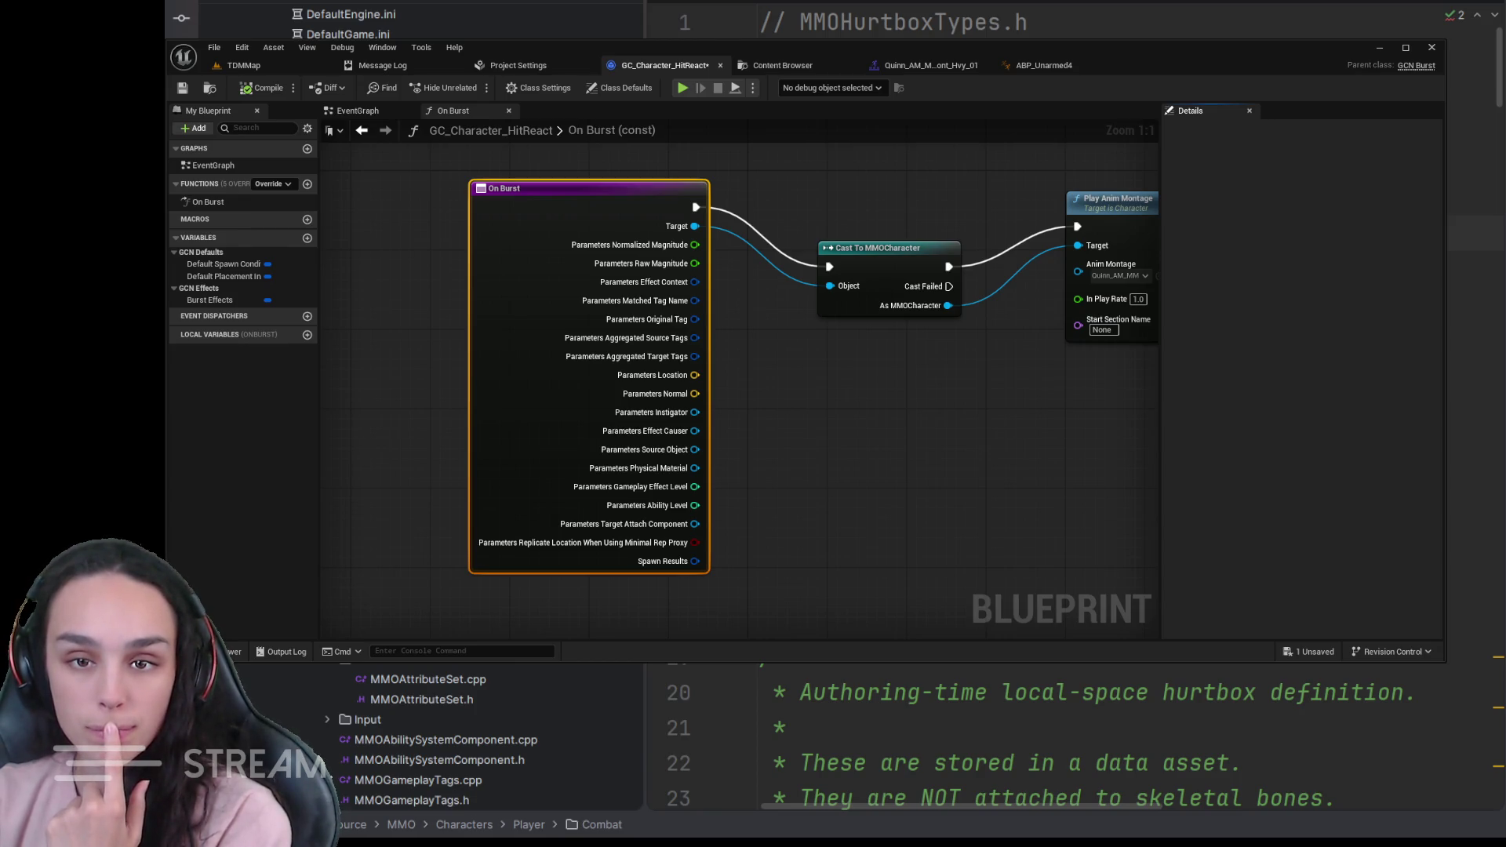
scroll(447, 741, "up", 1)
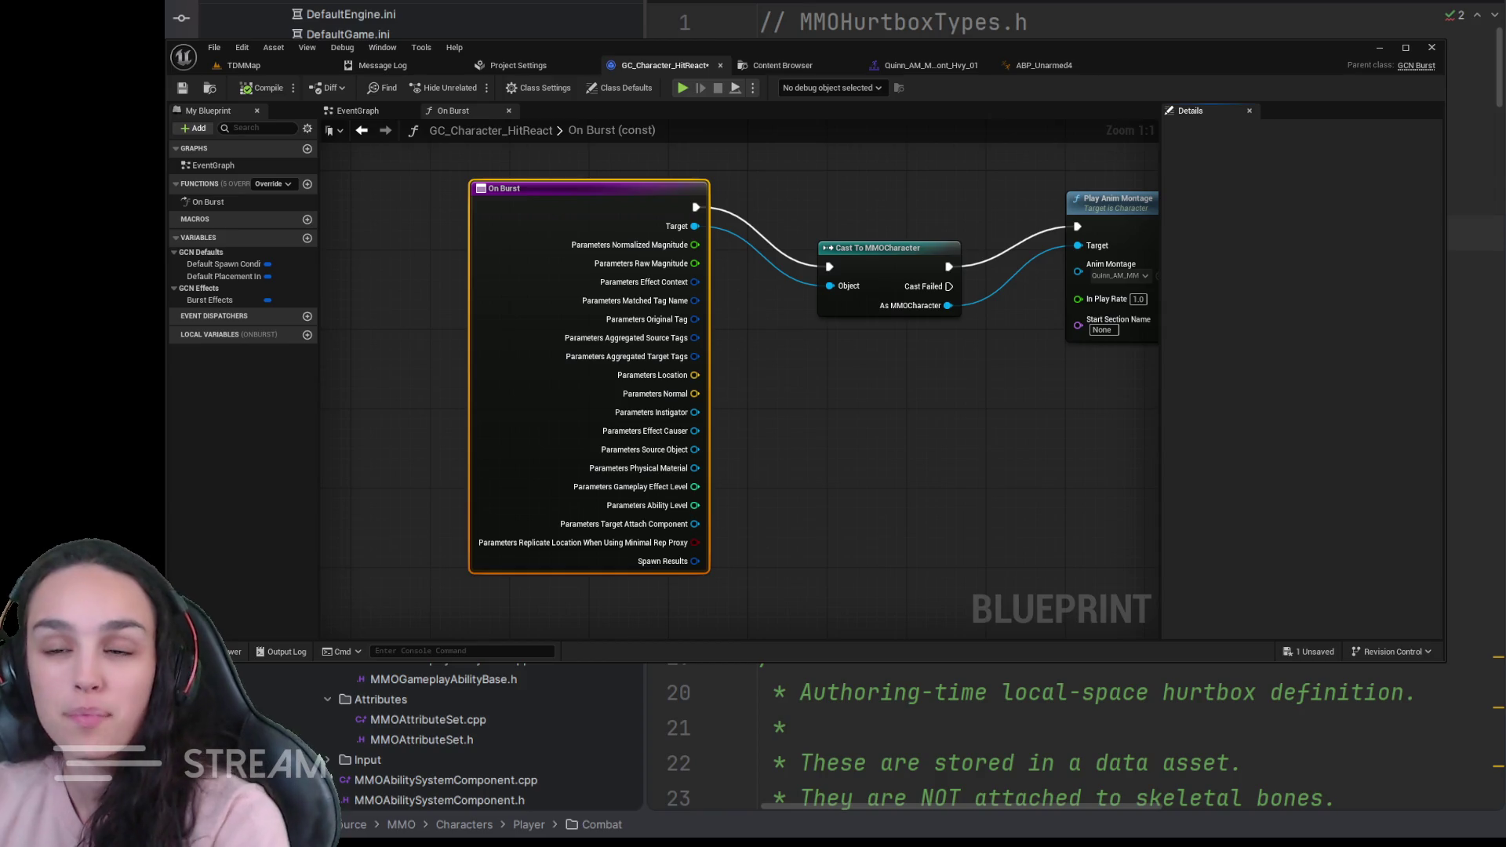
- Switch to Rider to reach the hurtbox layout and GA_RifleFire source files
key("ctrl+Tab")
scroll(1059, 729, "down", 2)
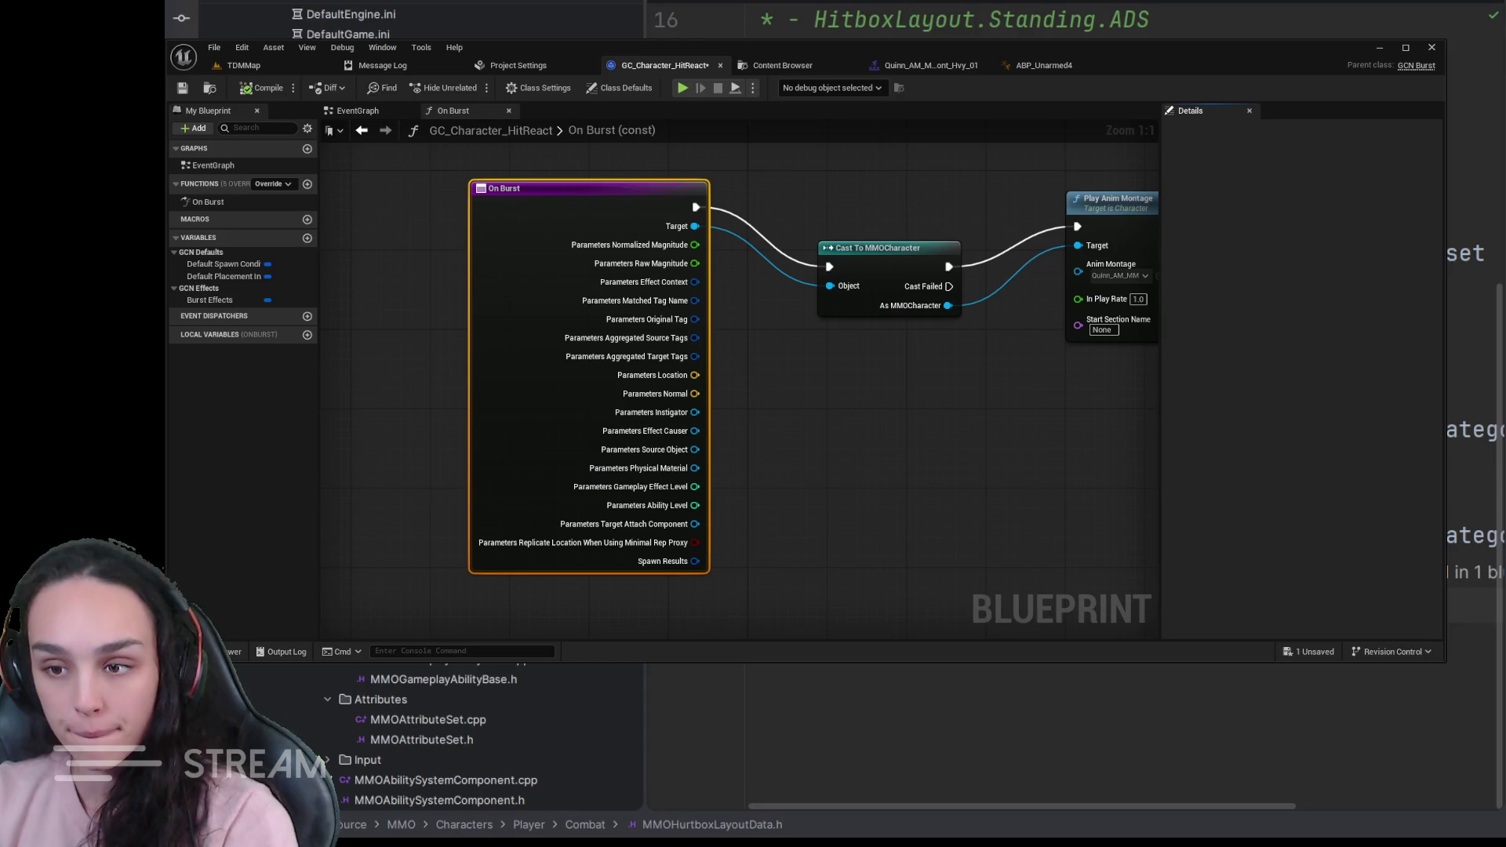
scroll(470, 741, "down", 3)
scroll(471, 741, "down", 2)
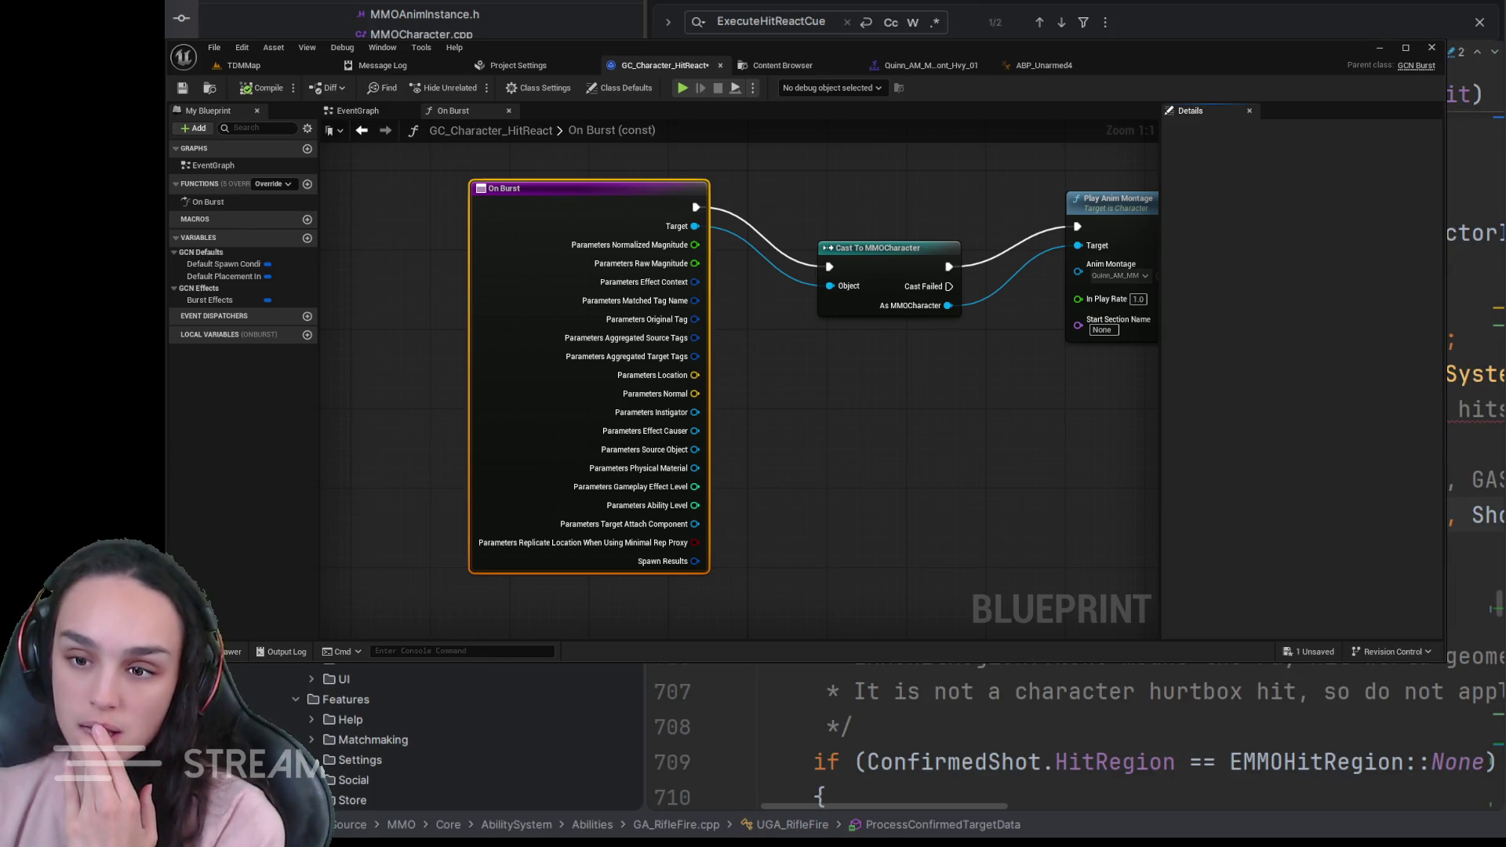
scroll(820, 730, "down", 5)
scroll(820, 730, "down", 15)
scroll(821, 663, "down", 5)
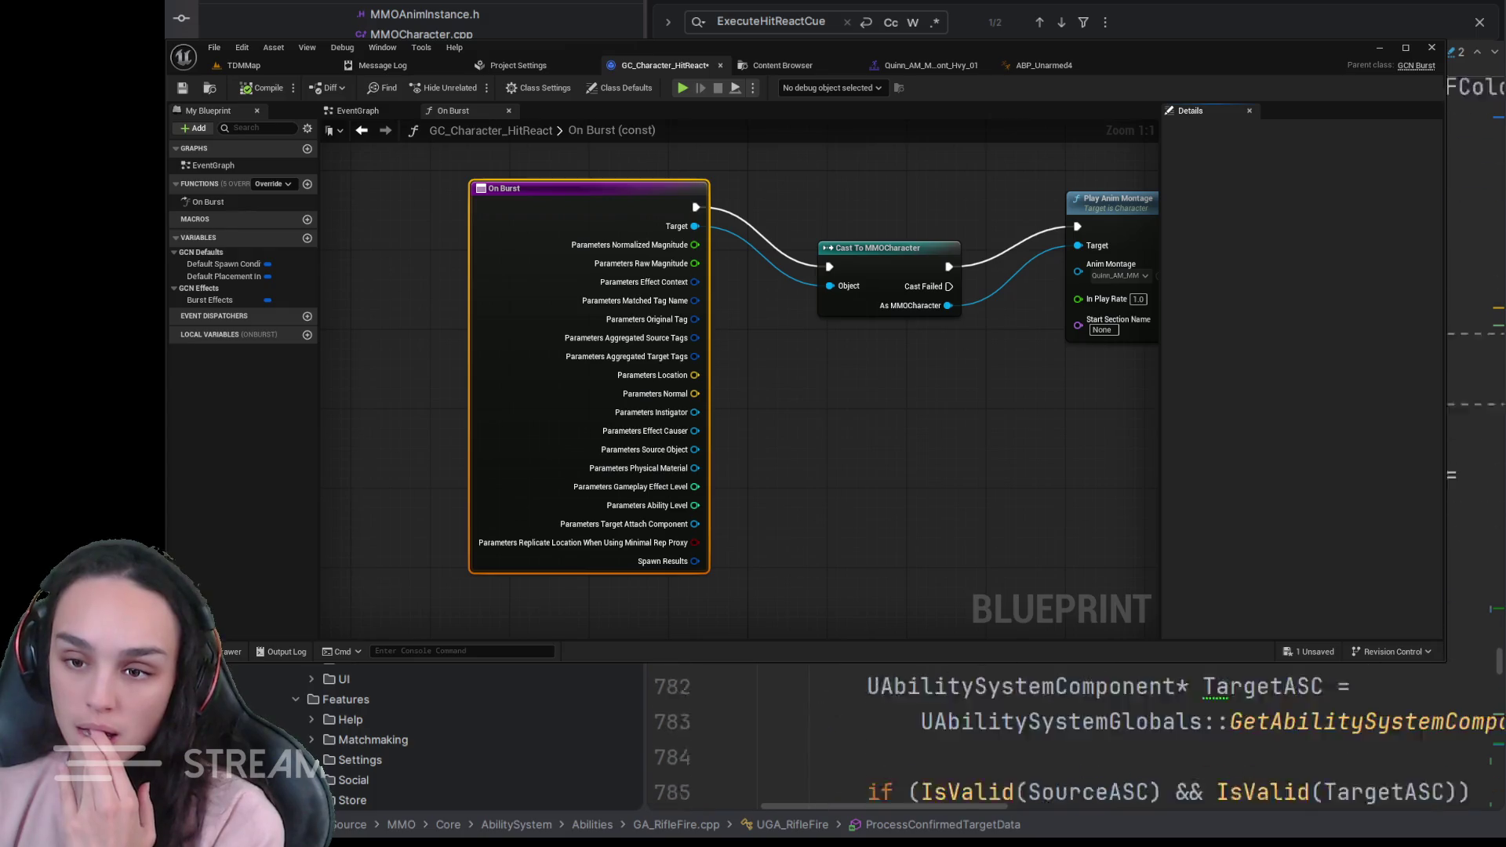
scroll(820, 663, "down", 3)
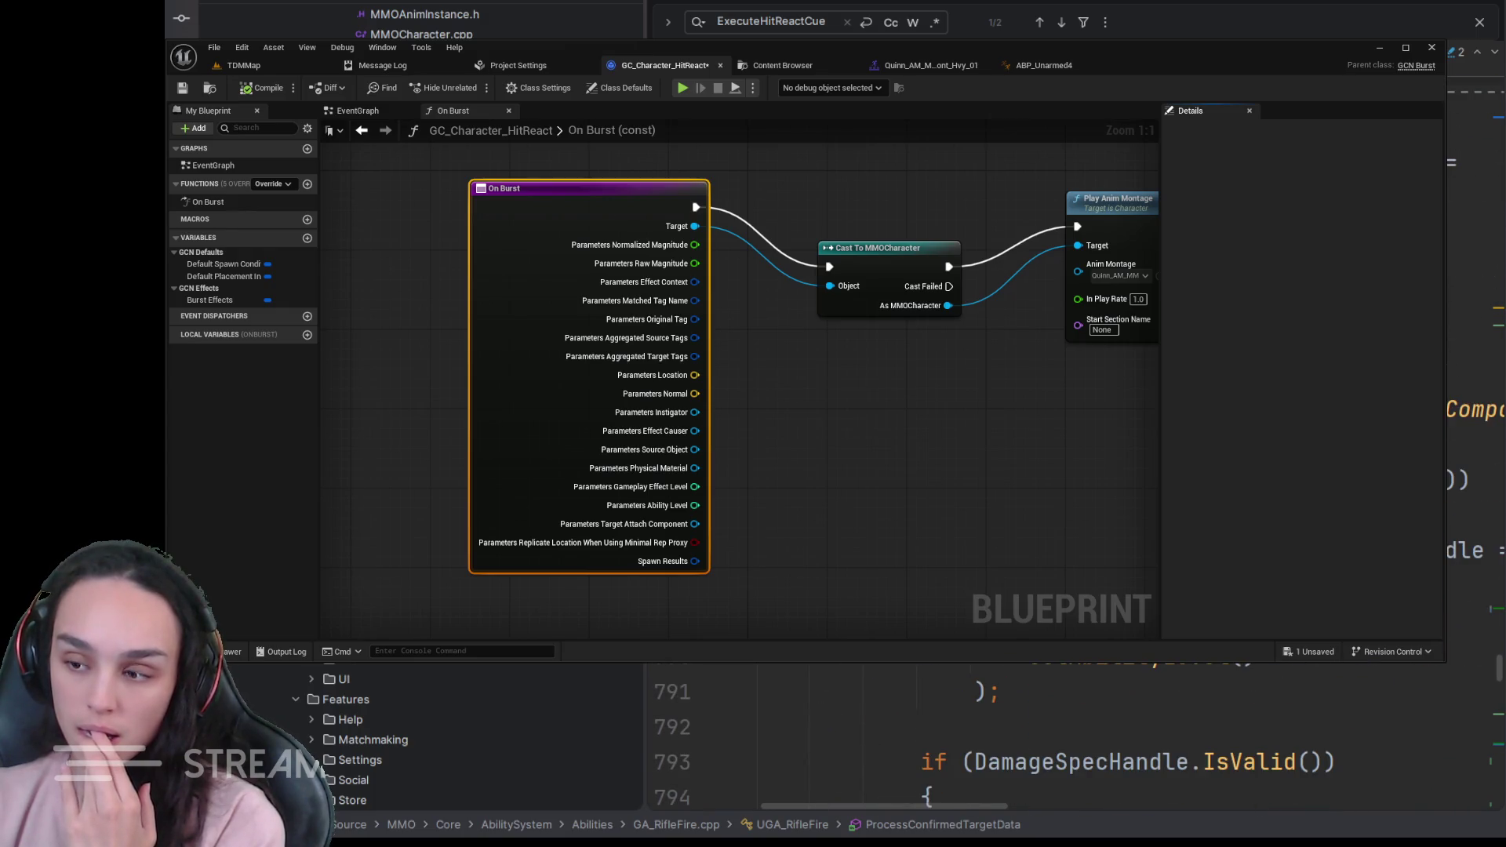
scroll(1058, 741, "down", 2)
scroll(1059, 741, "down", 4)
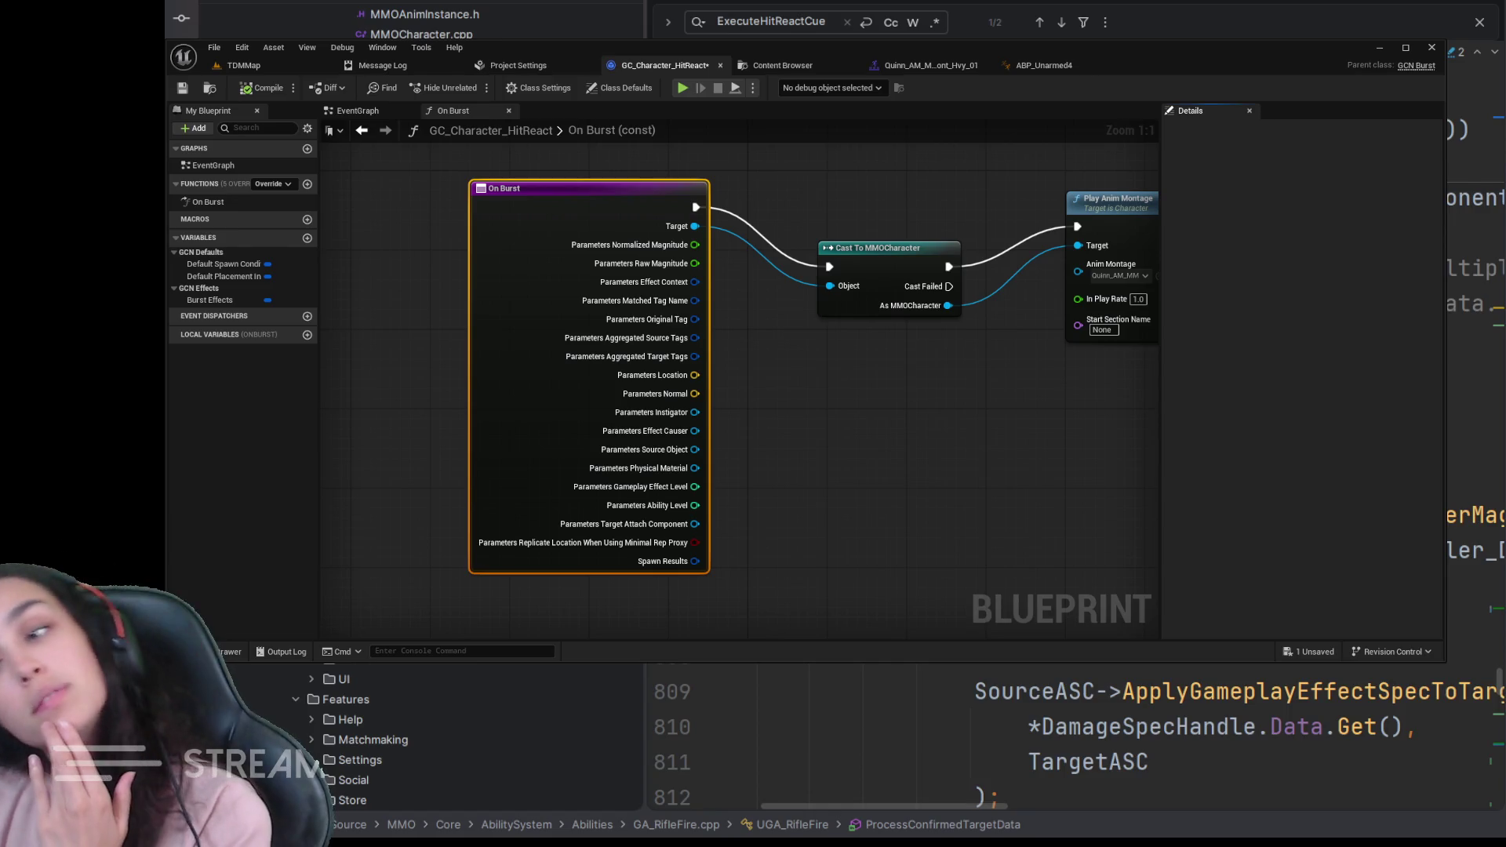
scroll(1058, 742, "down", 3)
scroll(1059, 741, "down", 6)
scroll(1059, 741, "down", 5)
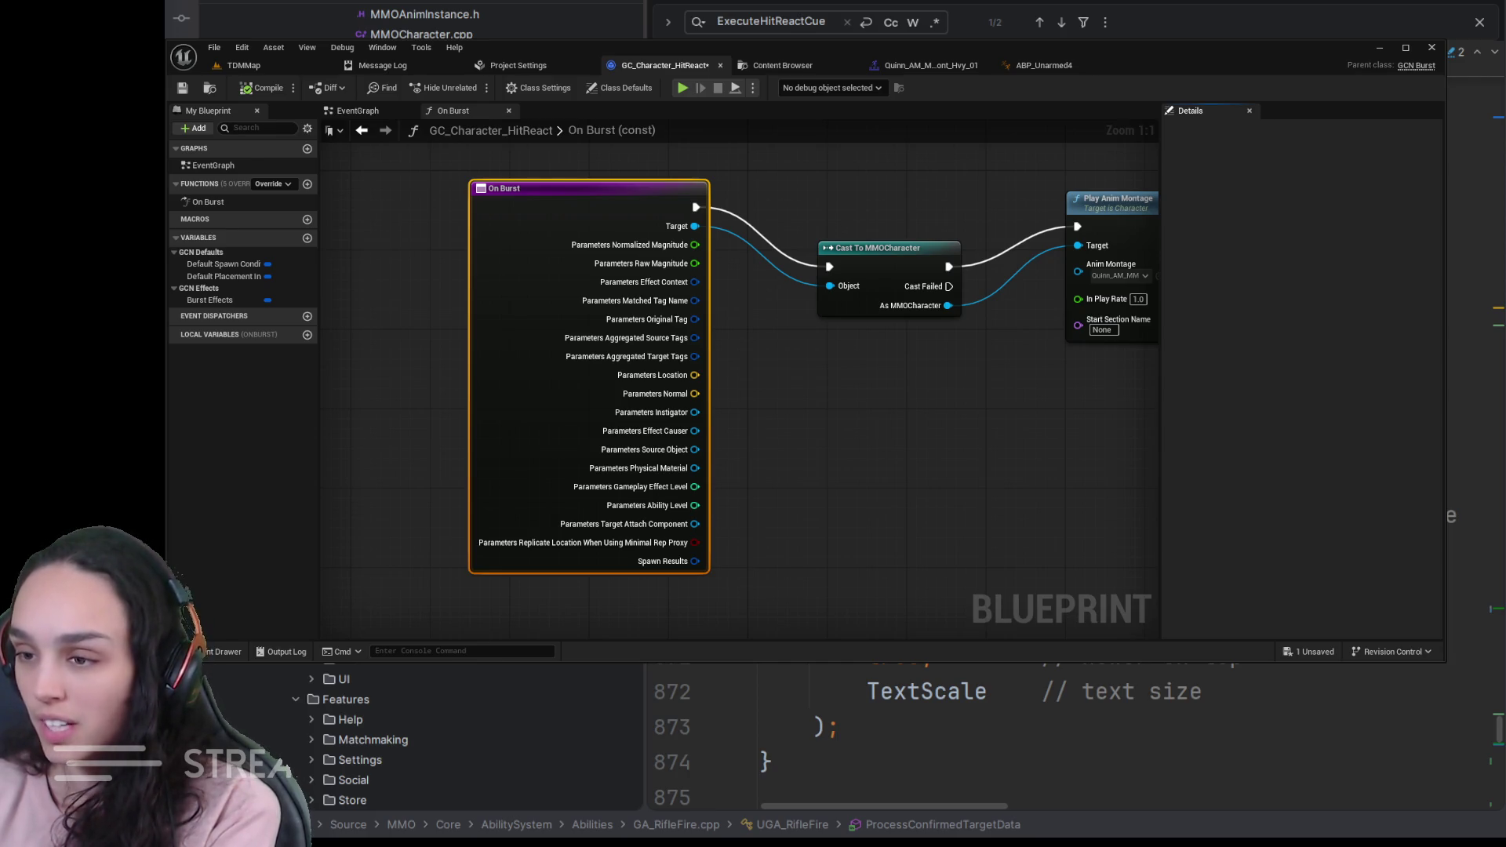
scroll(1058, 741, "down", 2)
scroll(1058, 742, "down", 2)
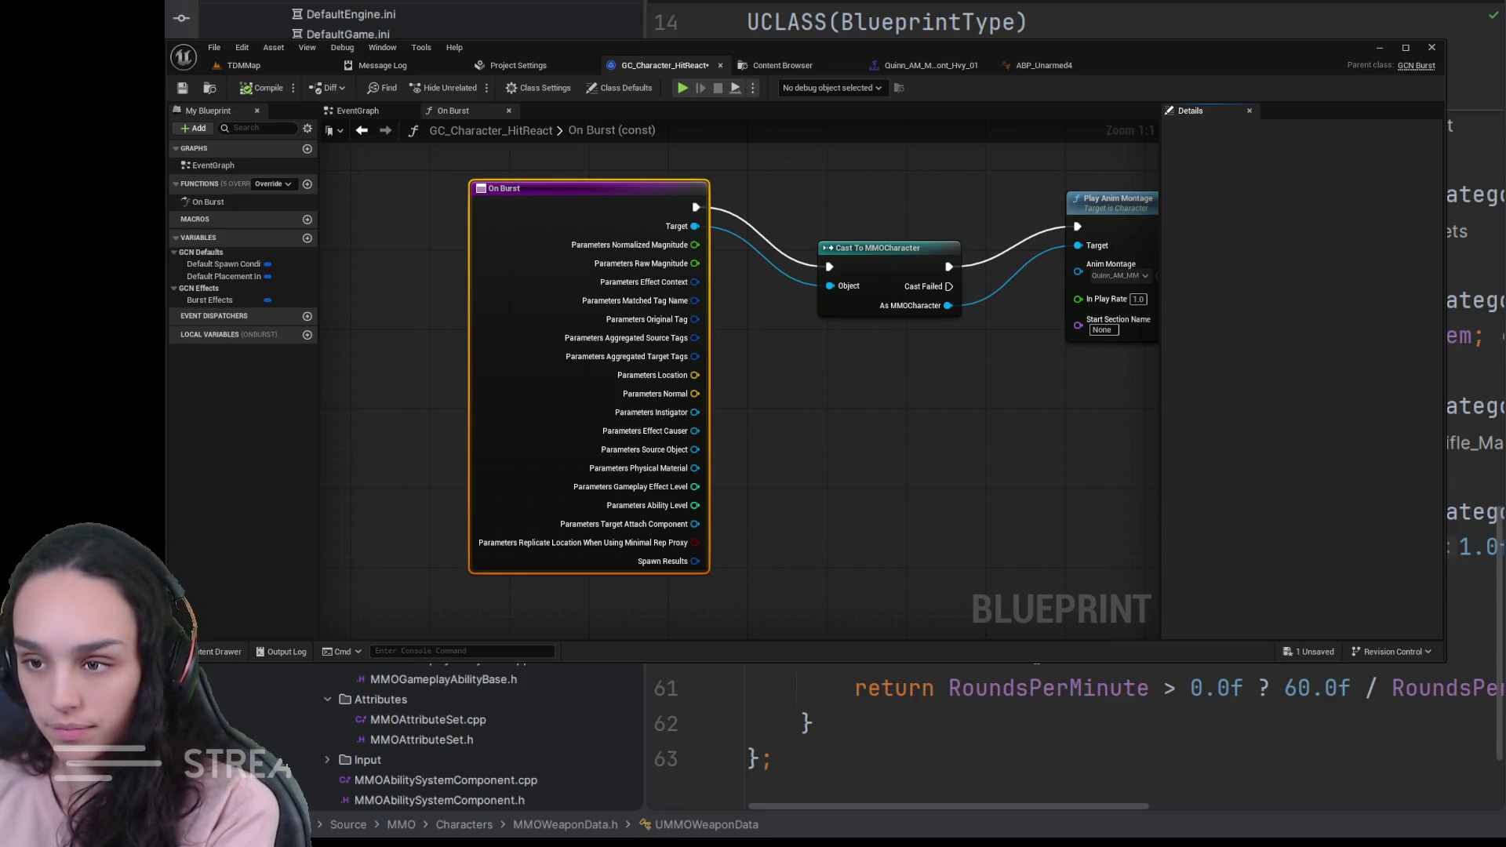
scroll(1072, 729, "up", 2)
scroll(1070, 729, "up", 1)
scroll(1070, 729, "up", 1)
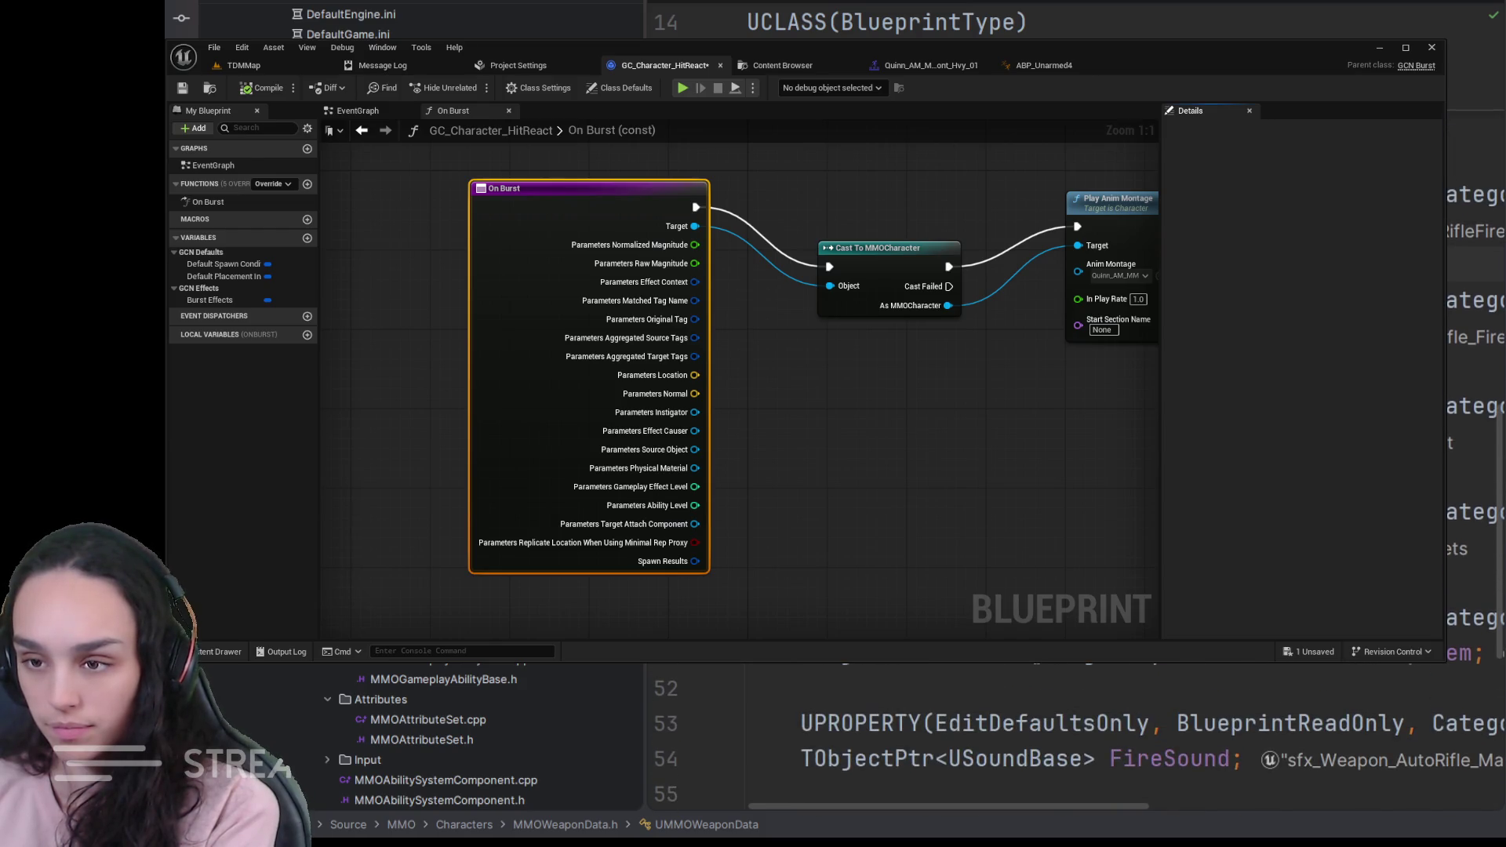
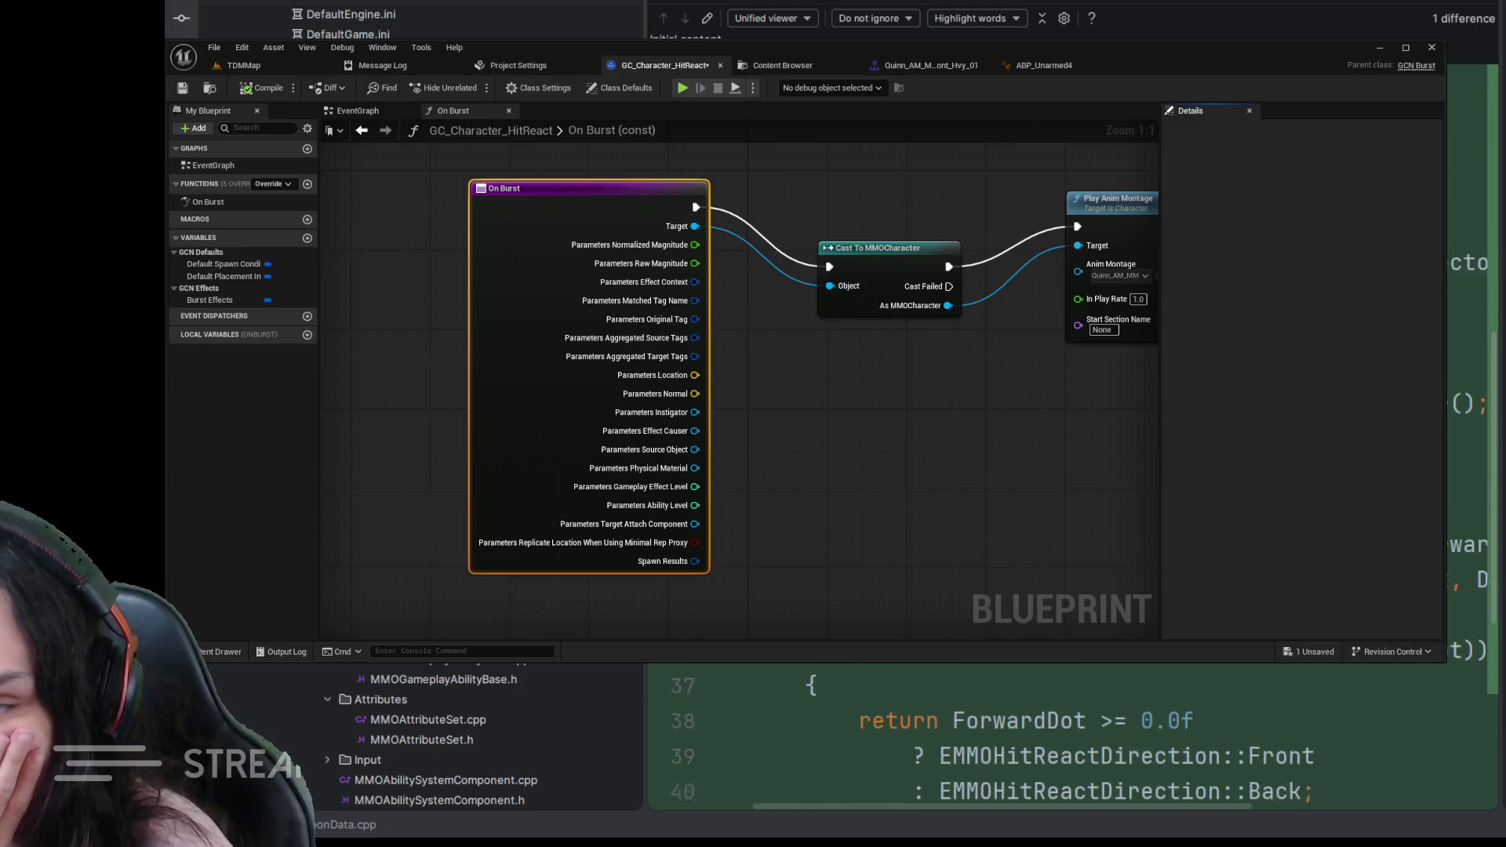
scroll(1452, 621, "up", 5)
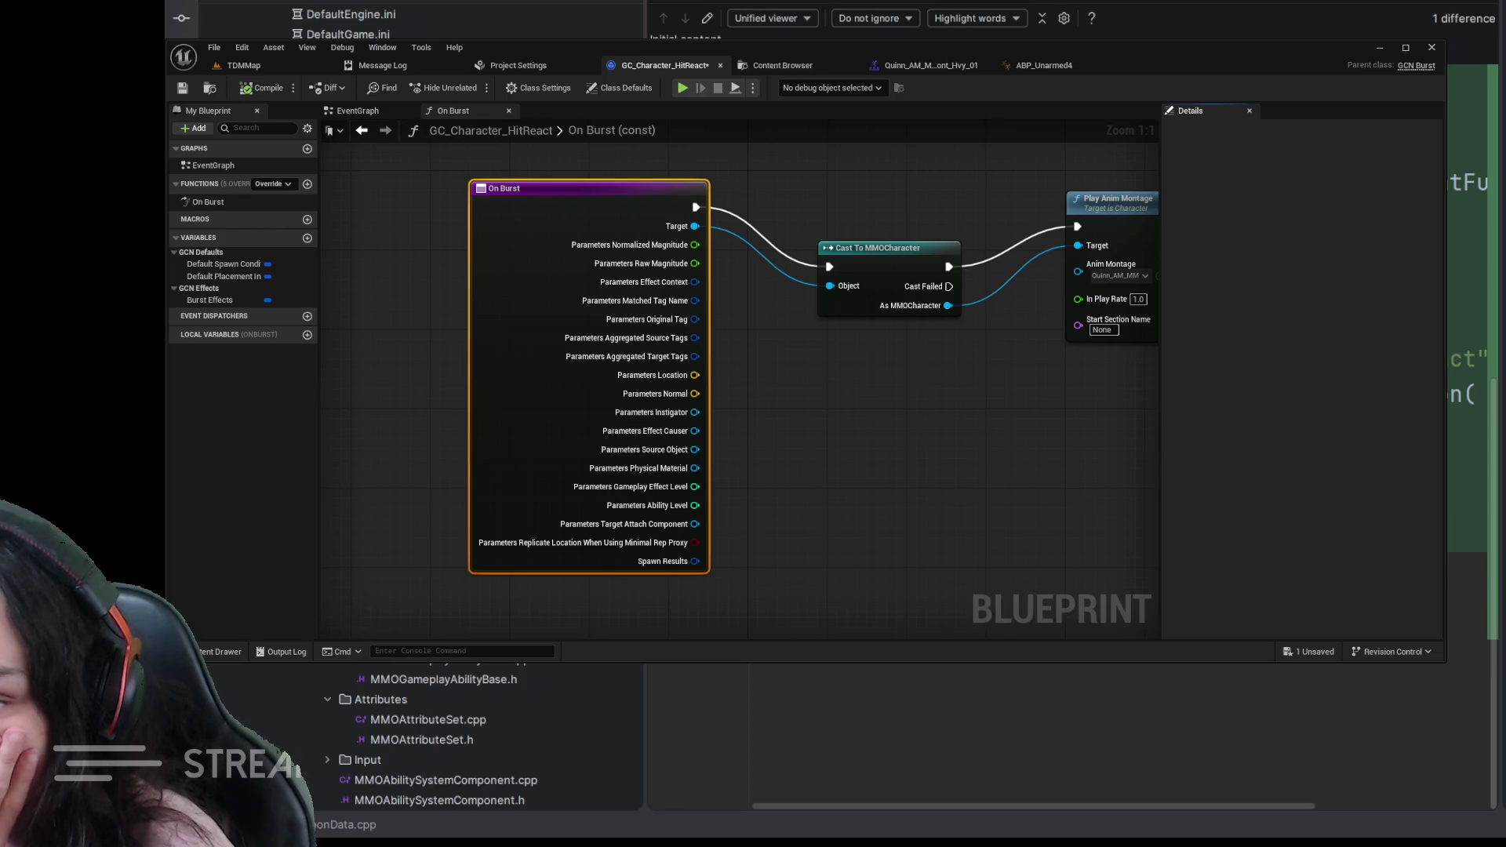
- Bring the Rider code editor to the front over the Blueprint editor
left_click(1453, 621)
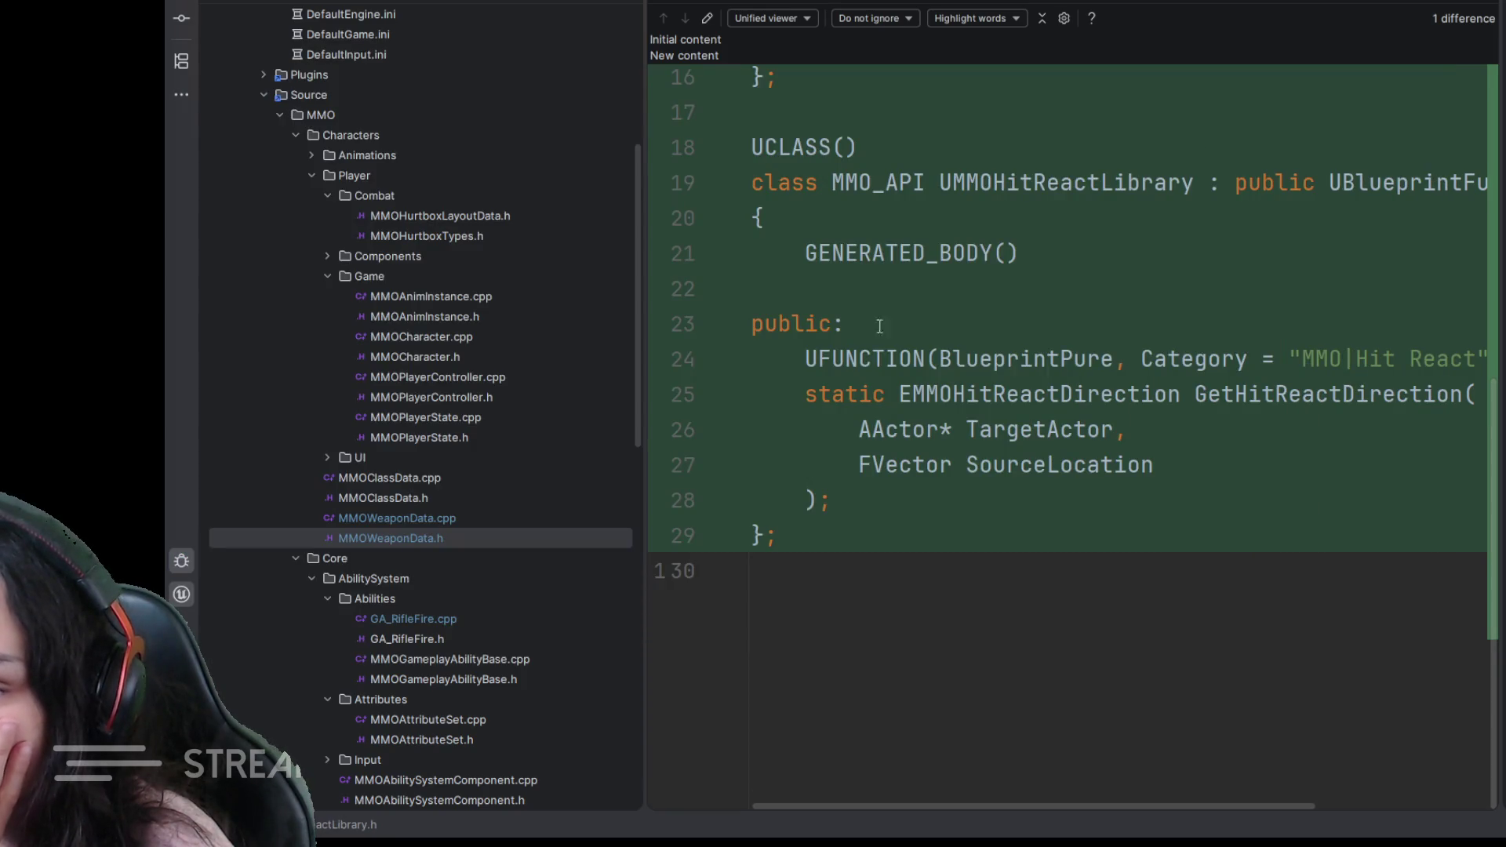
- Open MMOWeaponData.h and MMOHitReactLibrary.h from the Solution tree
double_click(475, 530)
scroll(467, 625, "down", 3)
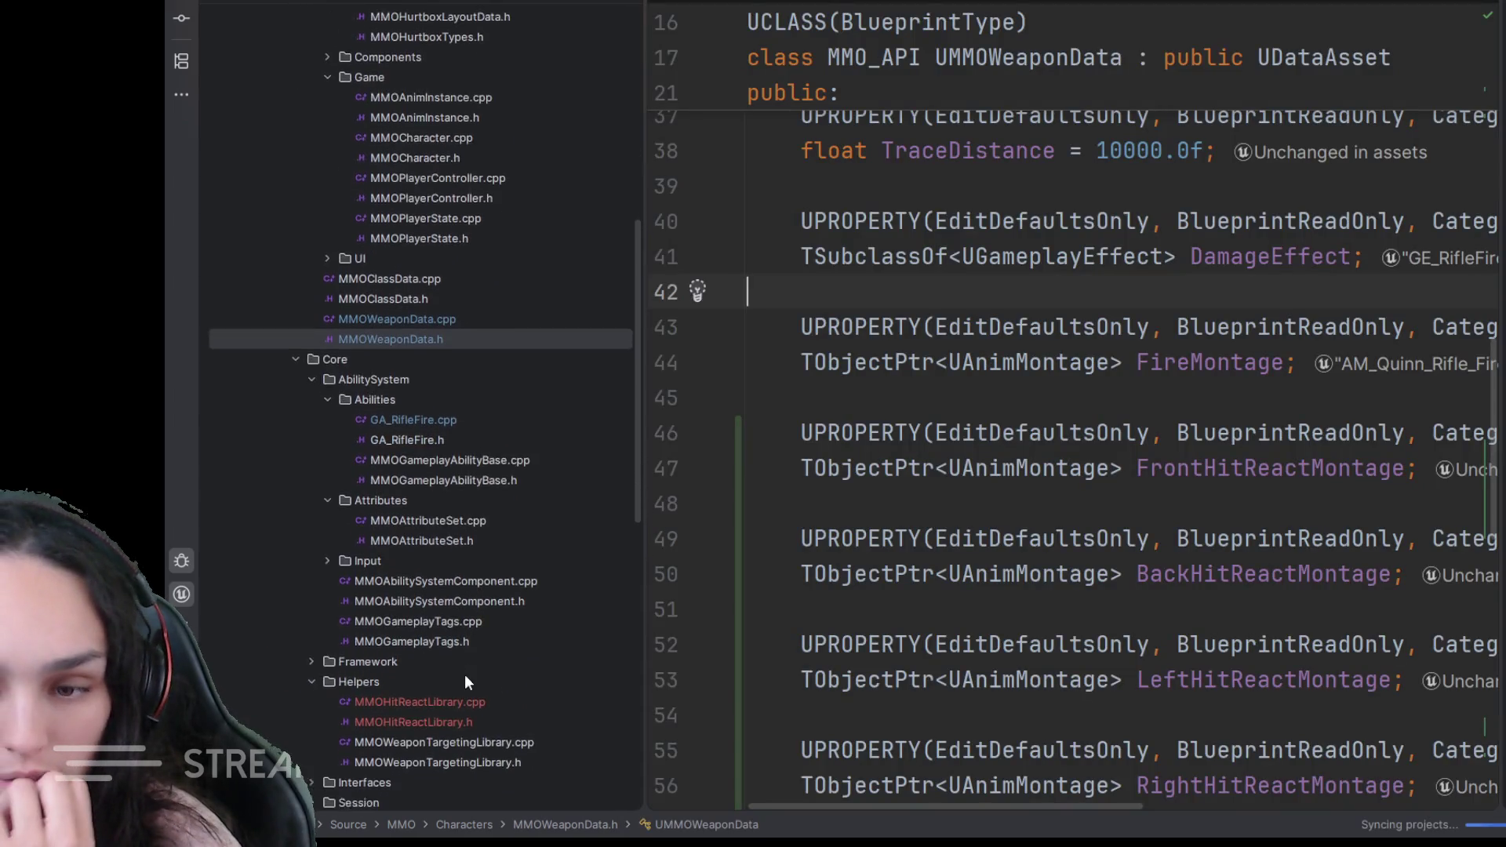
scroll(464, 674, "down", 2)
double_click(456, 679)
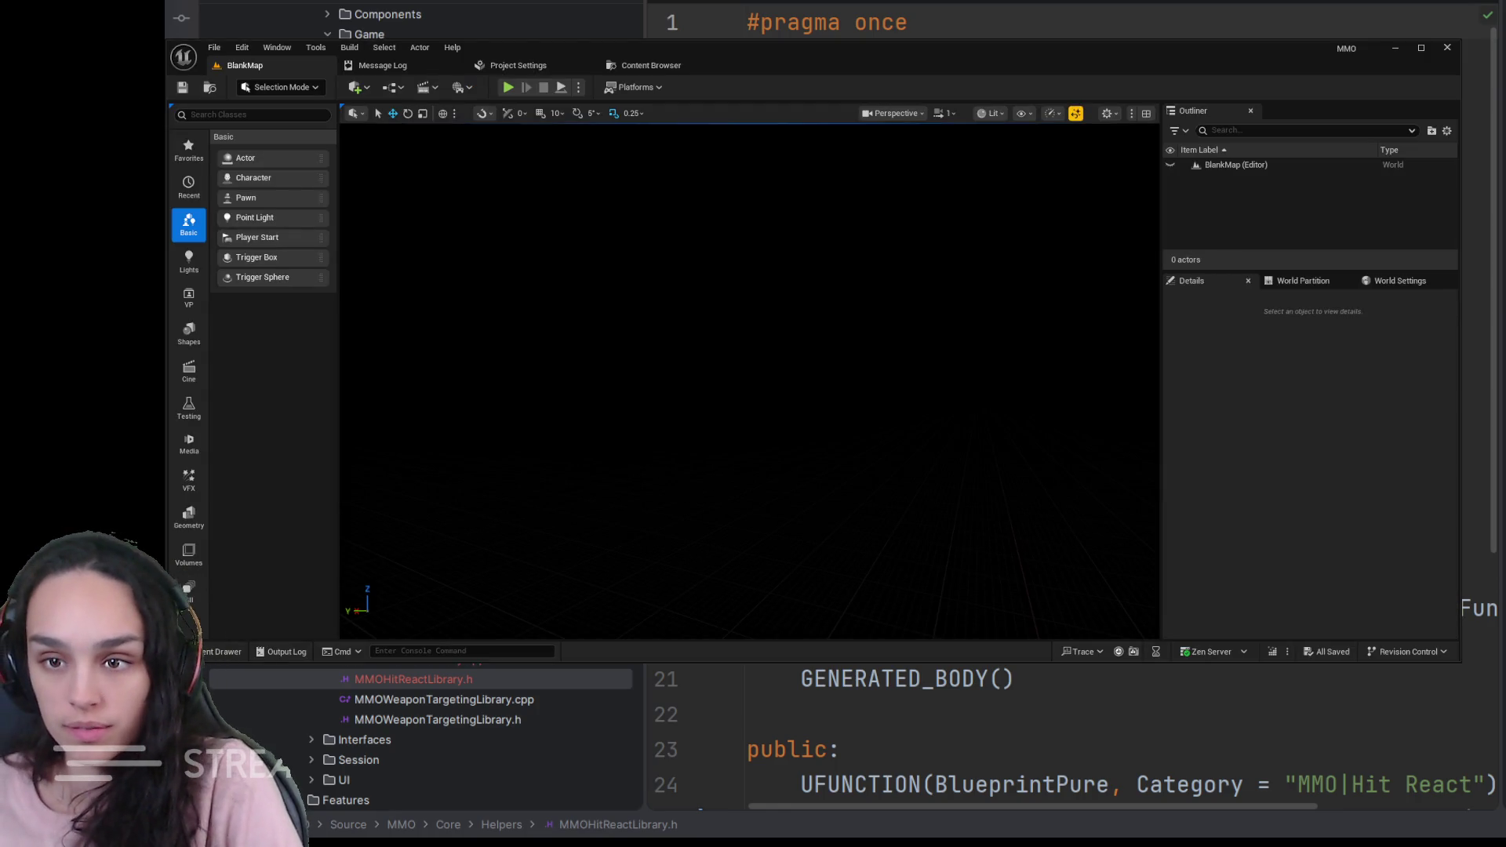
- Browse Content > Characters > Classes > Vanguard and open VanguardClassData showing its starting weapon
left_click(222, 653)
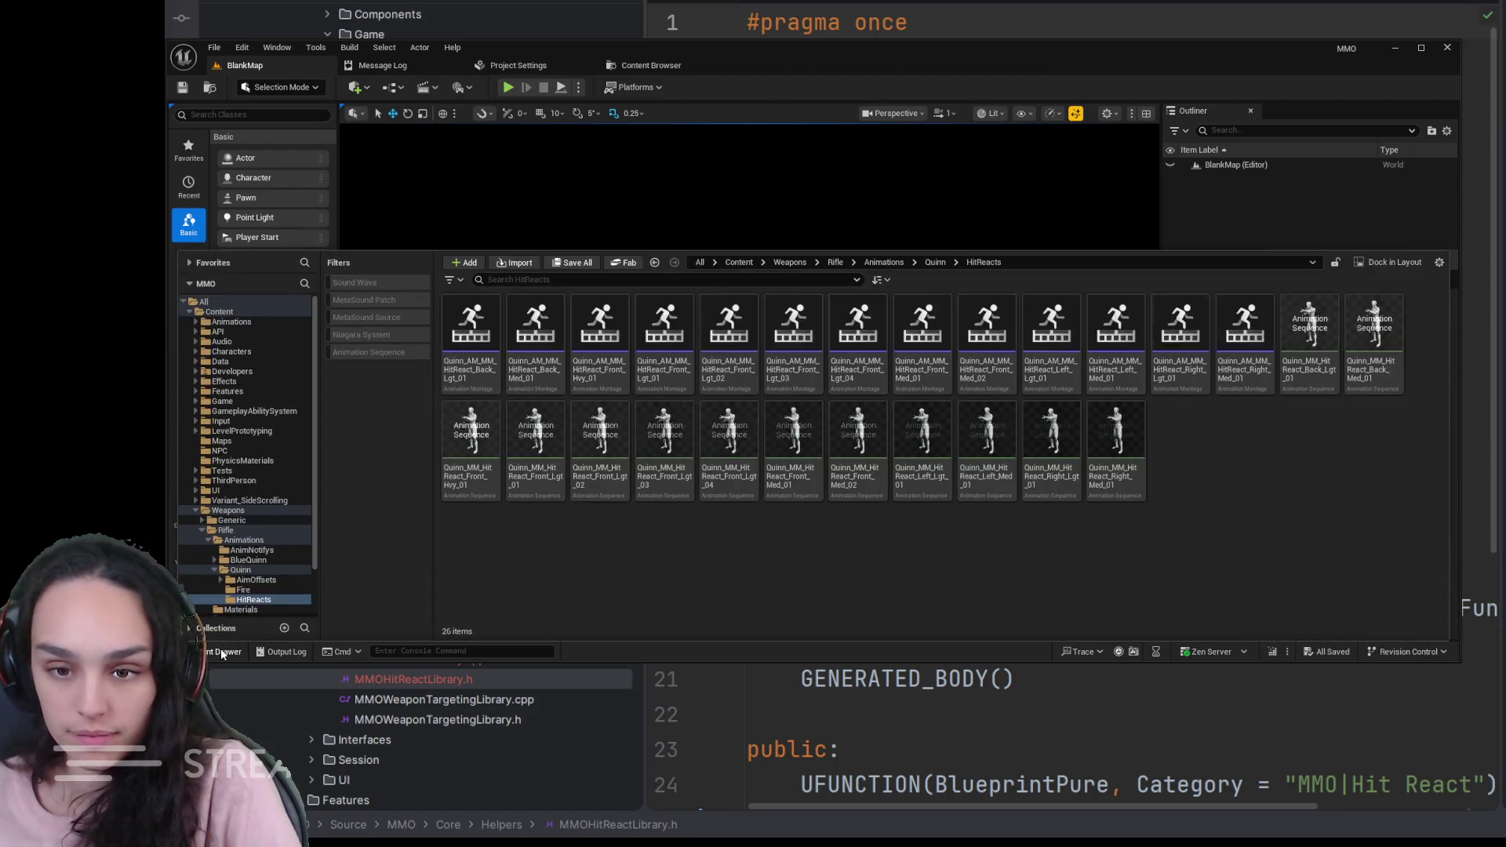
left_click(737, 262)
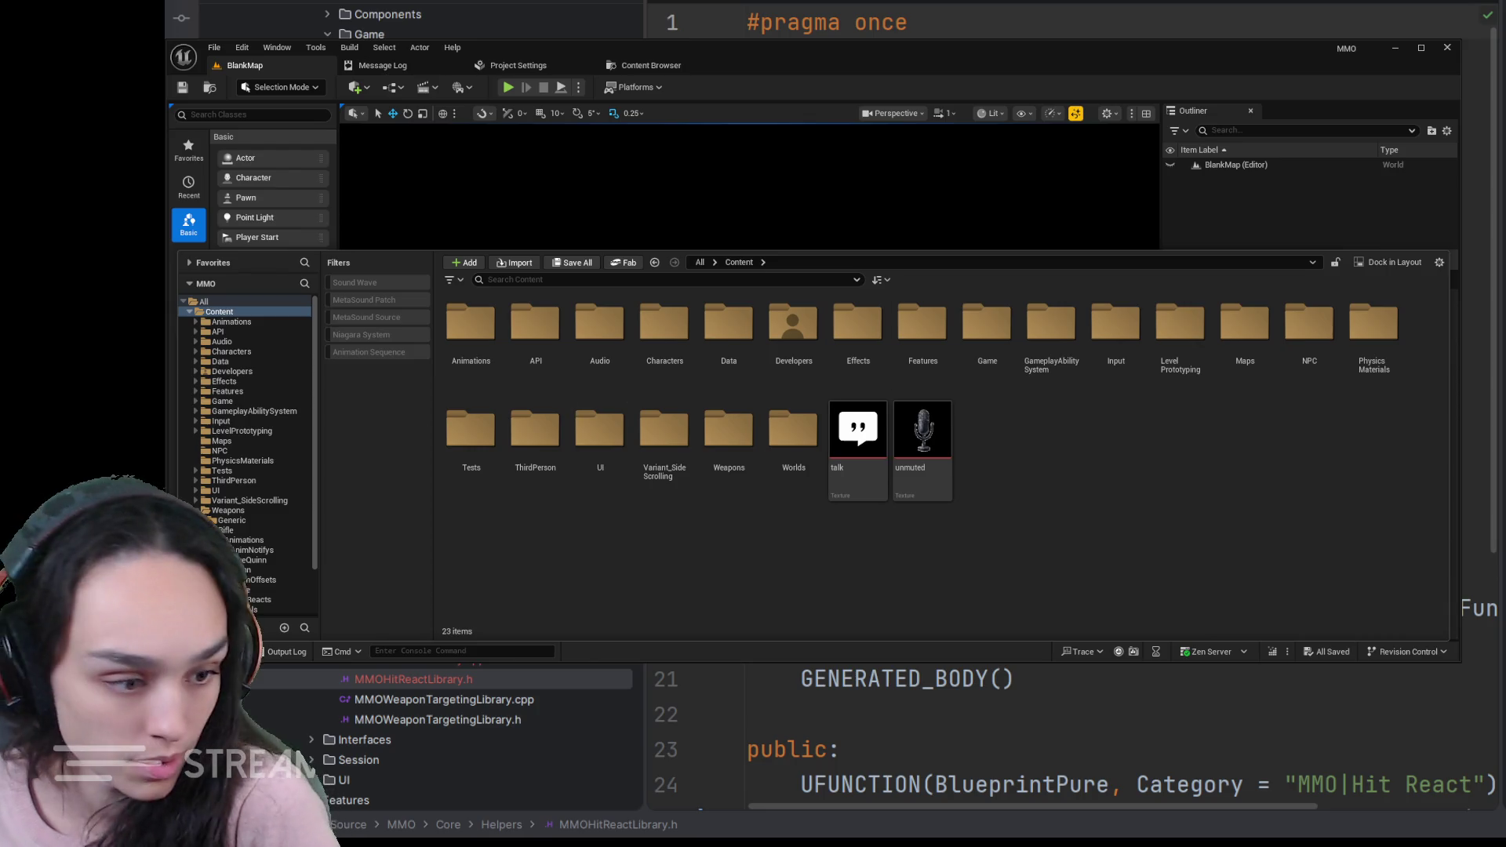
double_click(665, 329)
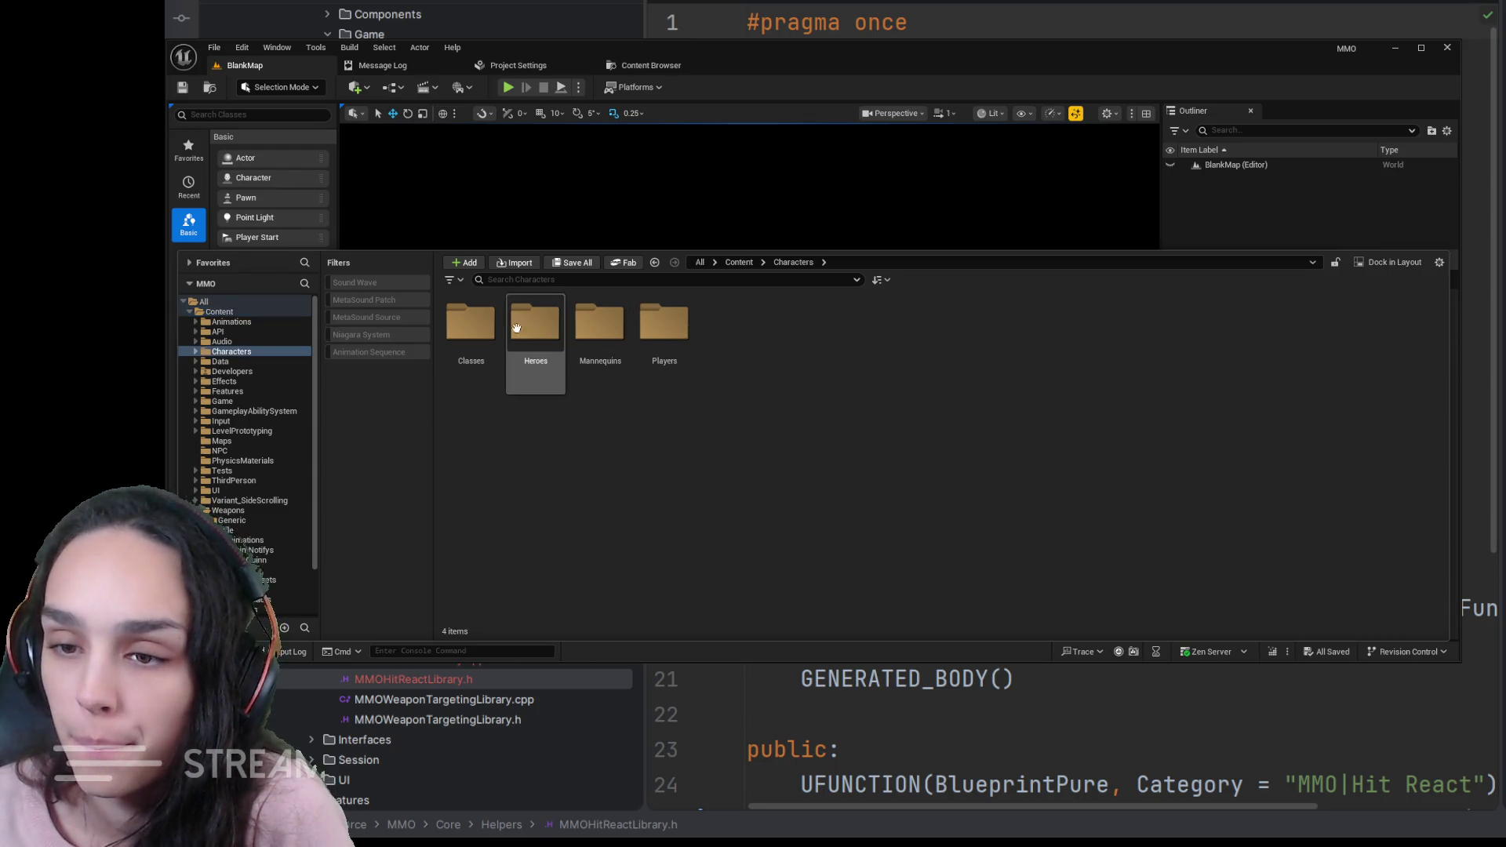
double_click(535, 330)
double_click(470, 330)
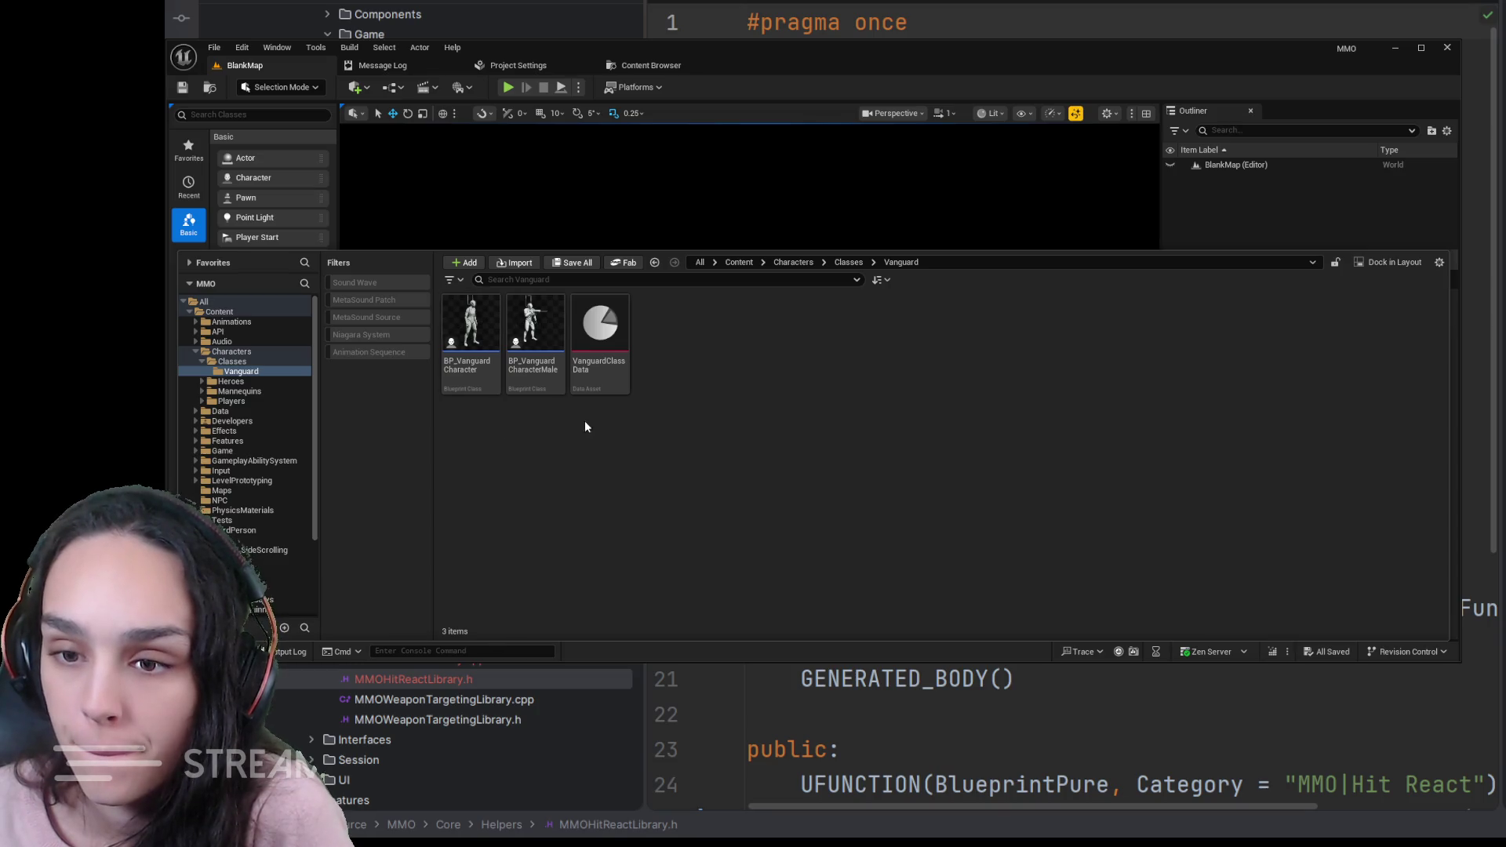
double_click(598, 336)
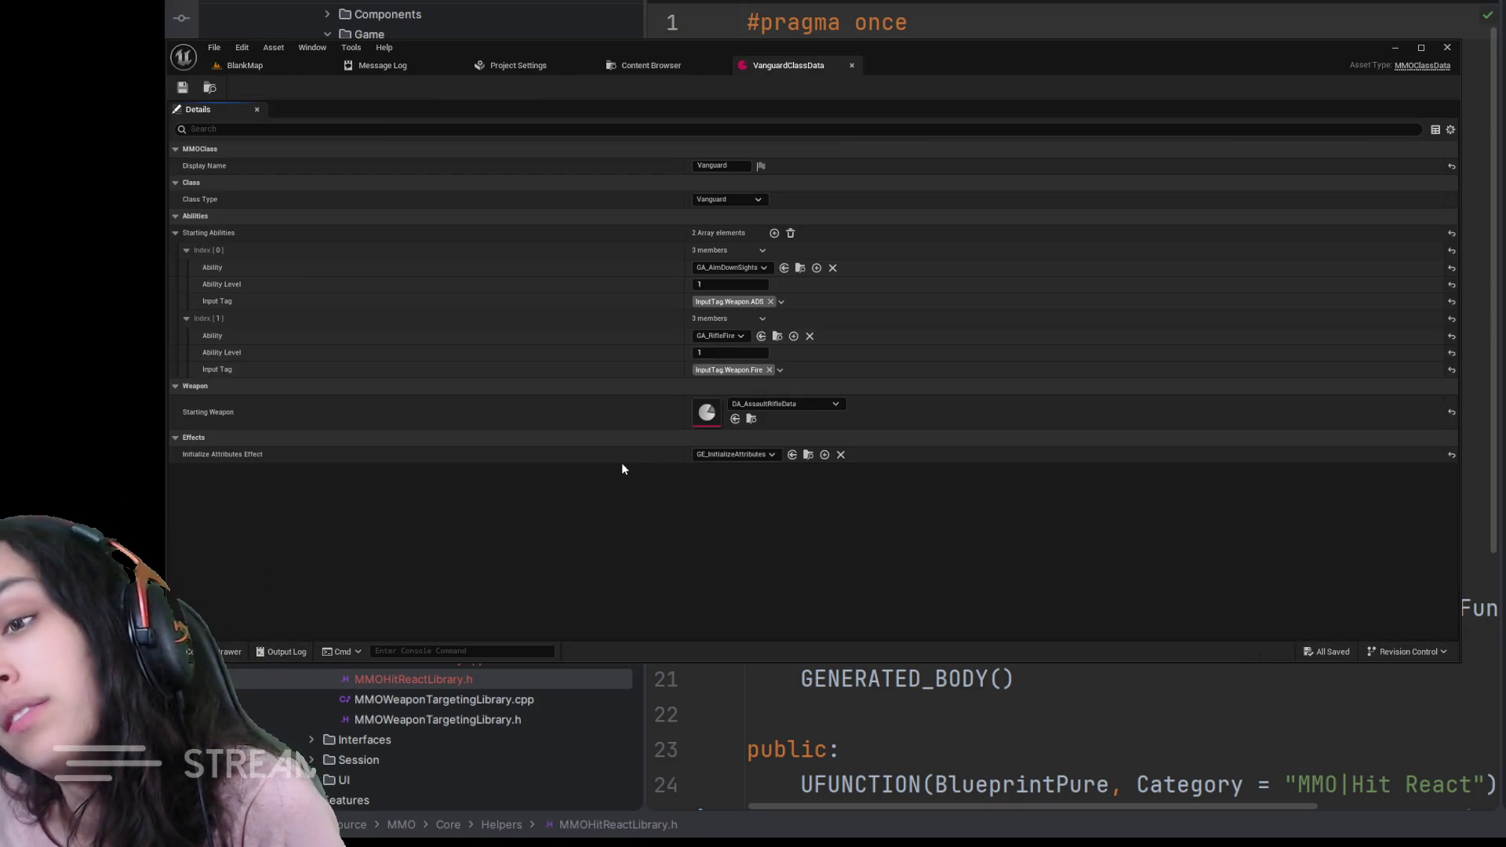
left_click(751, 419)
- Open DA_AssaultRifleData and expand Cues, Animation and Hit React to show the four montage slots
double_click(471, 171)
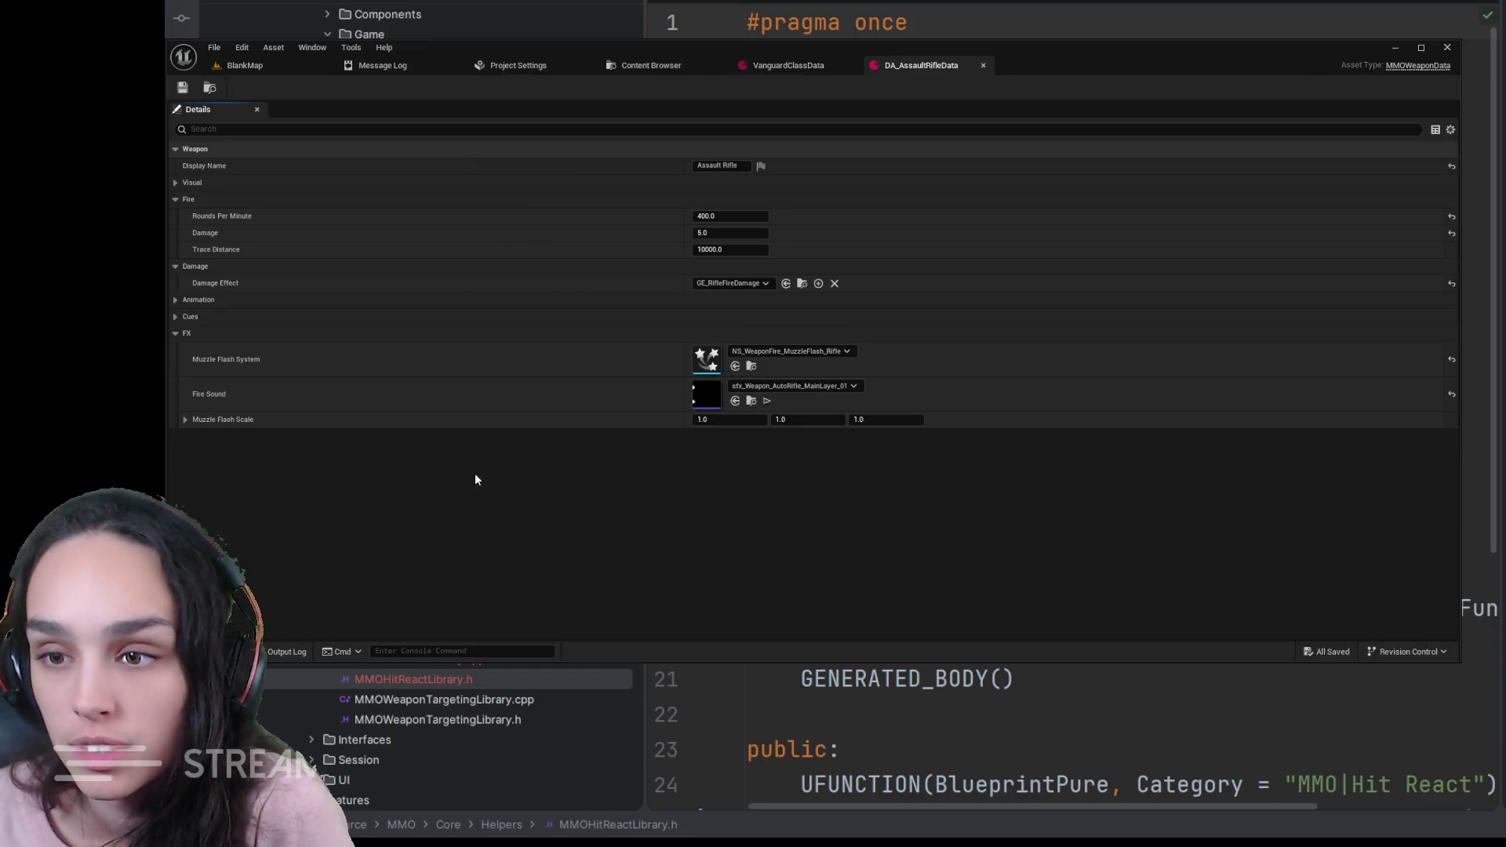
left_click(174, 313)
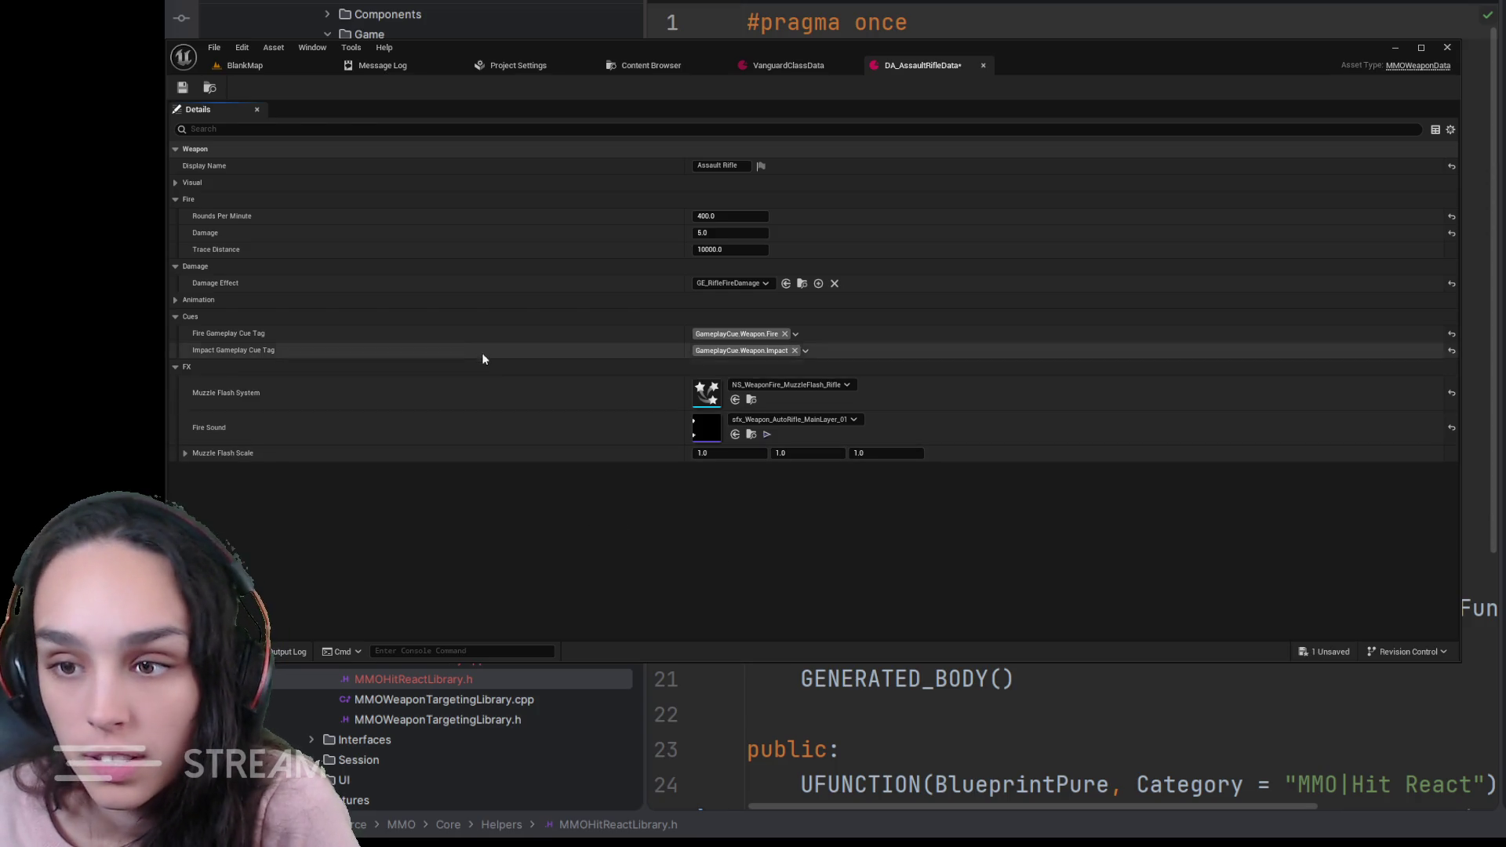
left_click(176, 300)
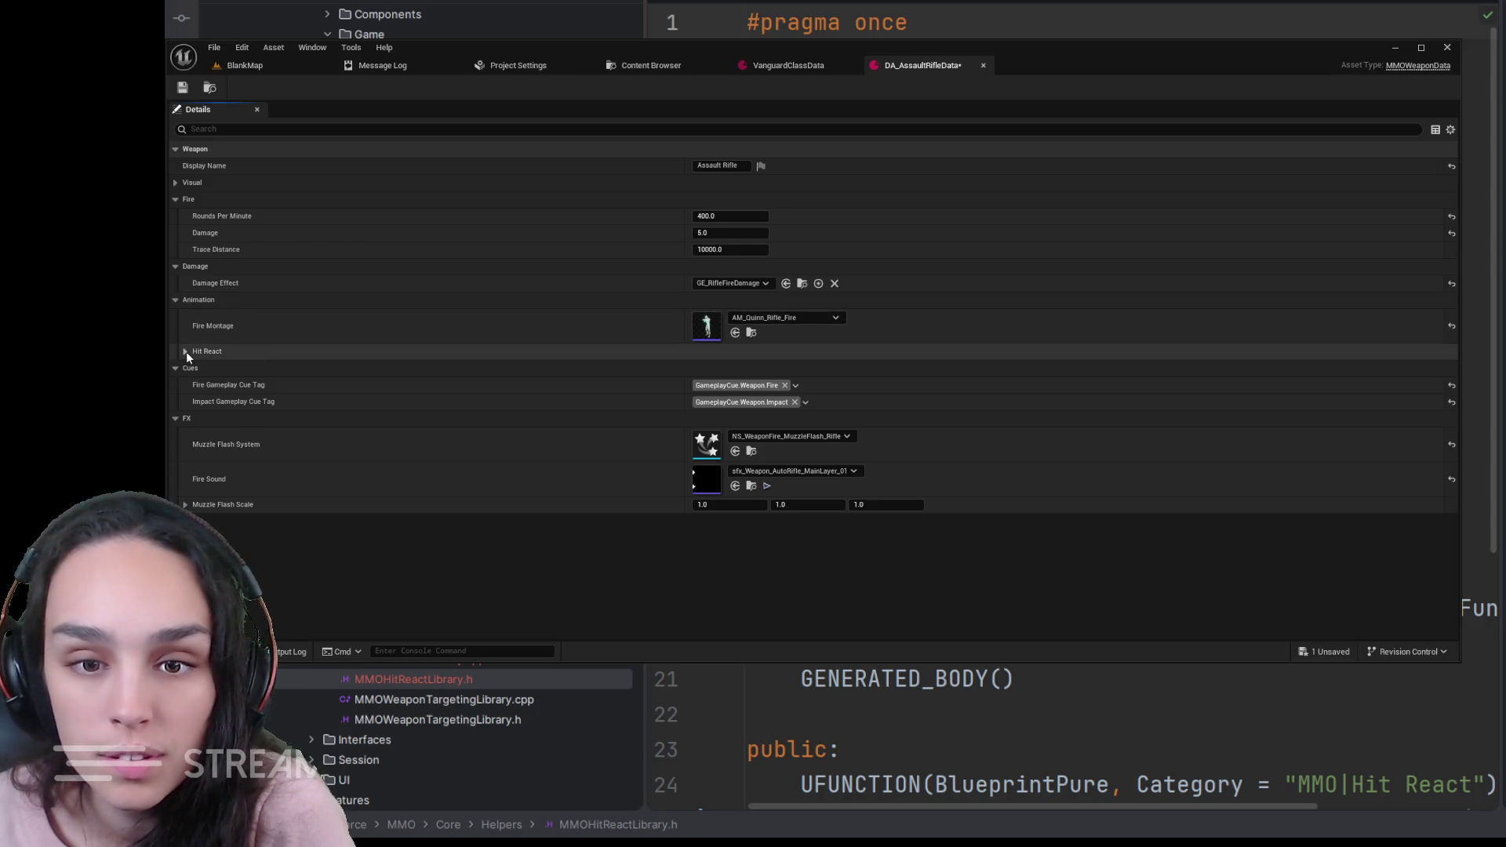
left_click(185, 350)
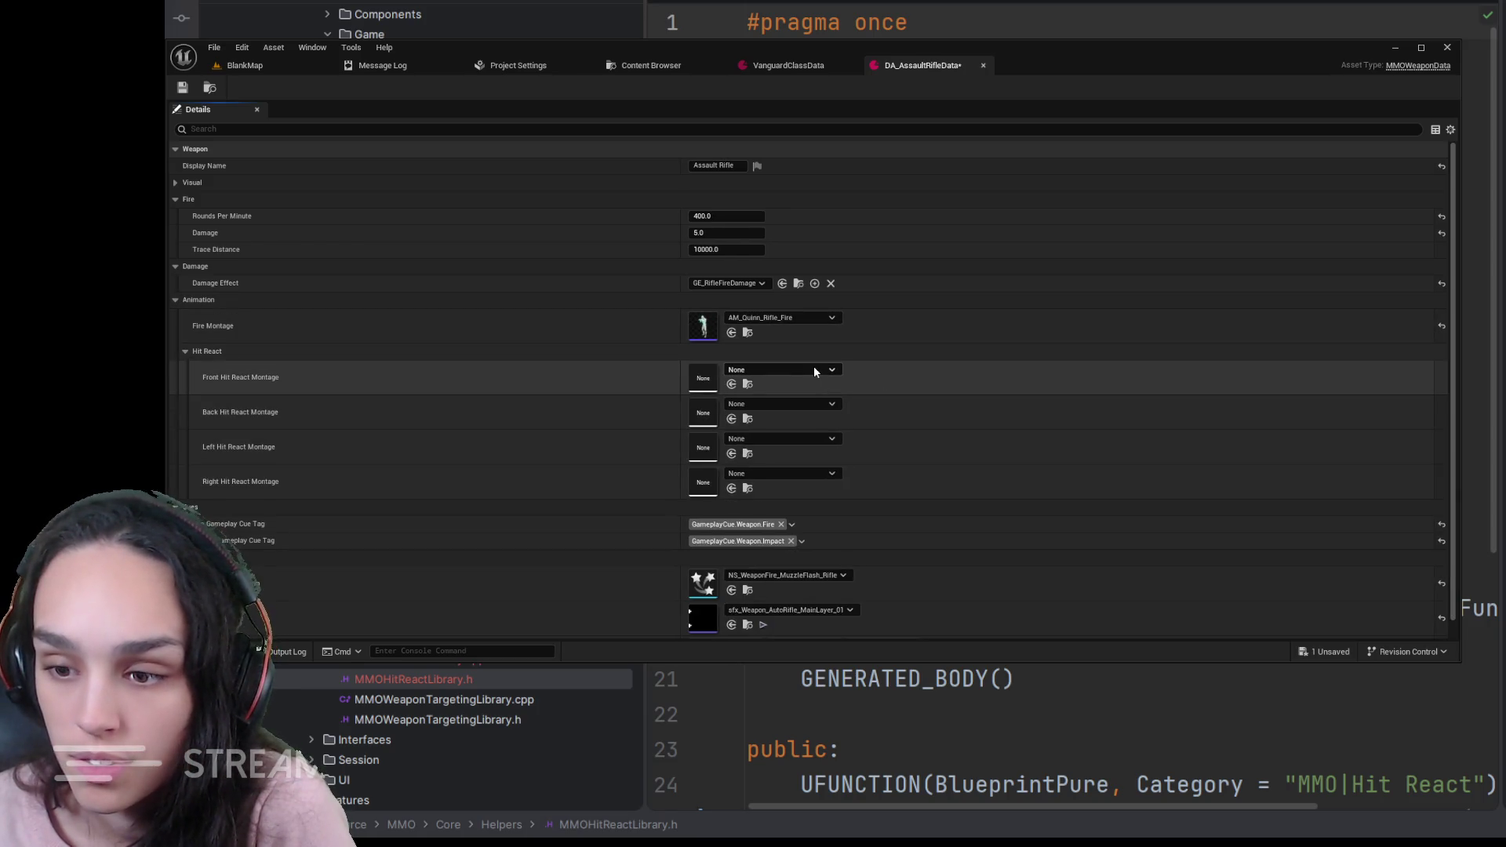
left_click(747, 385)
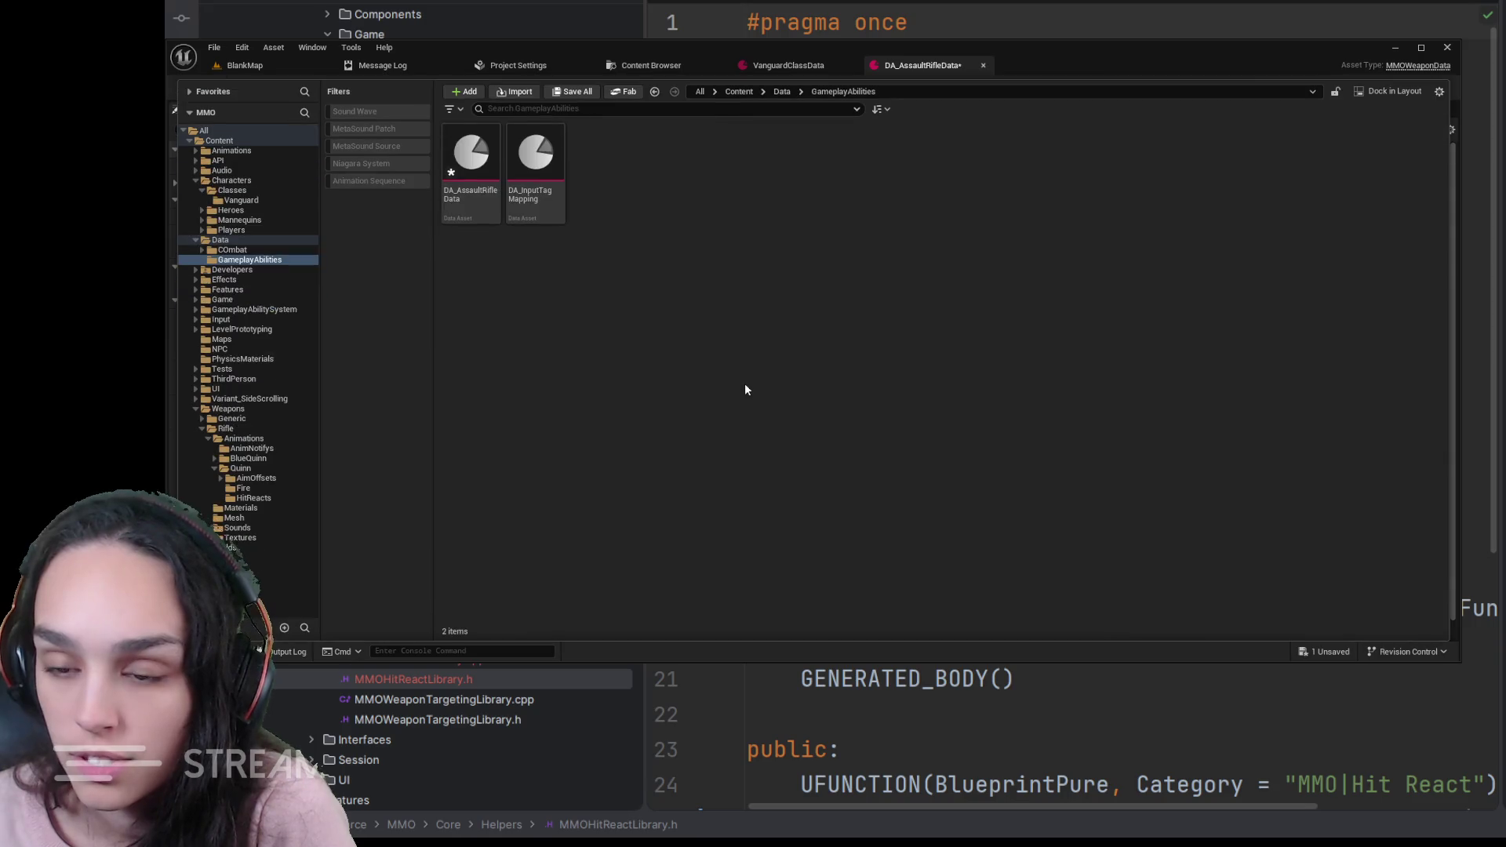
- Browse Content > Weapons > Rifle > Animations > Quinn > HitReacts, then return to DA_AssaultRifleData
left_click(739, 92)
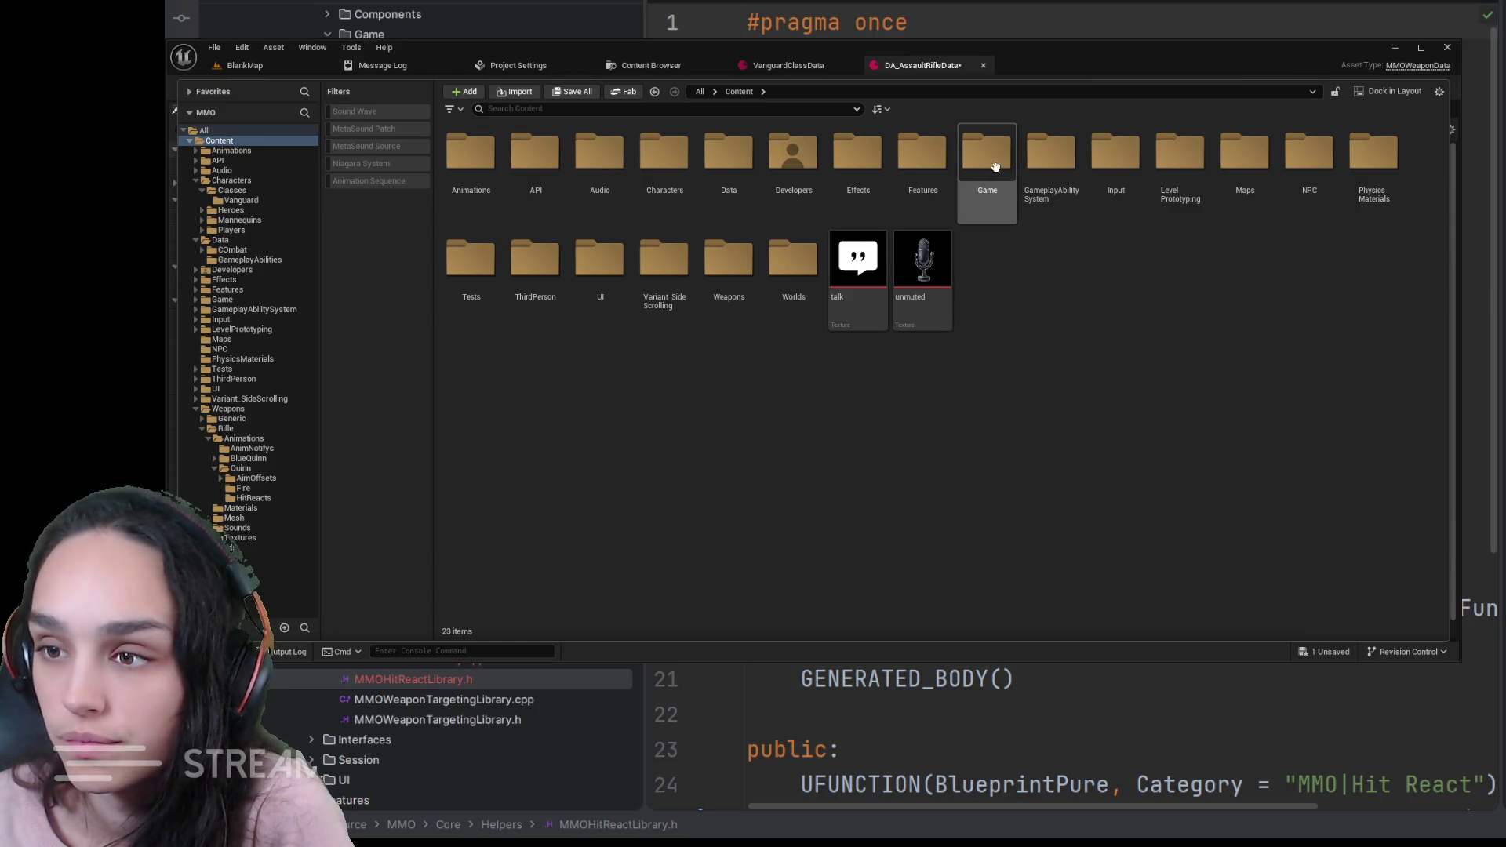
double_click(750, 289)
double_click(535, 153)
left_click(489, 171)
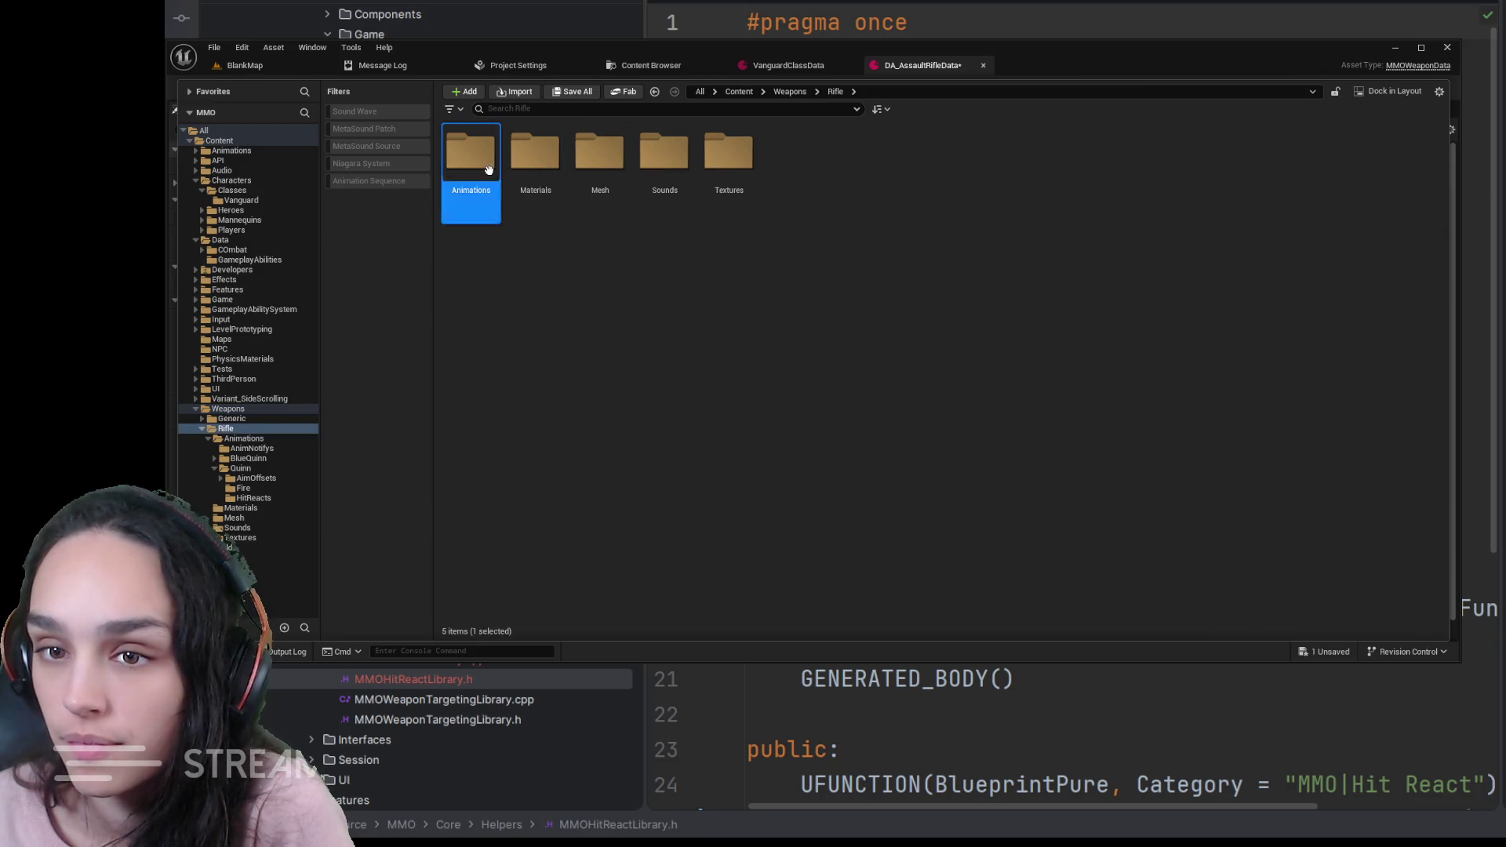
double_click(488, 171)
double_click(595, 165)
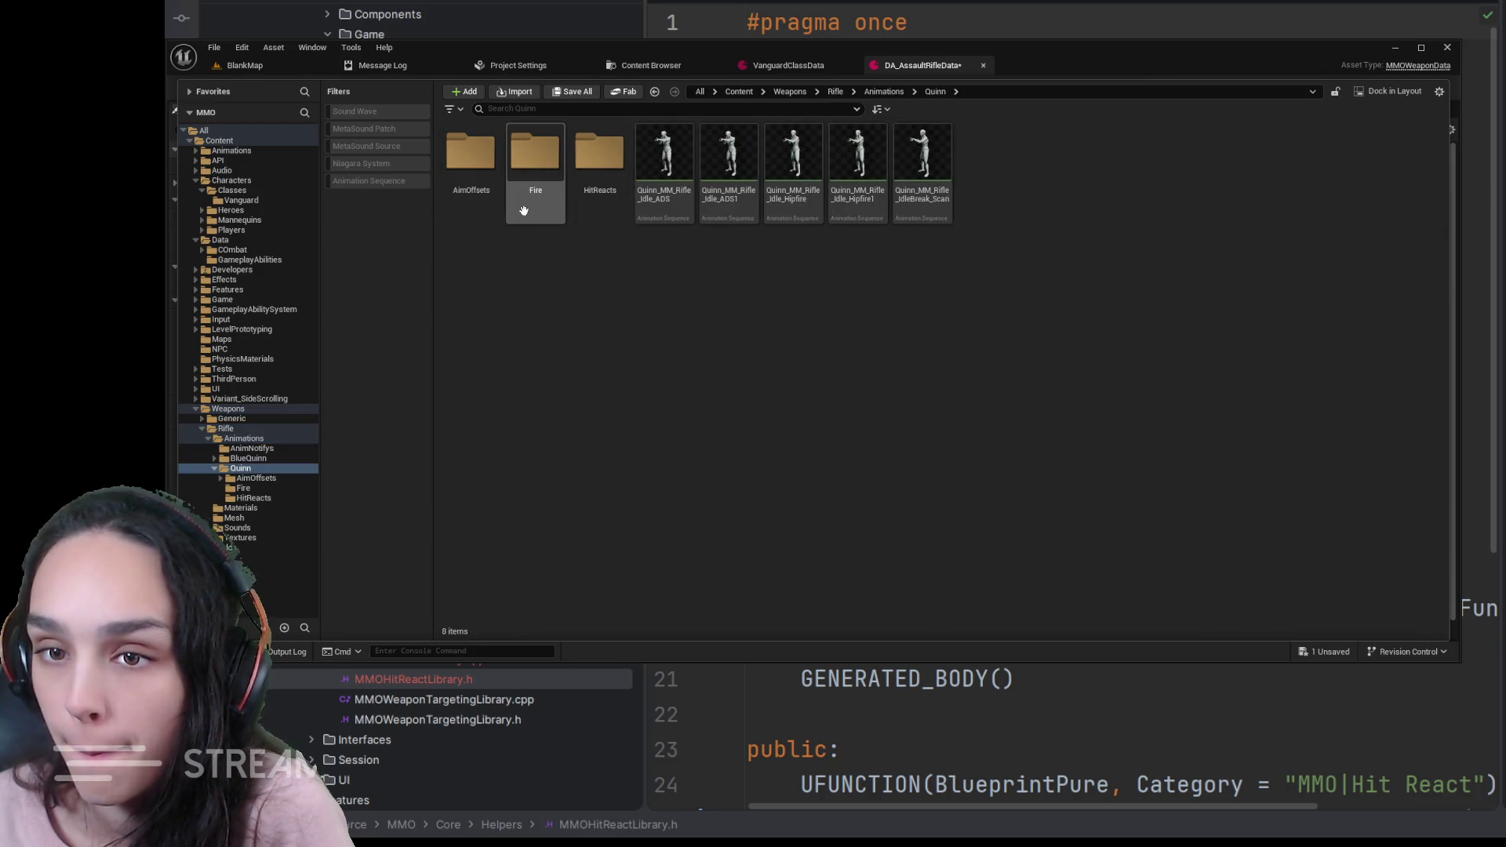
double_click(591, 167)
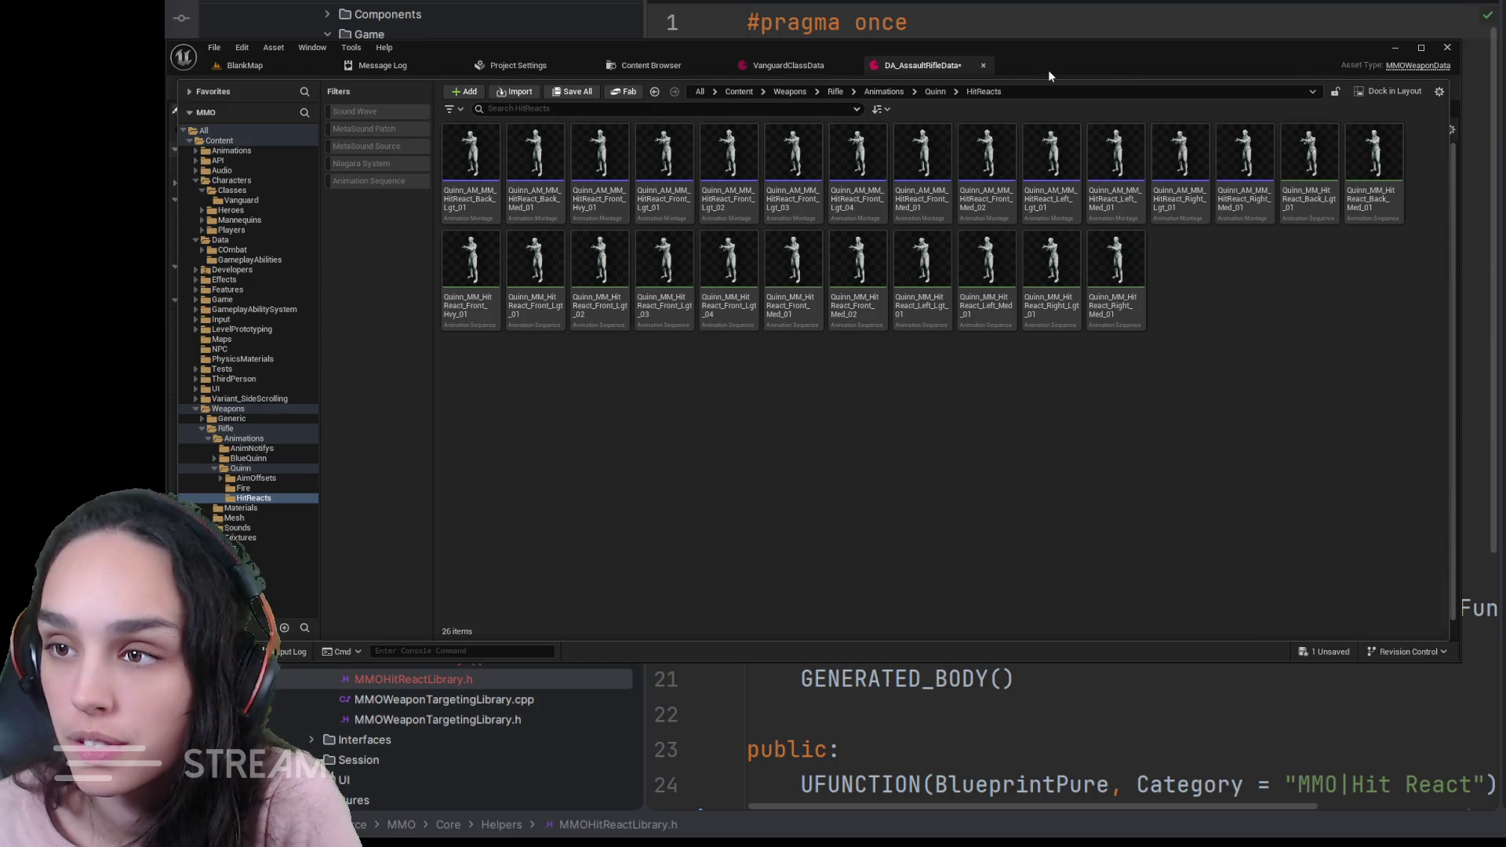
left_click(903, 62)
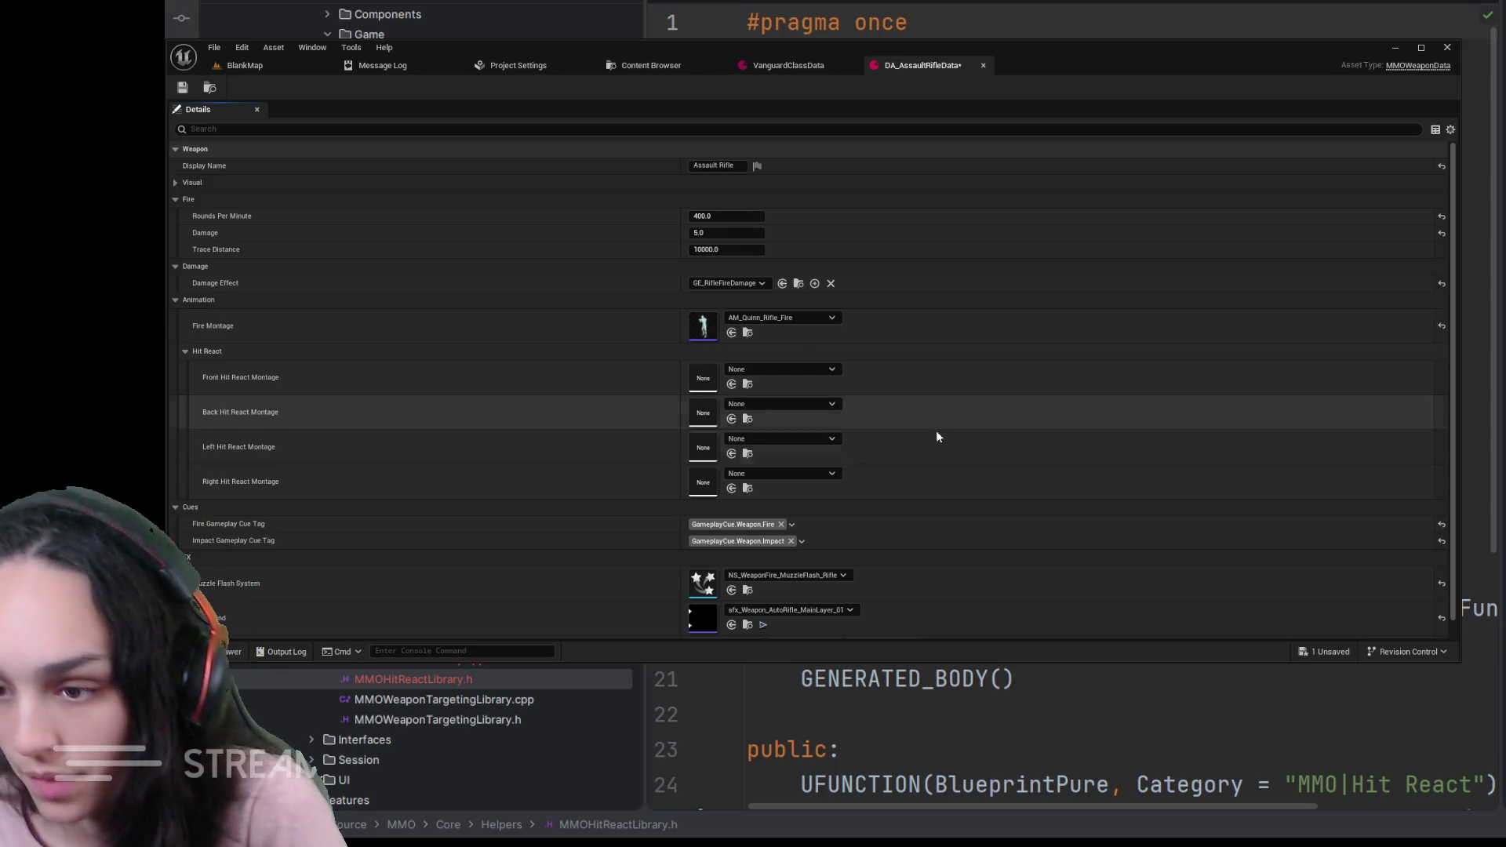
scroll(1094, 511, "down", 1)
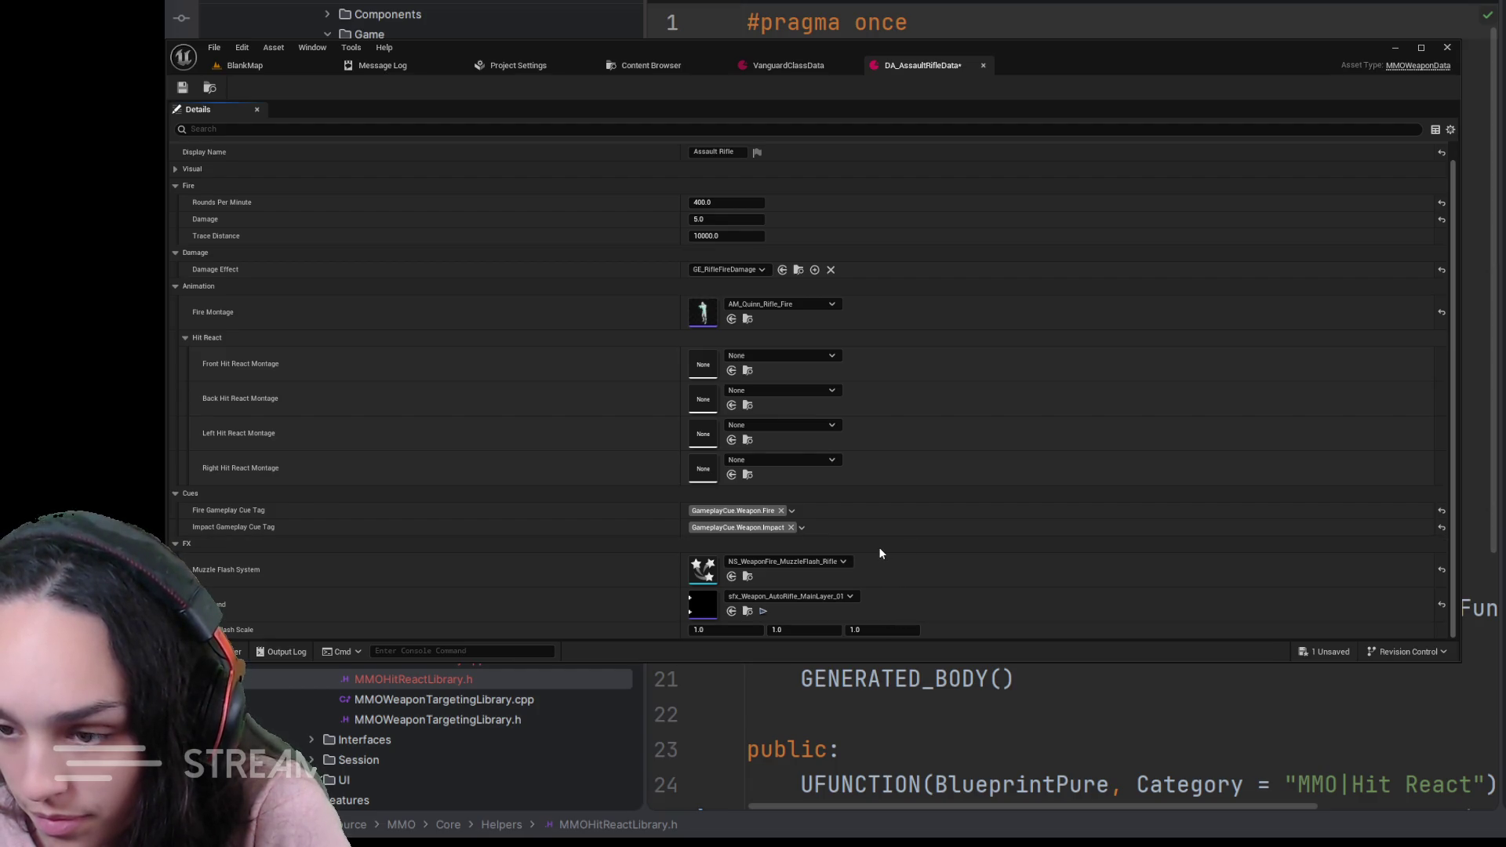
- Assign Quinn_AM_MM_HitReact Front, Back, Left and Right Lgt_01 montages and save the asset
key("ctrl+v")
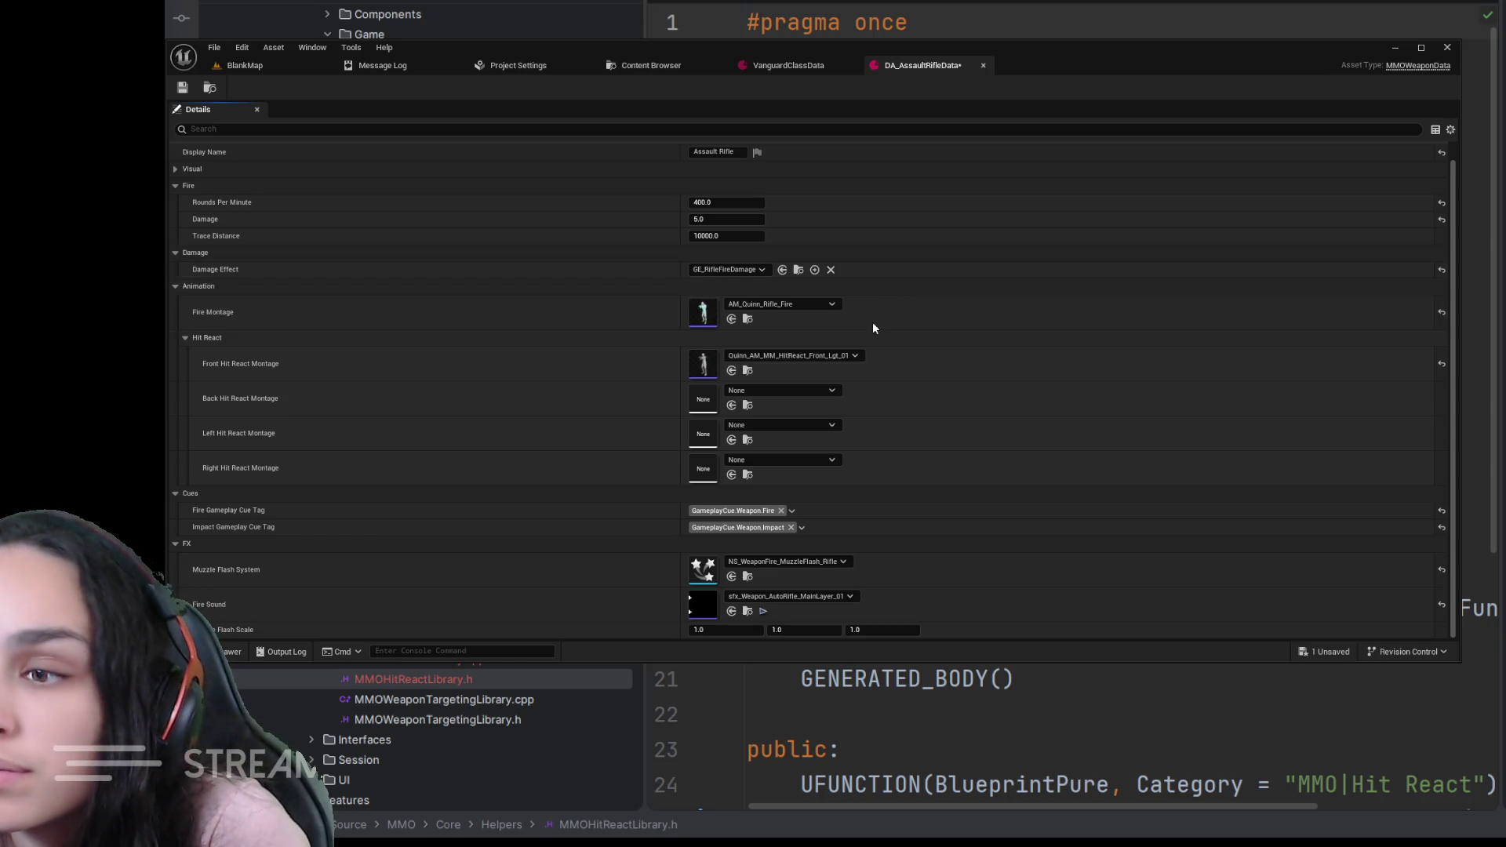
key("ctrl+v")
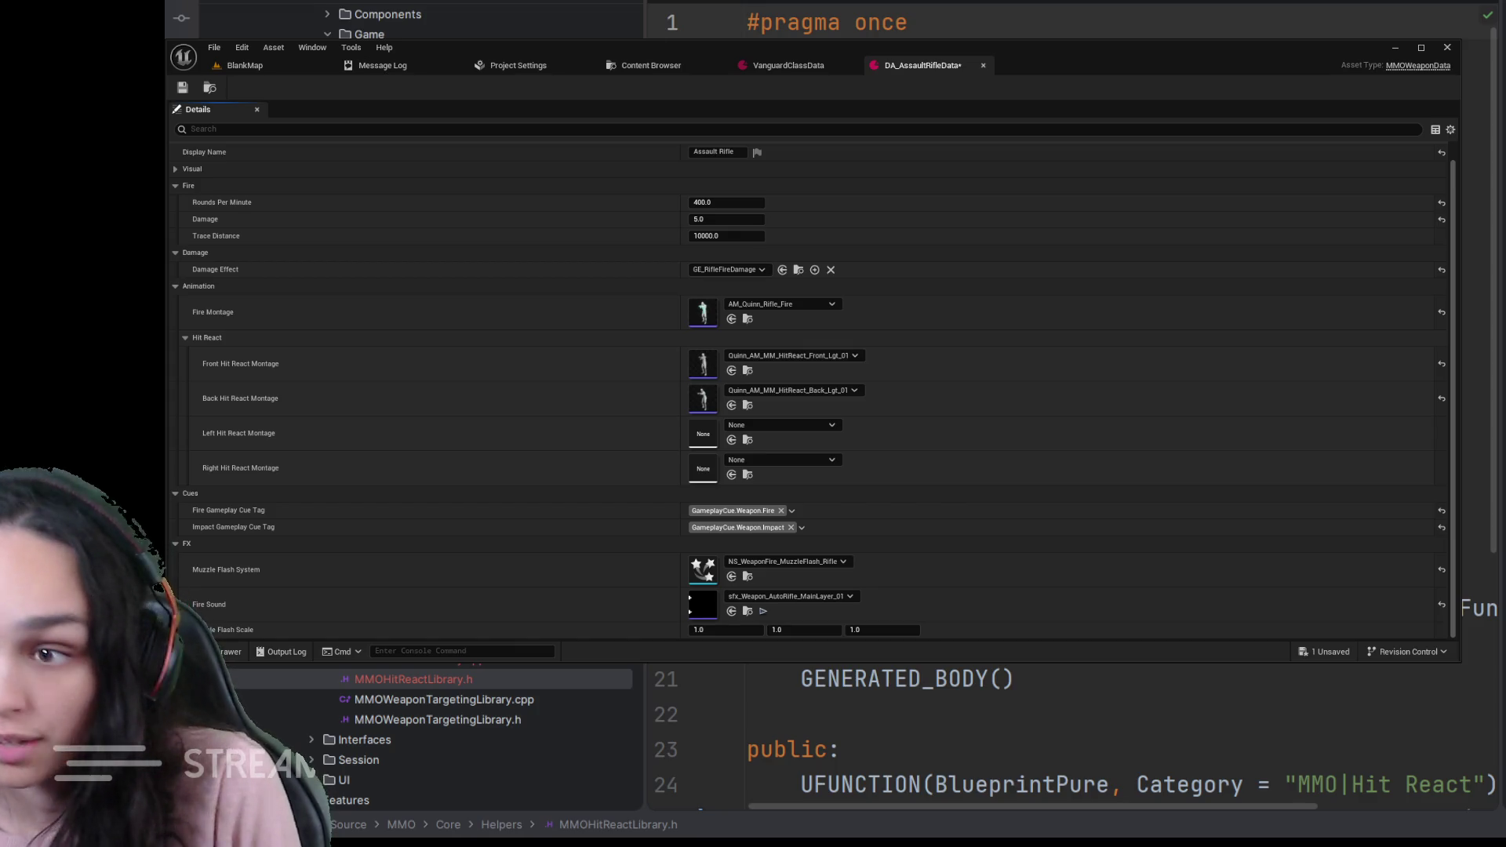
key("ctrl+v")
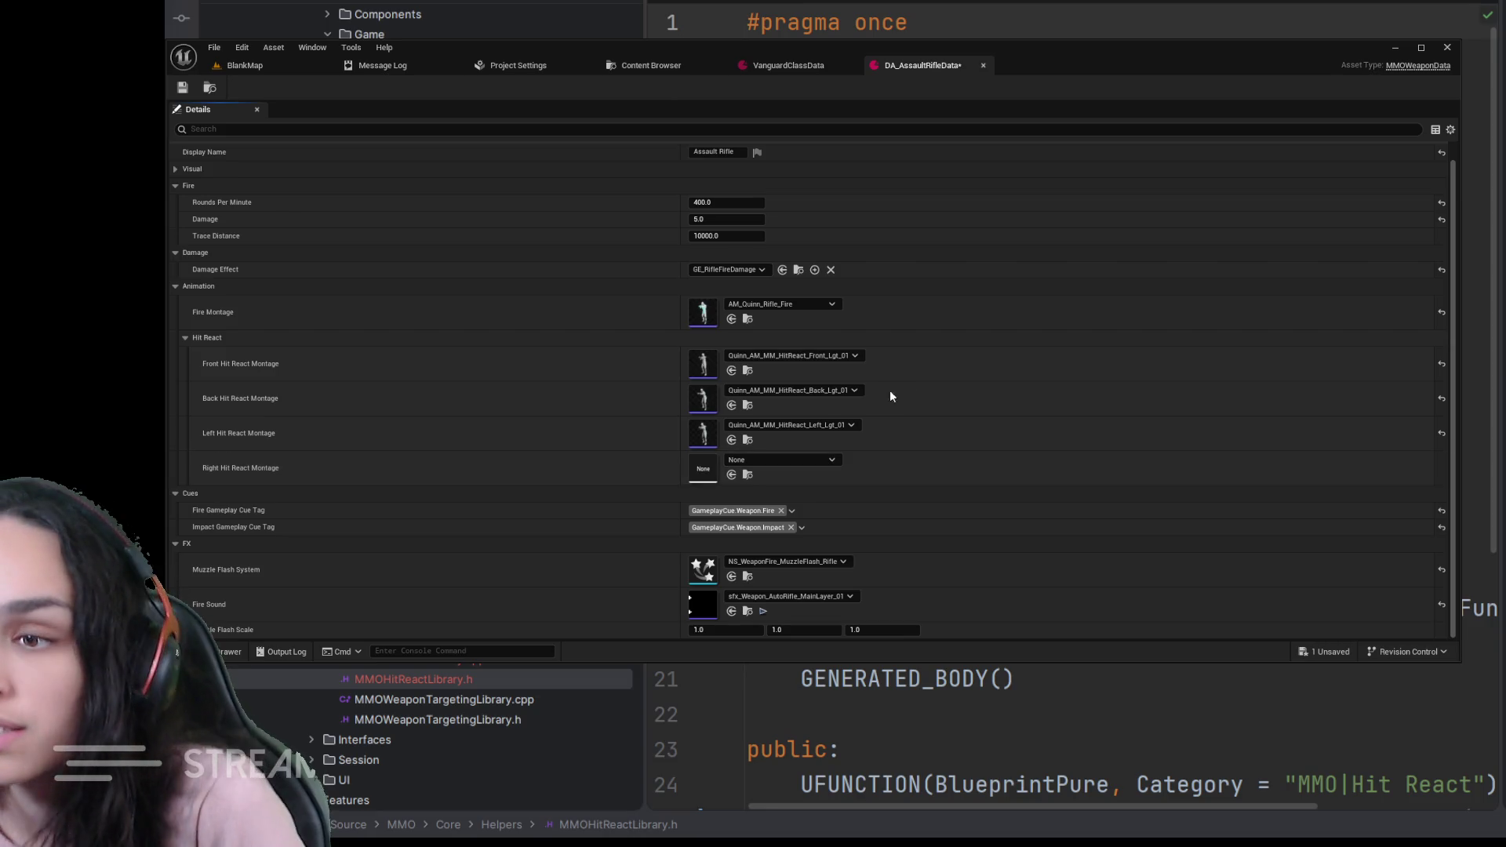
key("ctrl+v")
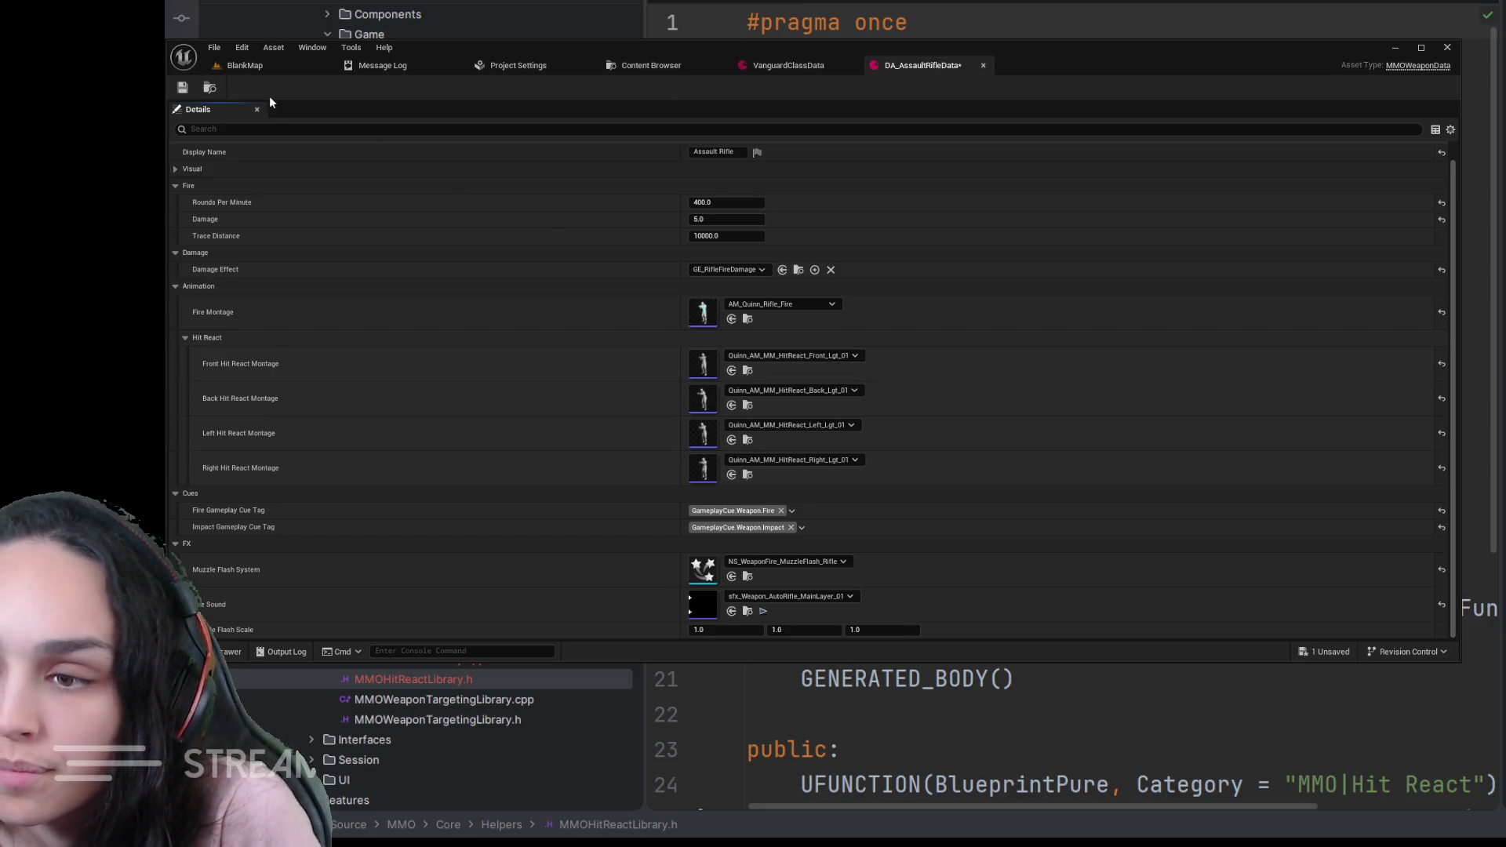
key("ctrl+s")
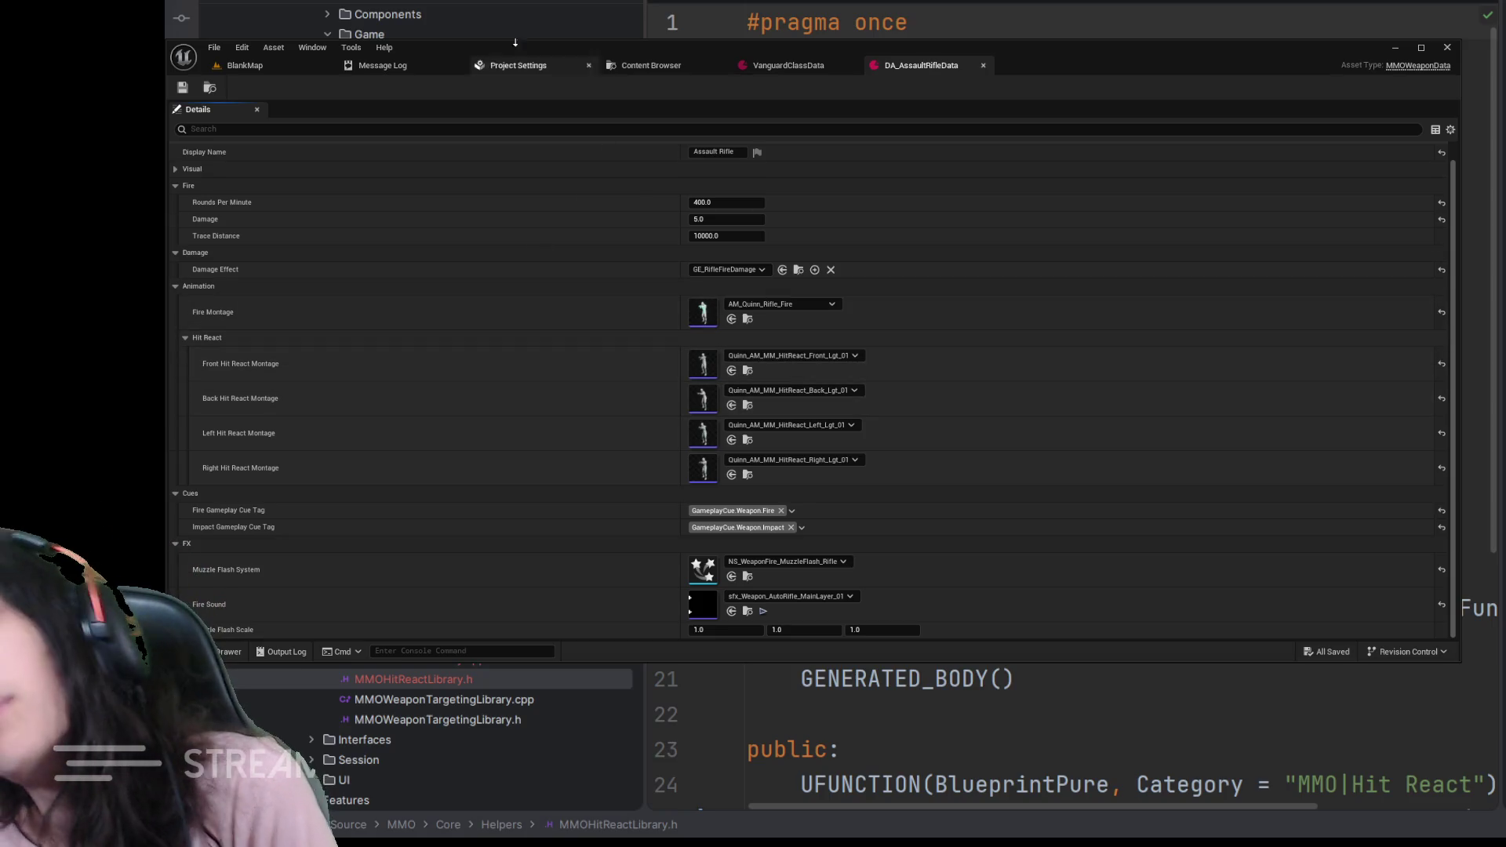
left_click(245, 65)
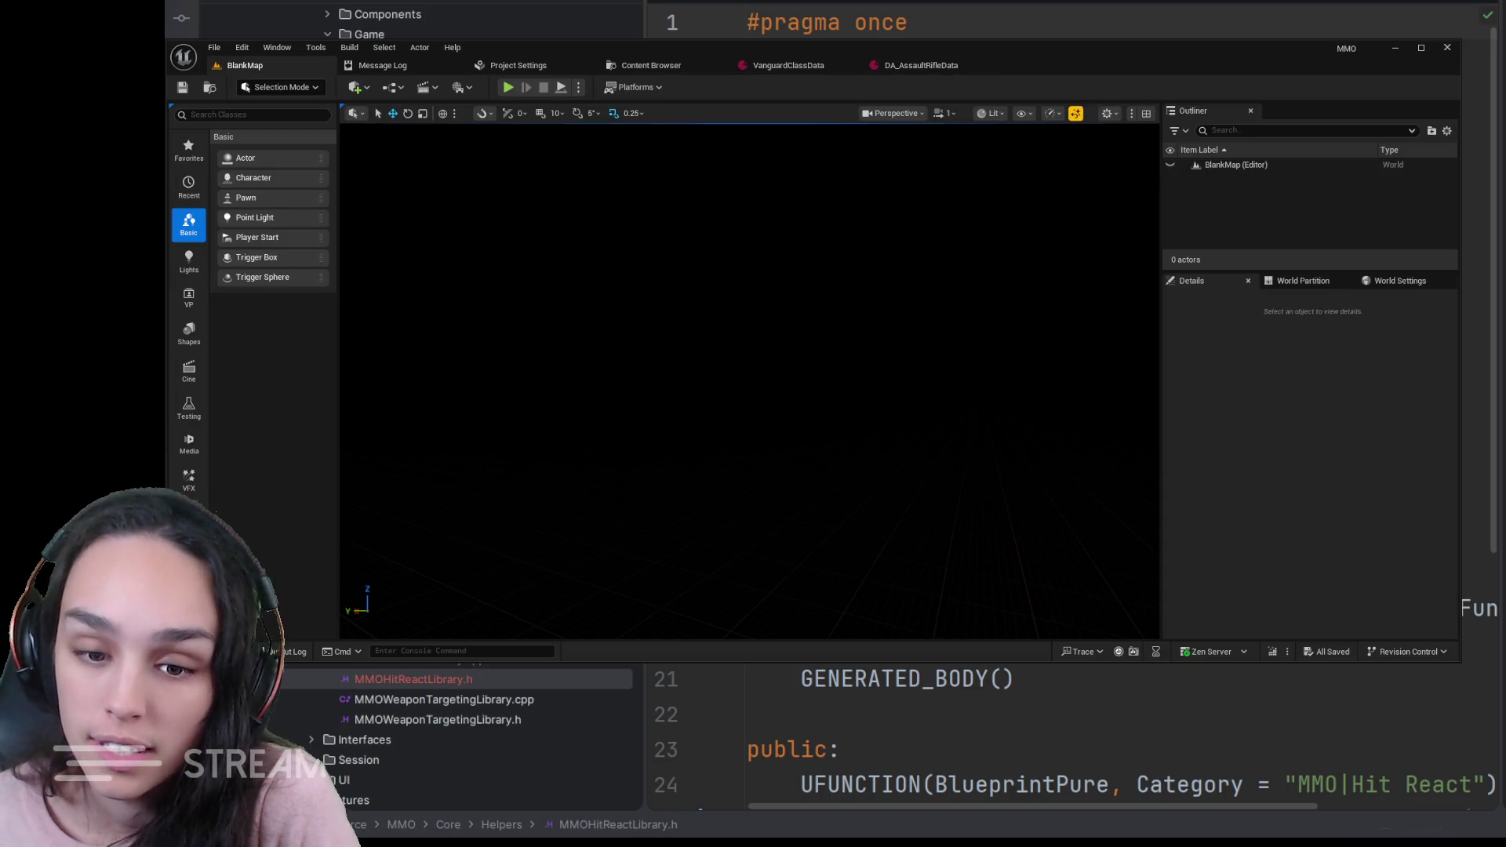
- Browse GameplayAbilitySystem > GameplayCues > Combat and open GC_Character_HitReact
key("ctrl+space")
left_click(739, 263)
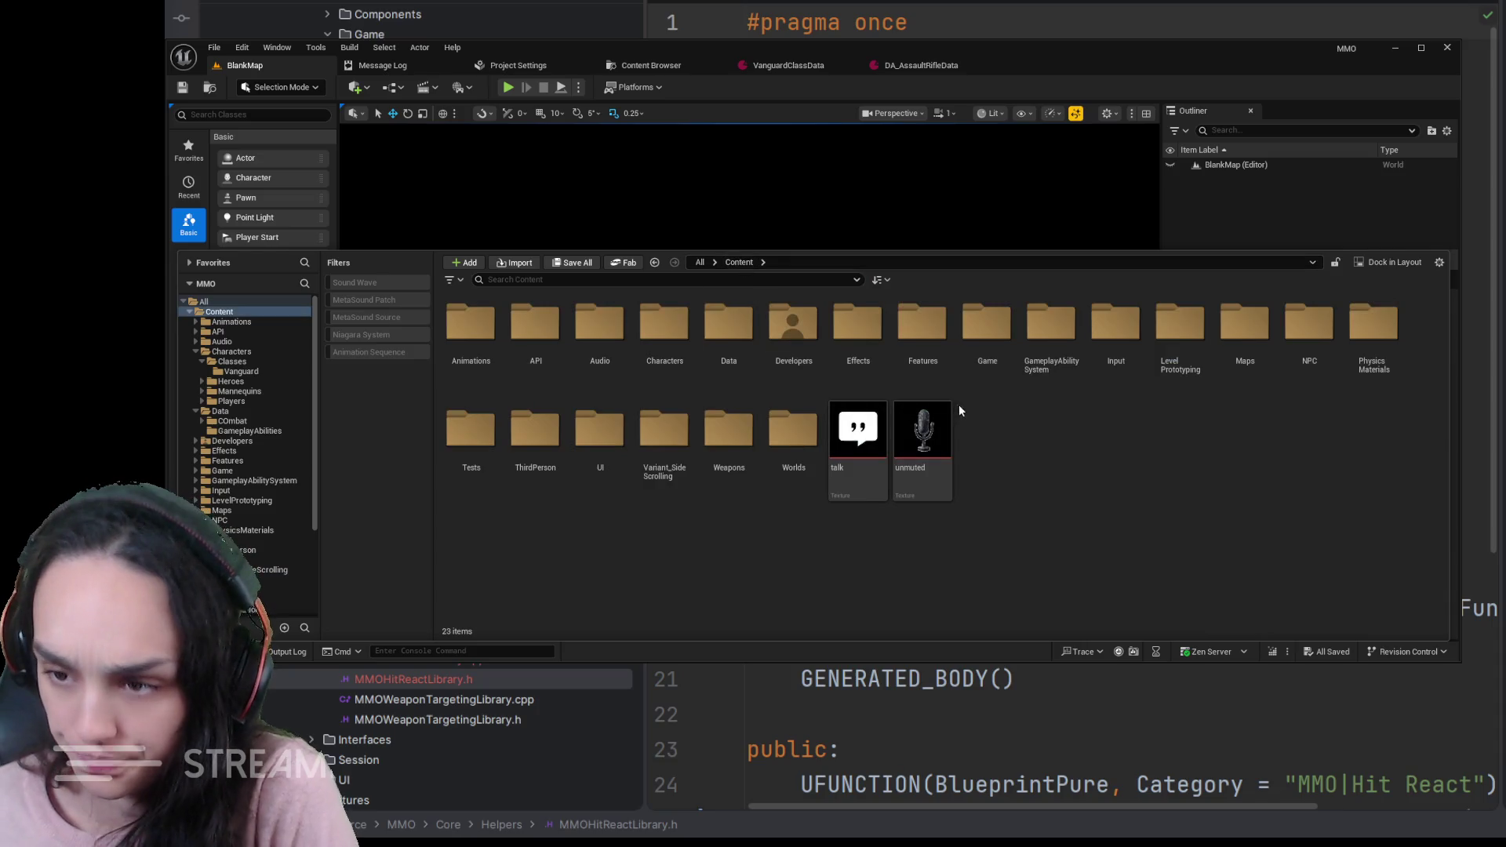
double_click(1050, 330)
double_click(535, 327)
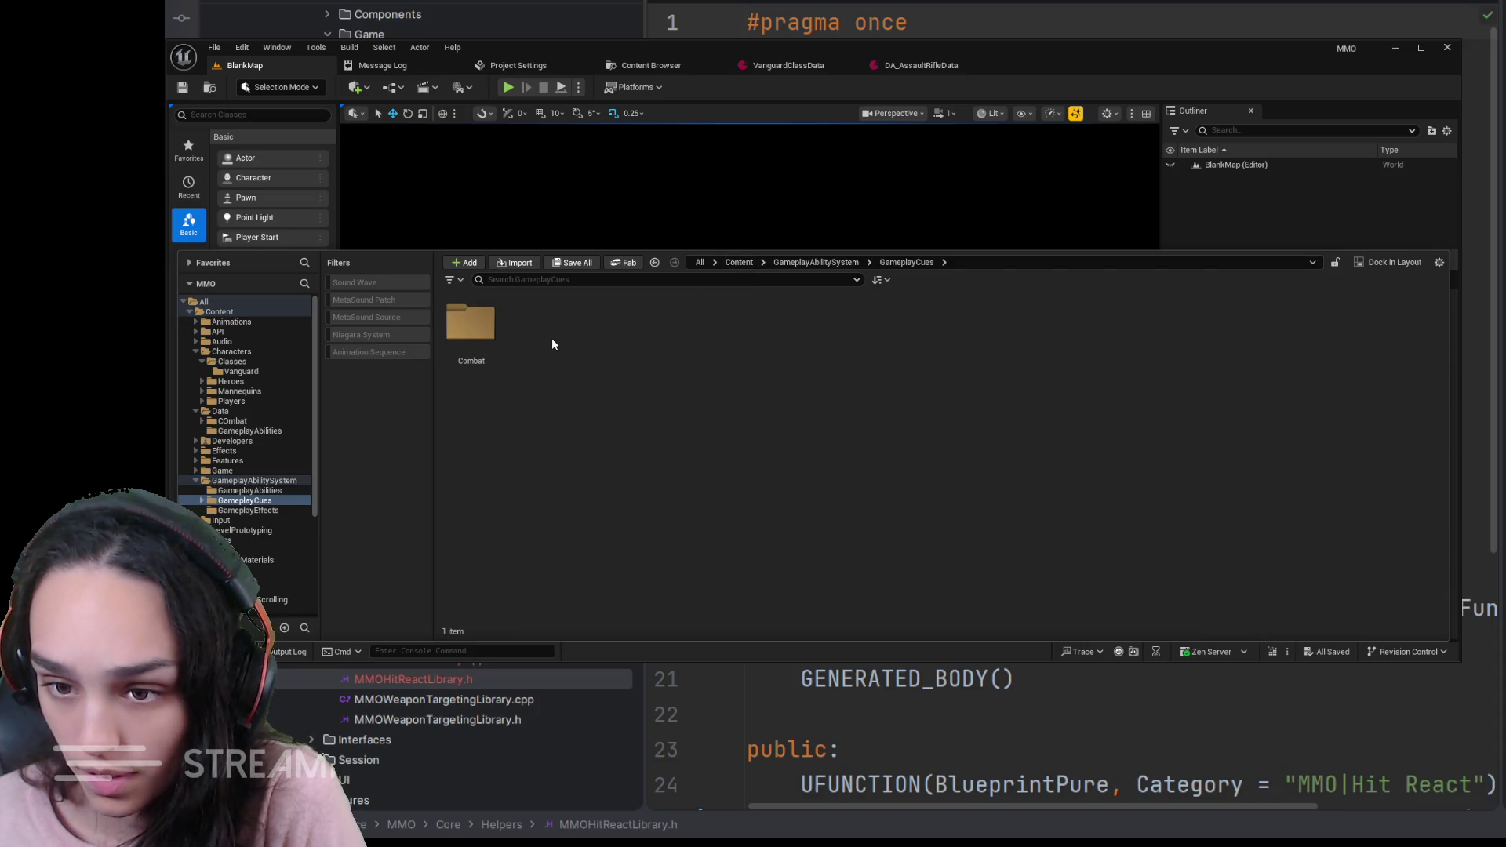
double_click(471, 328)
left_click(471, 330)
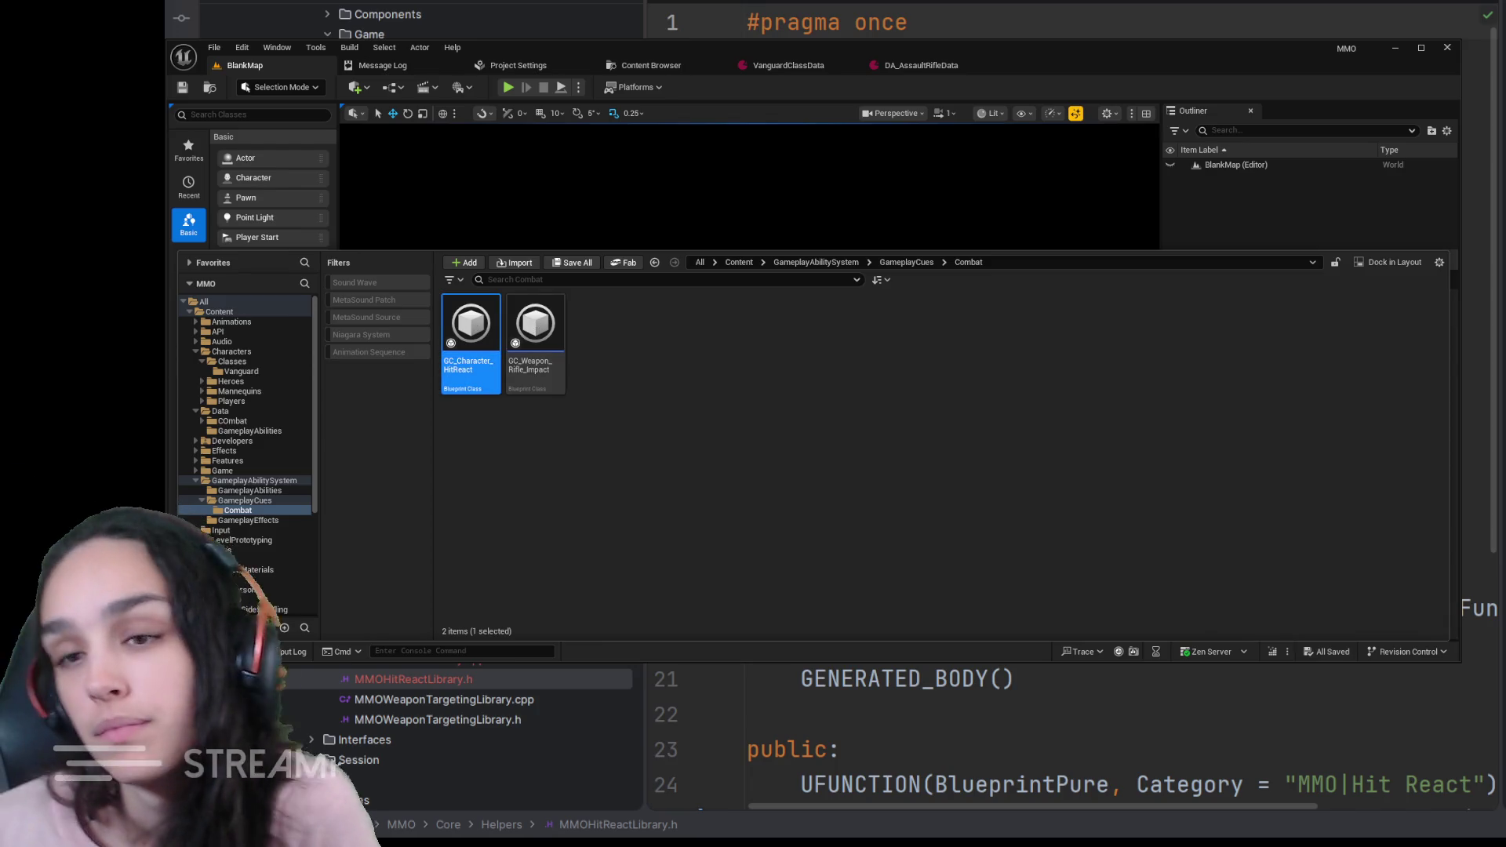
key("ctrl+space")
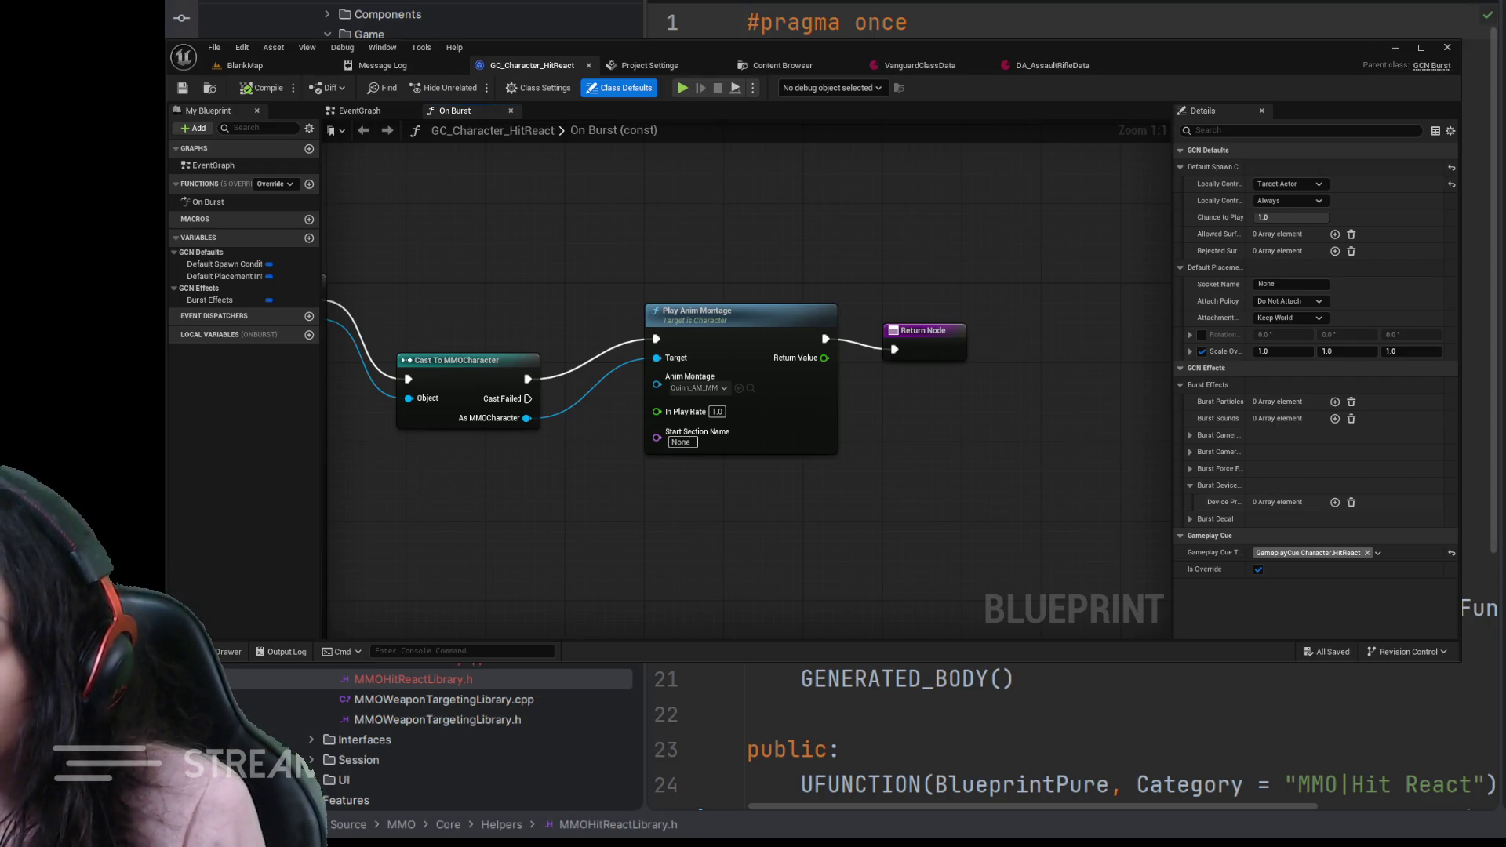
- Add a Get Hit React Direction node to the On Burst graph near its entry node
left_click_drag(515, 239, 713, 200)
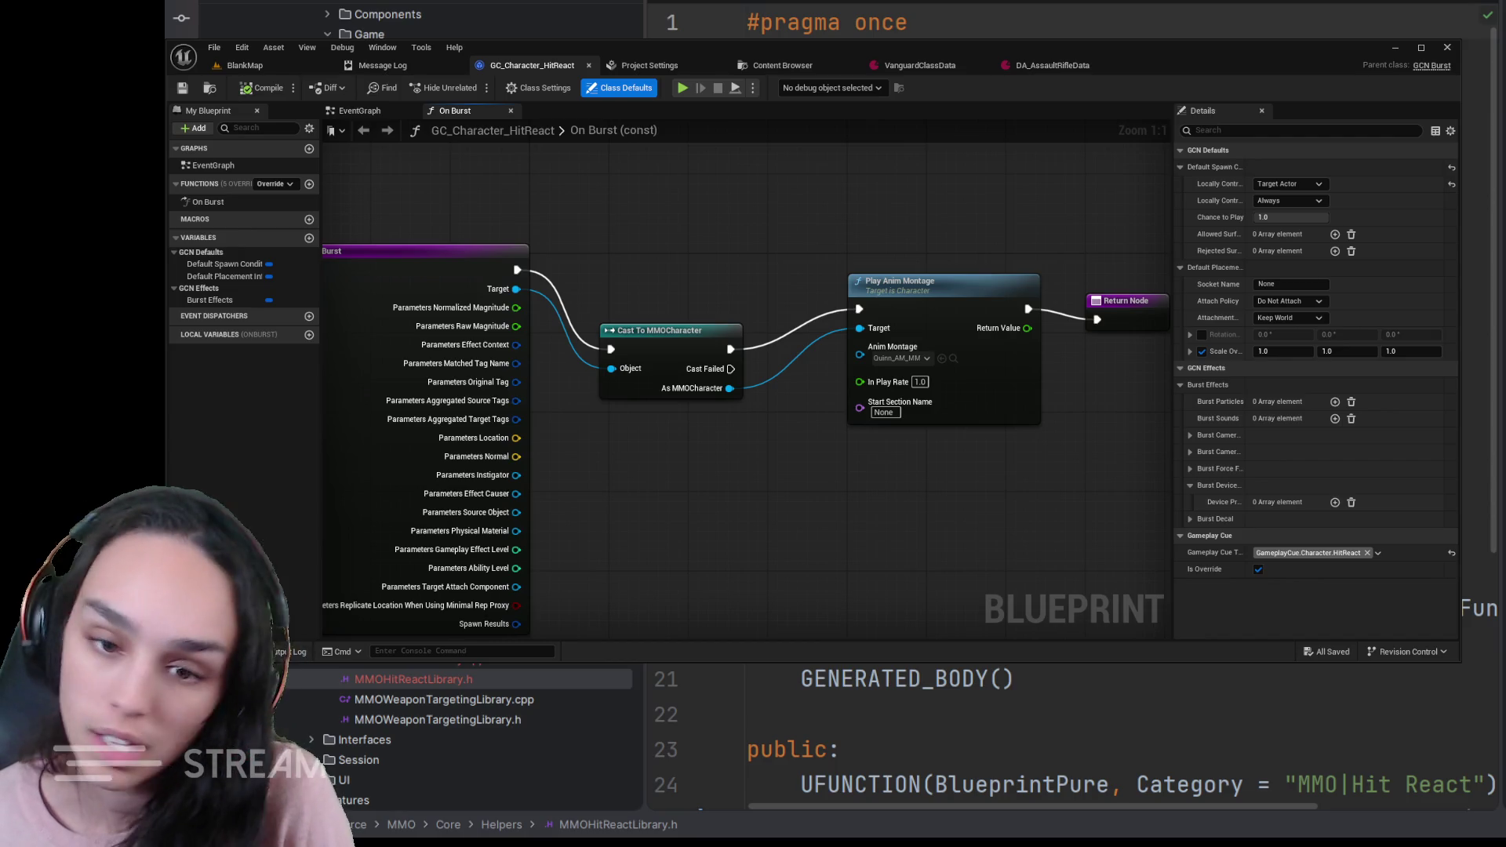
scroll(1060, 729, "down", 1)
scroll(1060, 730, "down", 2)
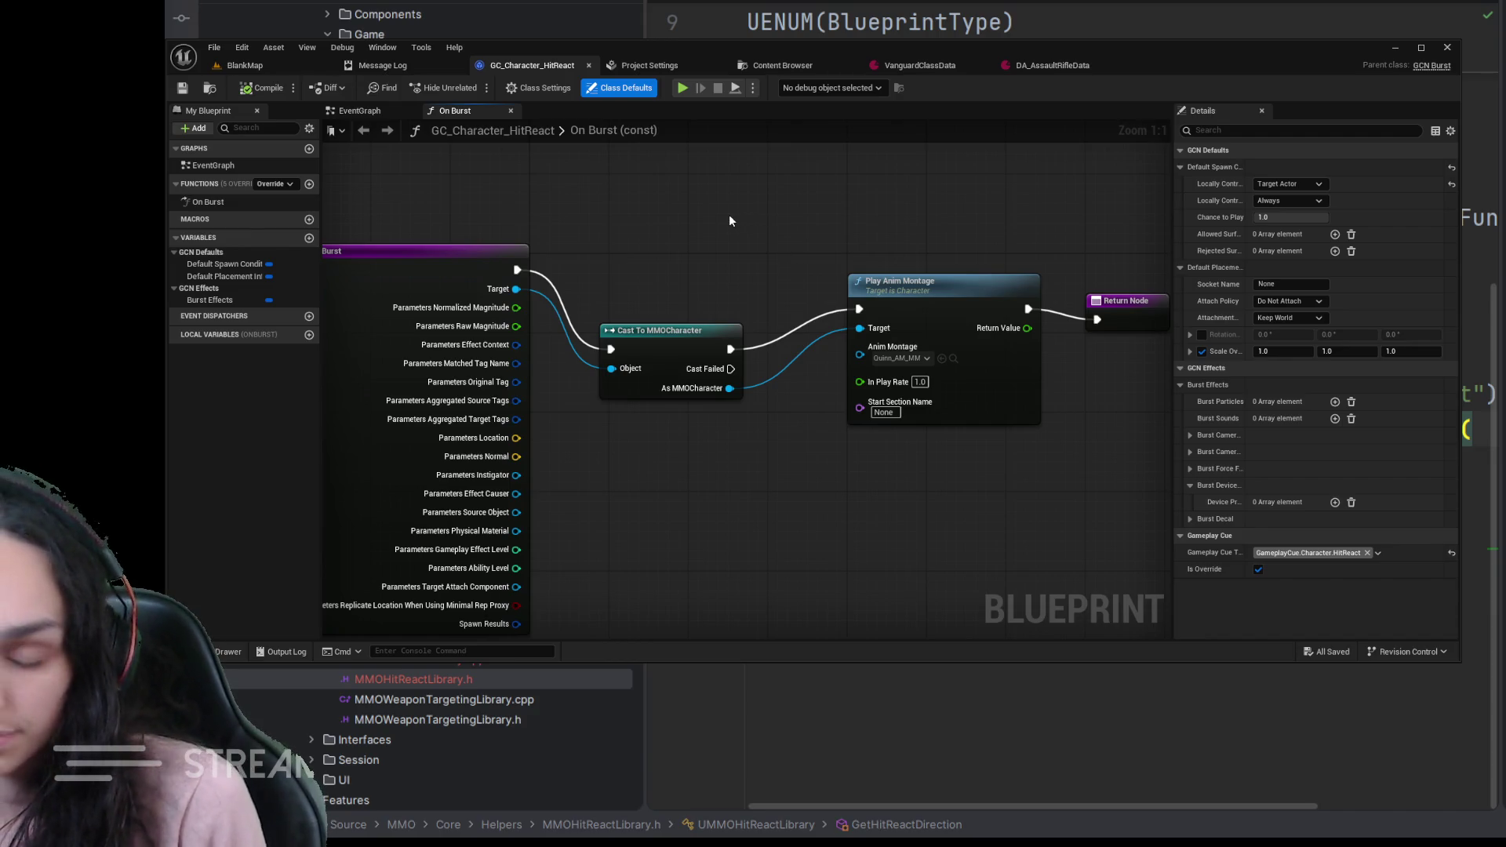
key("ctrl+v")
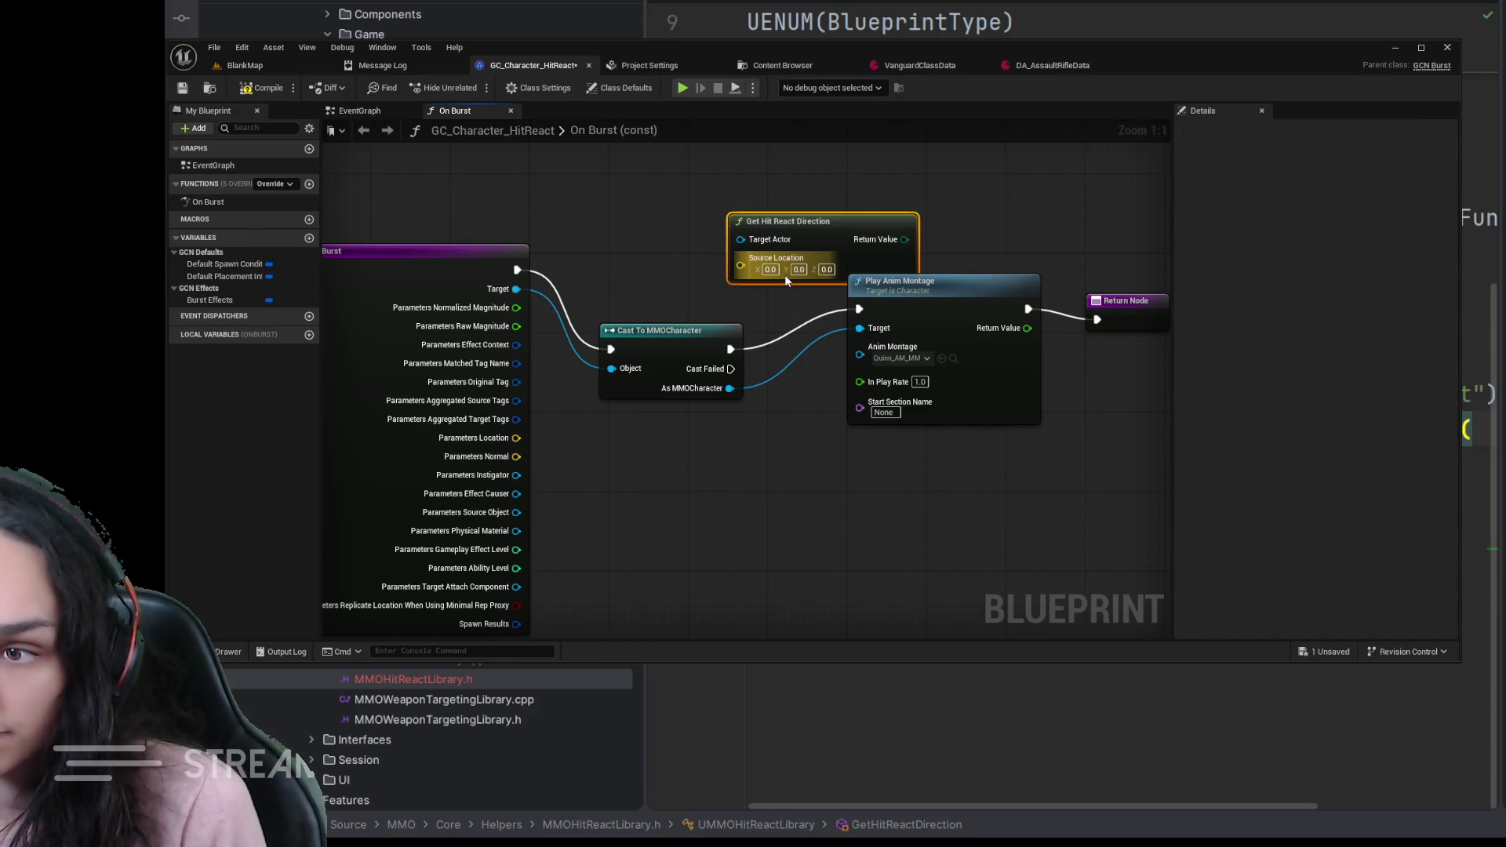
- Rearrange the On Burst nodes and pull a wire from the As MMOCharacter output for Combat Component
mouse_move(959, 291)
left_mouse_down()
mouse_move(1097, 322)
mouse_move(1027, 336)
left_mouse_up()
left_click(881, 253)
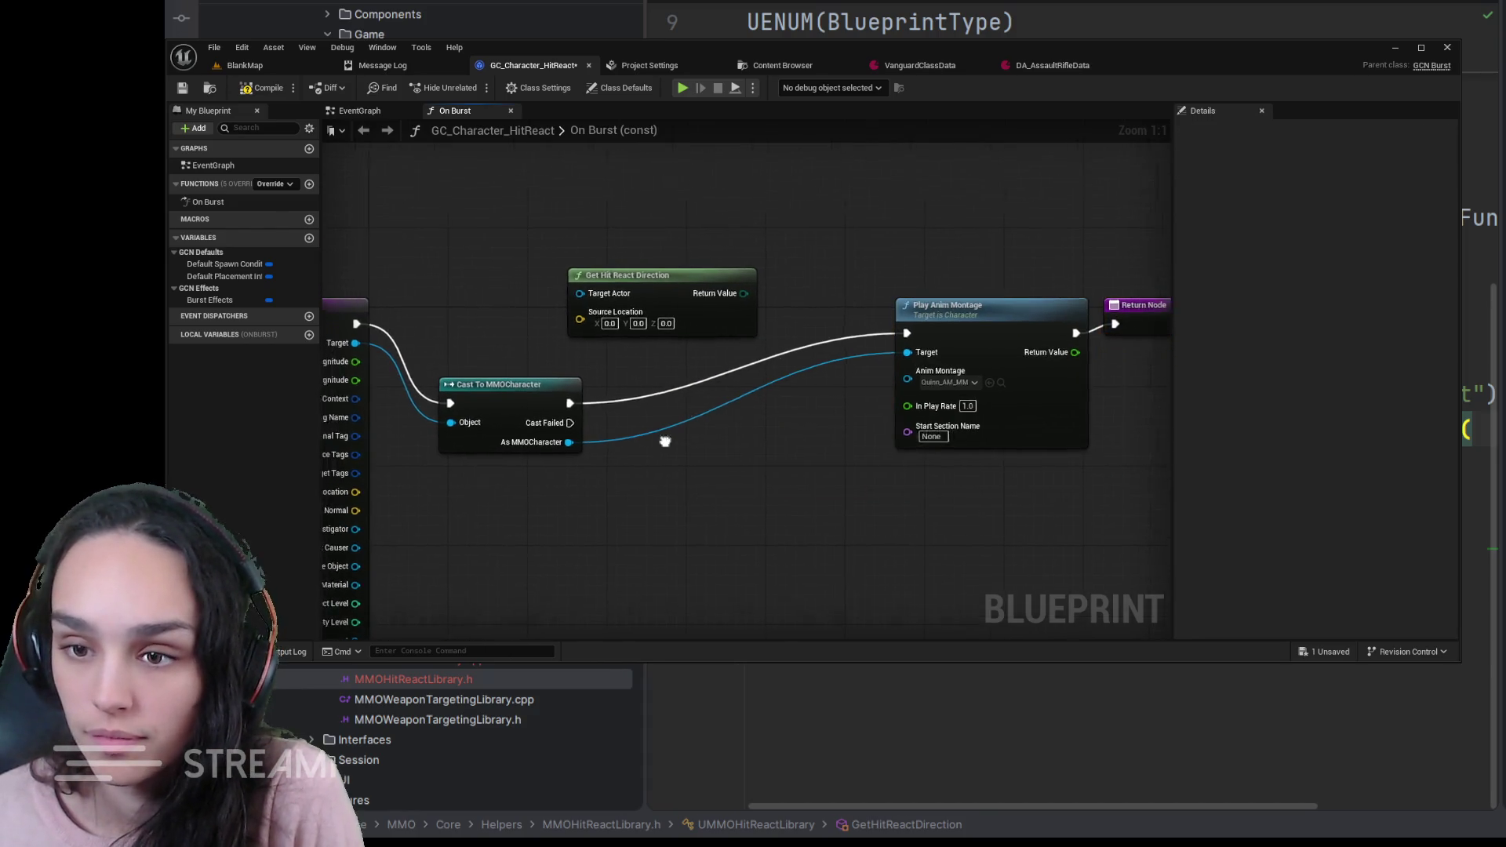
left_click_drag(659, 437, 789, 436)
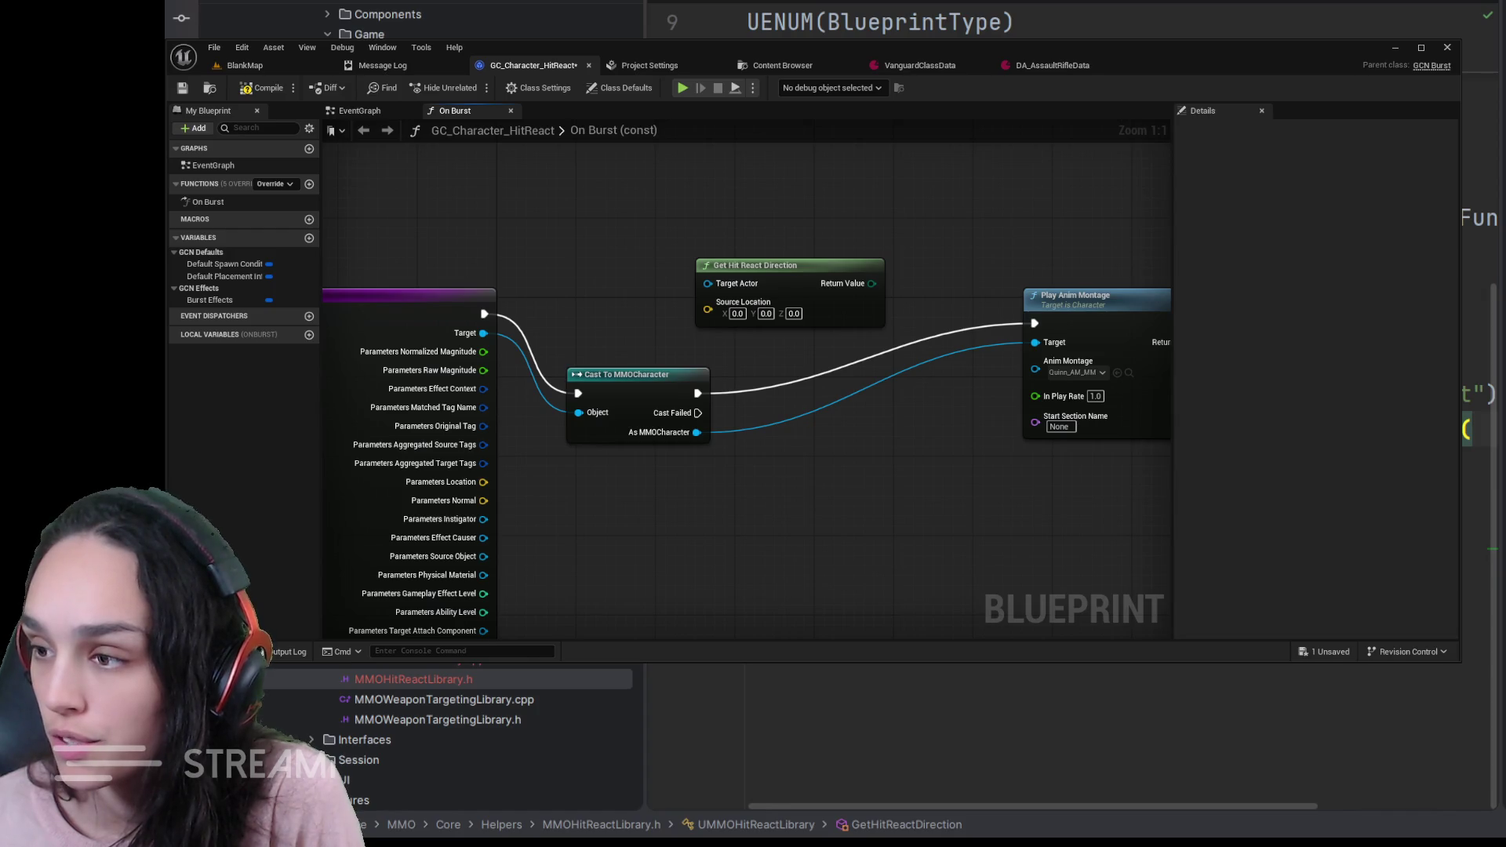
left_click_drag(524, 529, 671, 495)
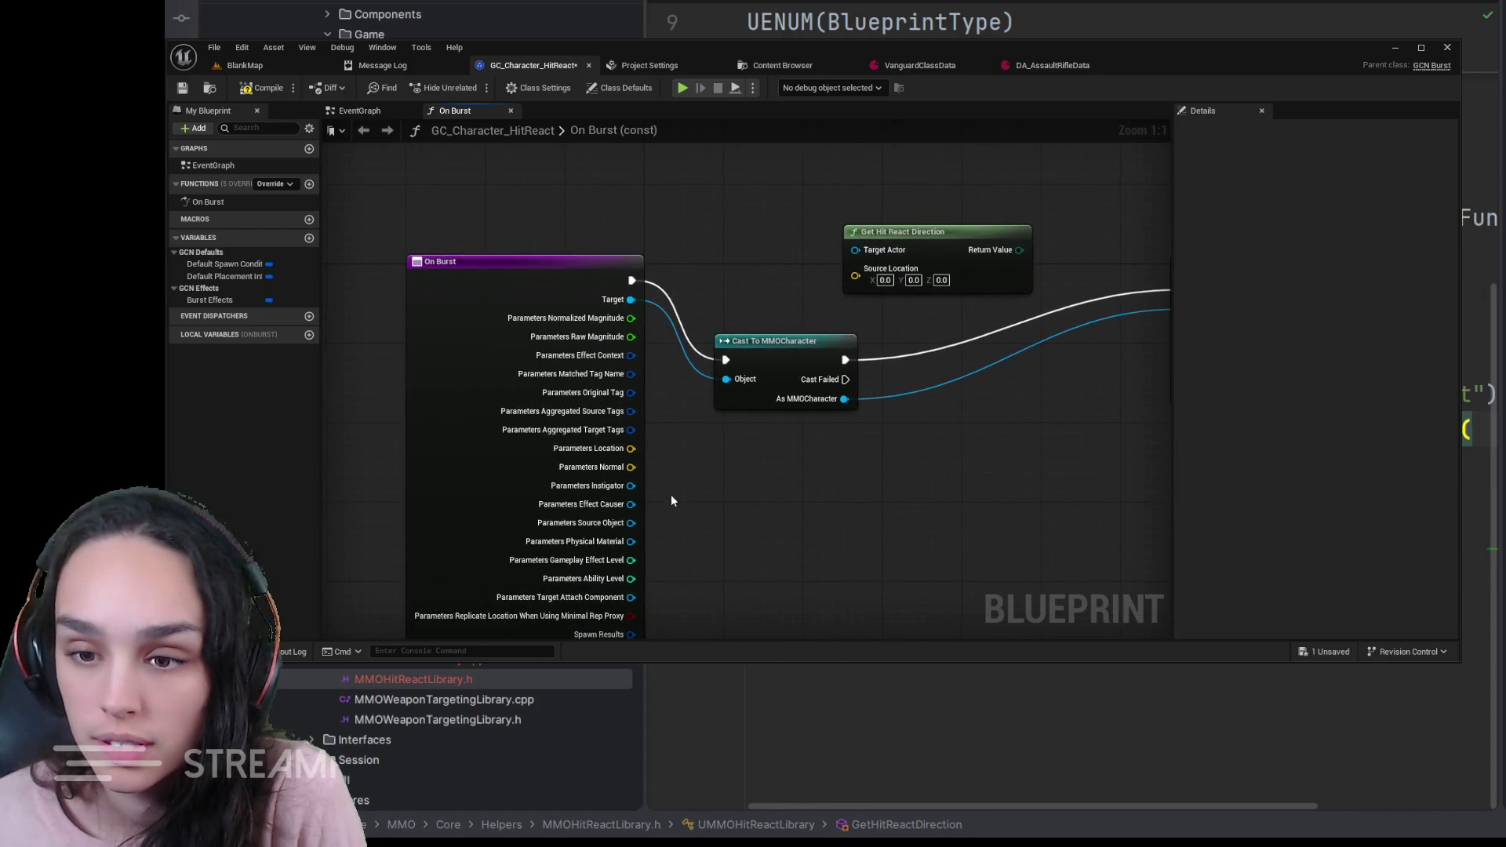
left_click_drag(765, 506, 771, 463)
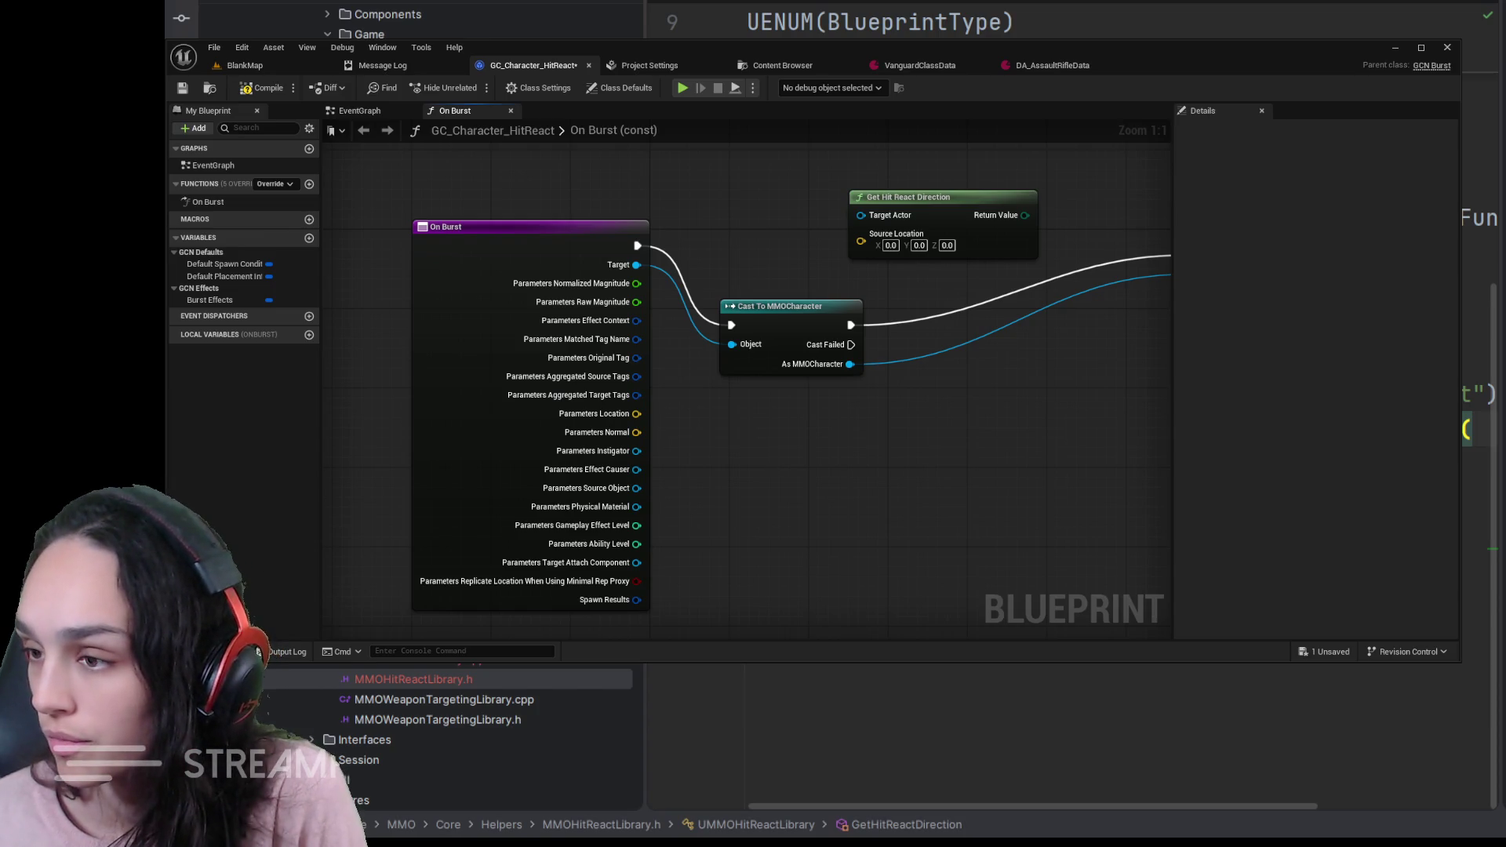
left_click_drag(950, 434, 876, 510)
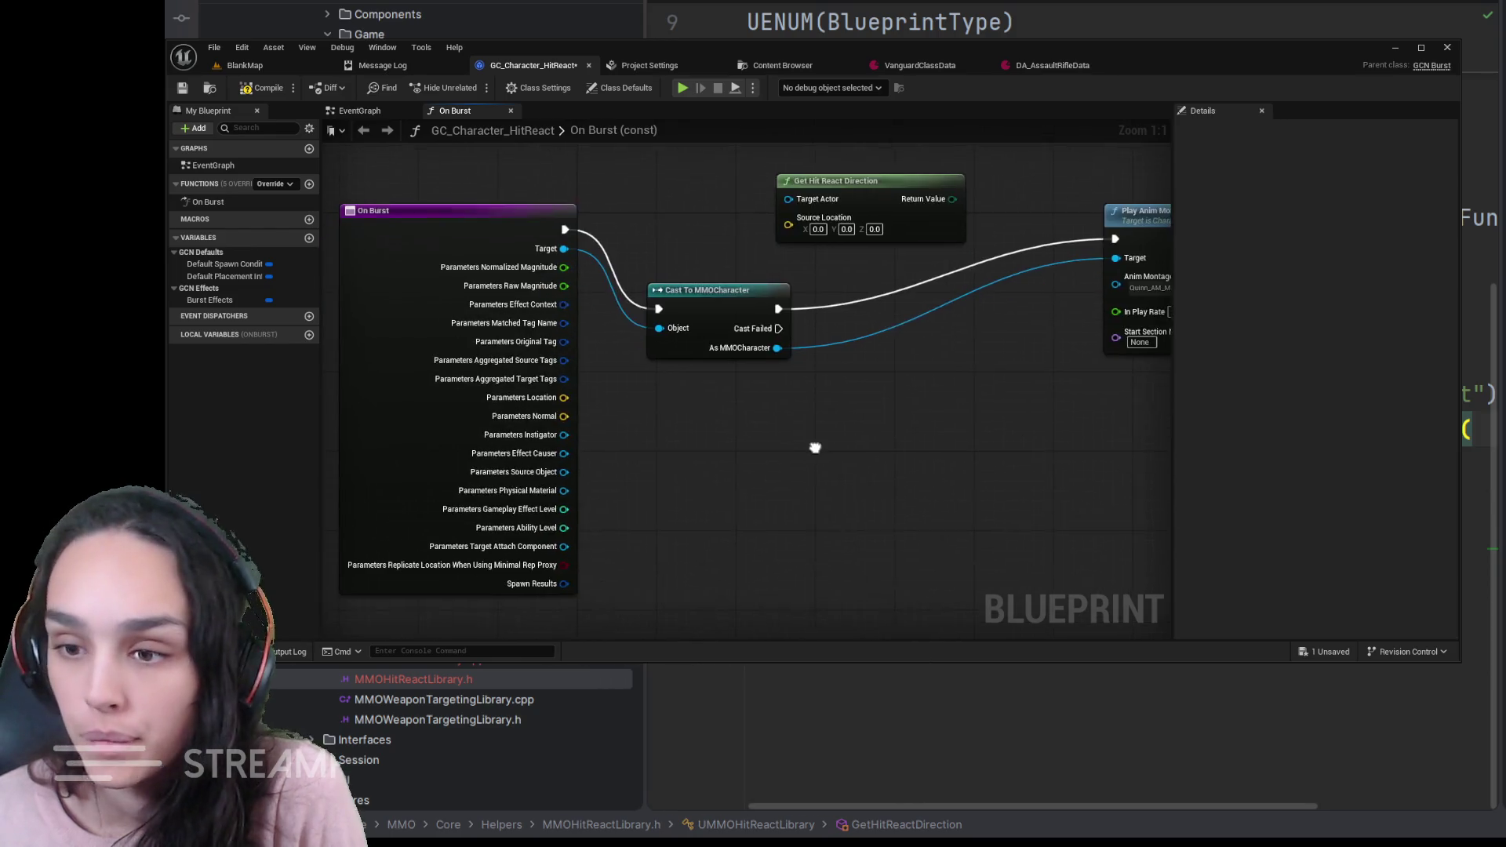
left_click_drag(778, 347, 832, 426)
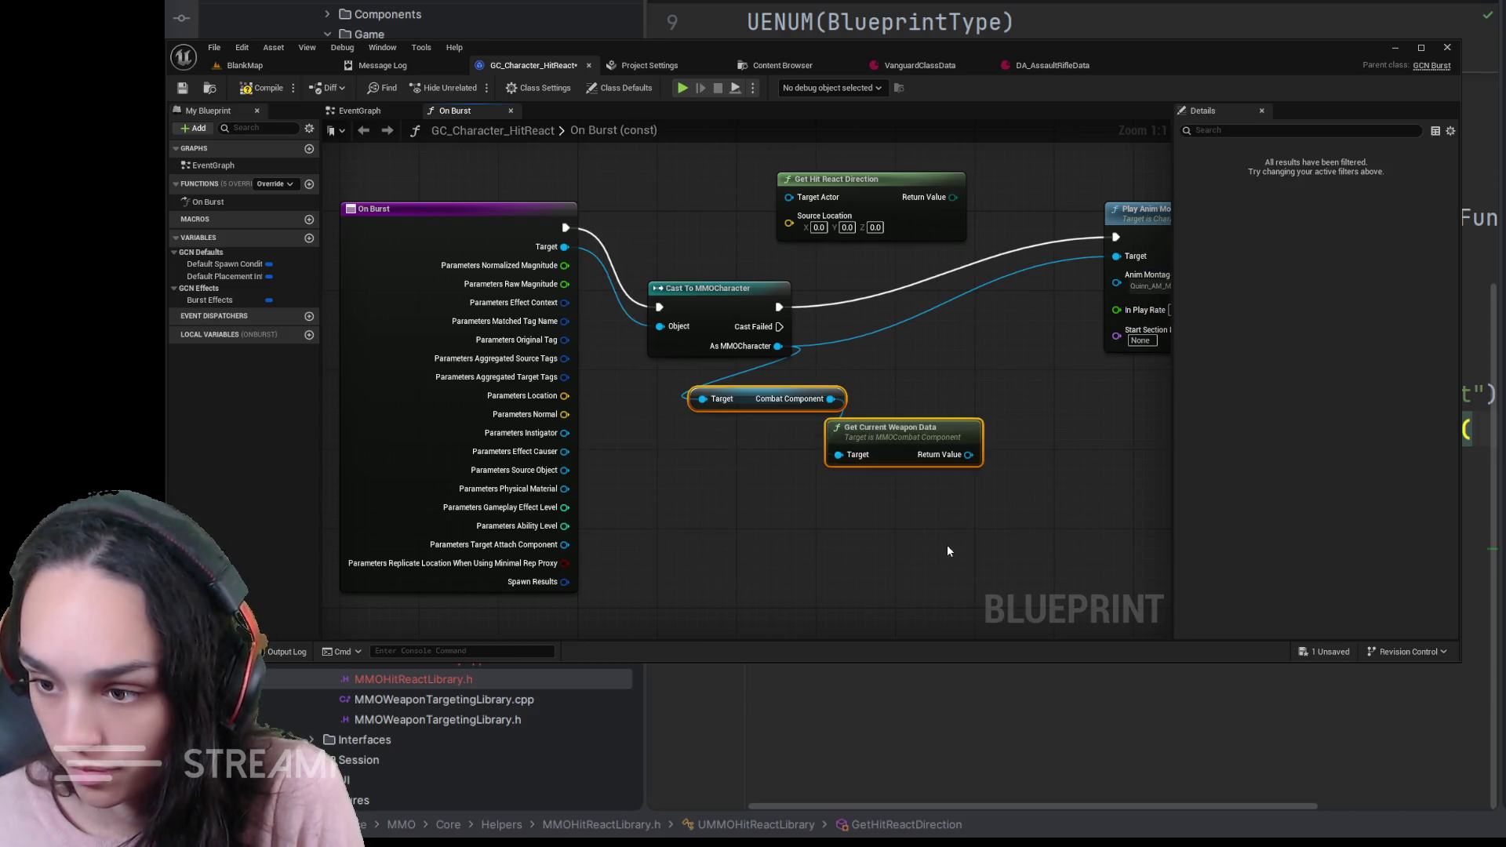
- Add Combat Component, Get Current Weapon Data and Get Hit React Montage for Direction nodes and arrange them
key("ctrl+v")
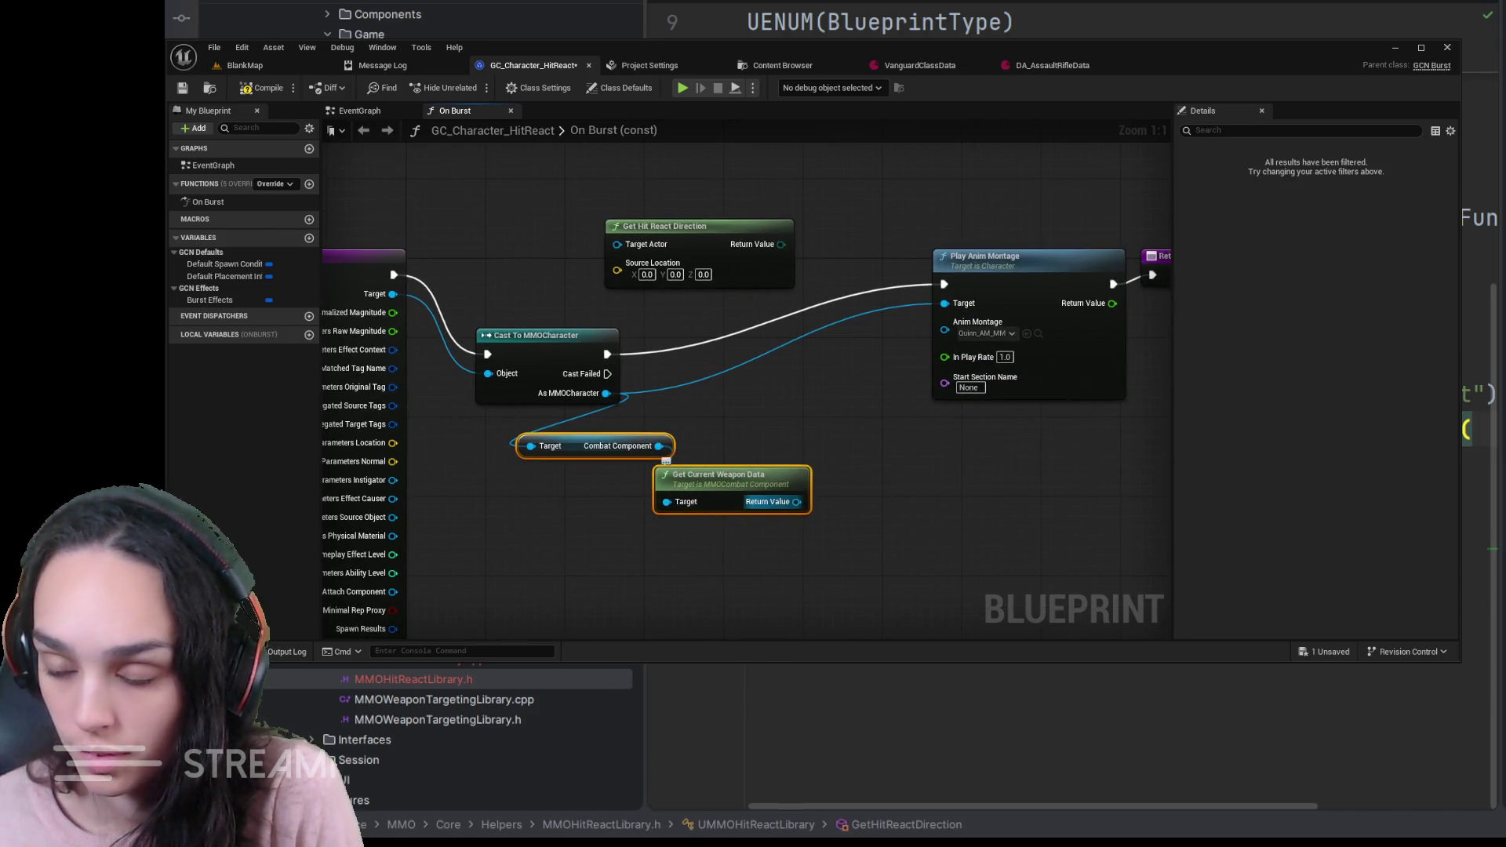
left_click_drag(796, 502, 930, 519)
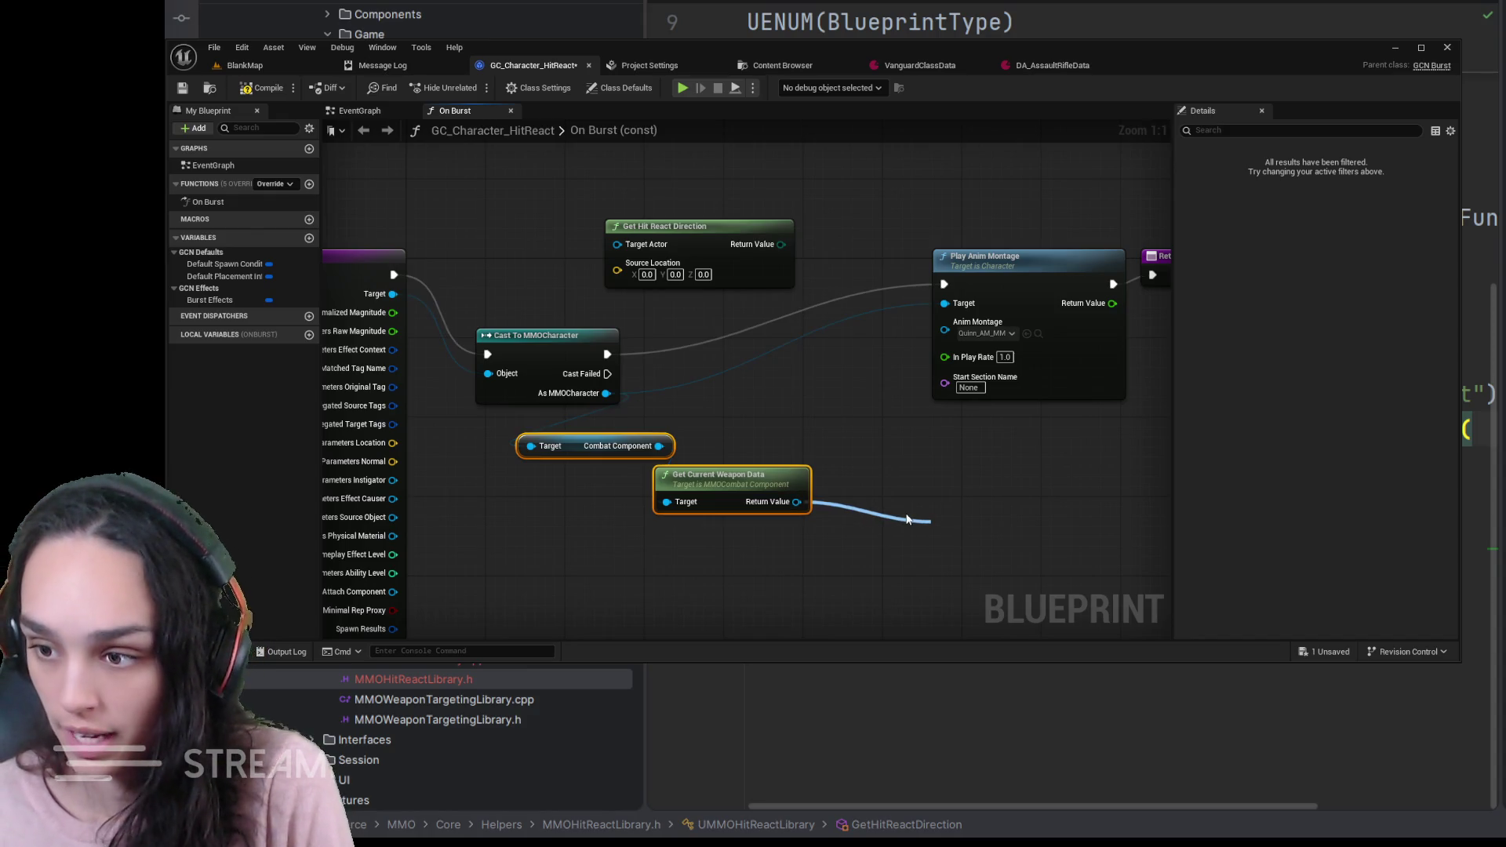
left_click(1101, 435)
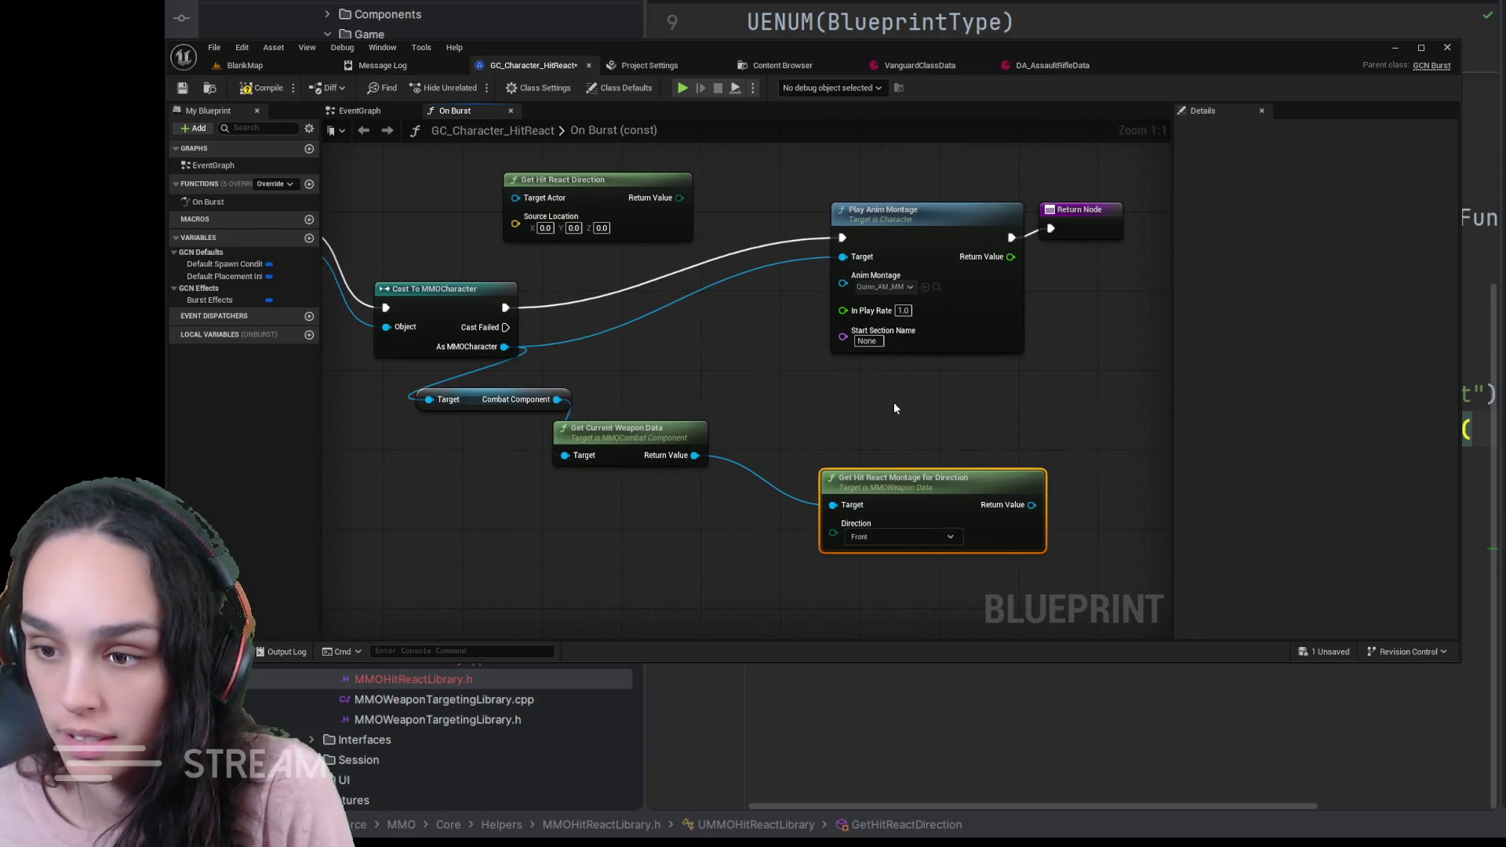
left_click_drag(912, 437, 989, 422)
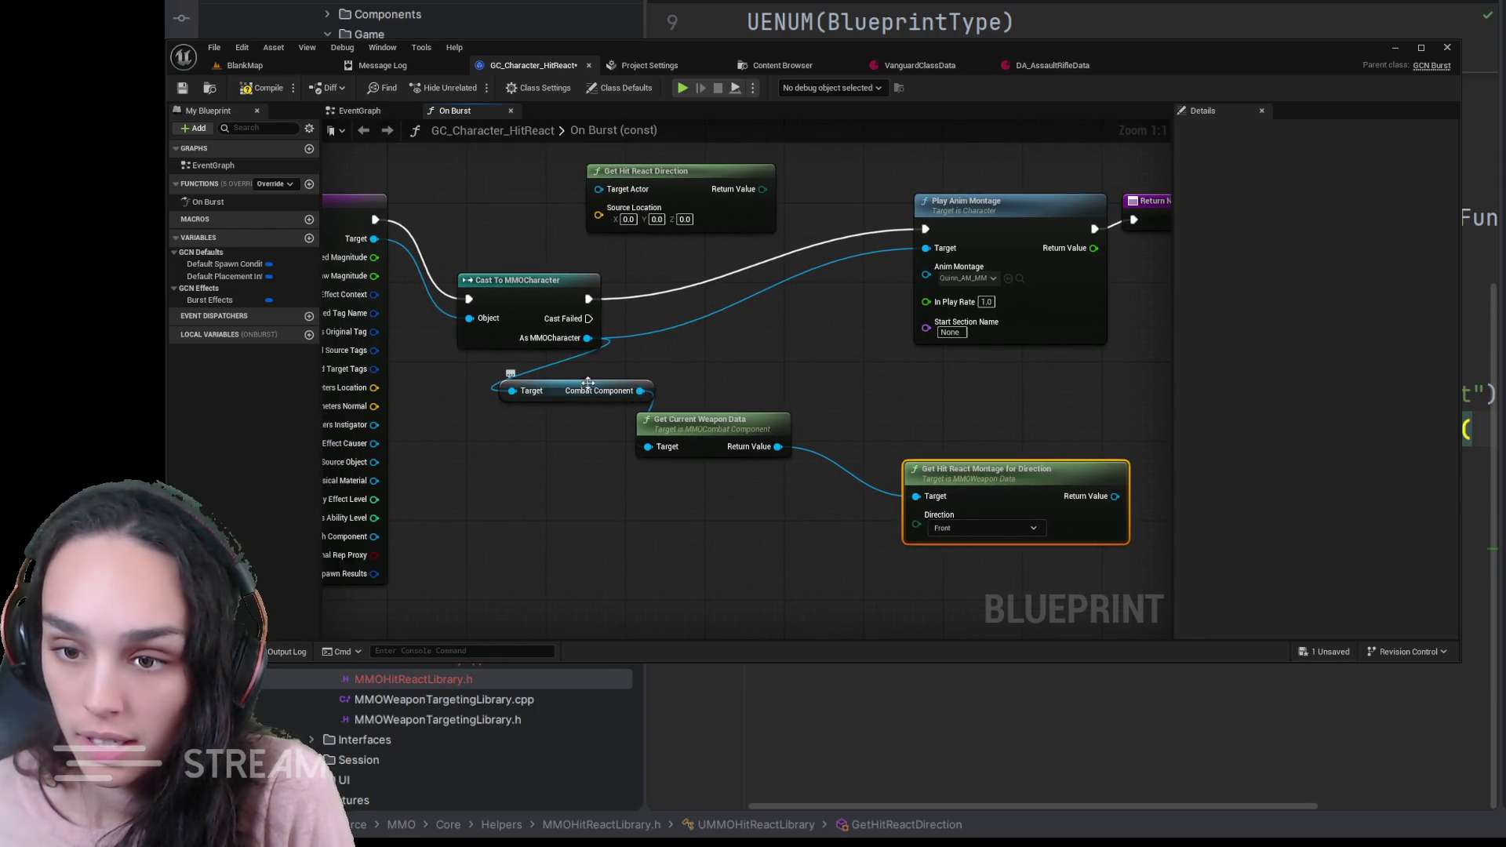
mouse_move(1061, 454)
left_mouse_down()
mouse_move(987, 443)
mouse_move(884, 147)
left_mouse_up()
mouse_move(596, 153)
left_mouse_down()
mouse_move(592, 355)
mouse_move(499, 302)
left_mouse_up()
left_click_drag(823, 333, 753, 271)
- Wire hit direction into Direction and the looked-up montage into Play Anim Montage's Anim Montage
left_click_drag(614, 319, 698, 326)
mouse_move(841, 304)
left_mouse_down()
mouse_move(813, 275)
mouse_move(819, 436)
left_mouse_up()
mouse_move(927, 374)
left_mouse_down()
mouse_move(800, 384)
mouse_move(870, 262)
left_mouse_up()
left_click_drag(930, 392, 1036, 288)
mouse_move(762, 481)
left_mouse_down()
mouse_move(807, 452)
mouse_move(1192, 500)
left_mouse_up()
left_click(467, 317)
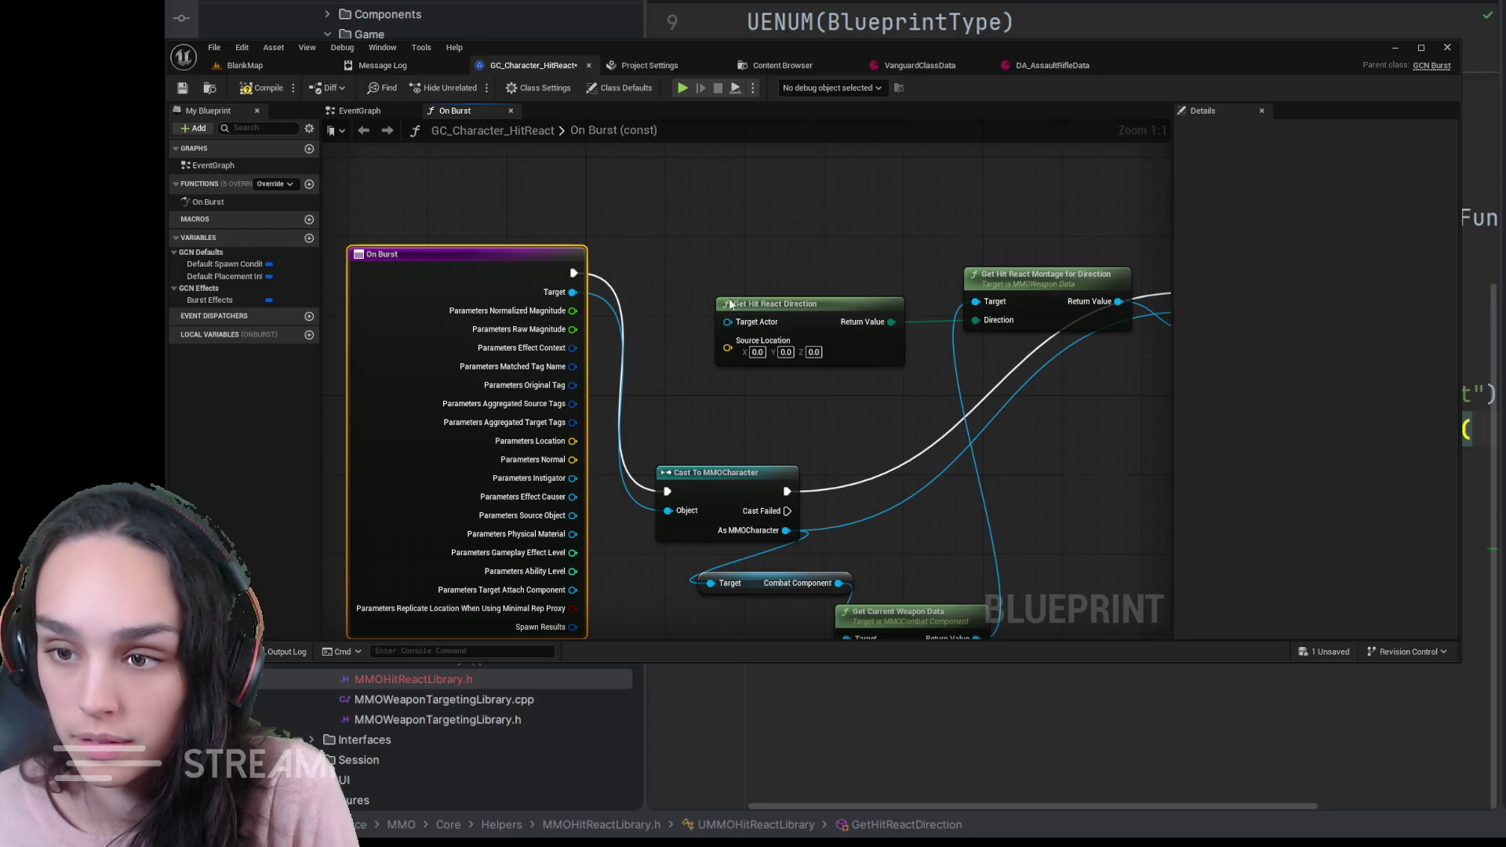
- Rearrange the direction, cast, Combat Component and weapon data nodes into a tidy layout
left_click_drag(814, 325, 793, 284)
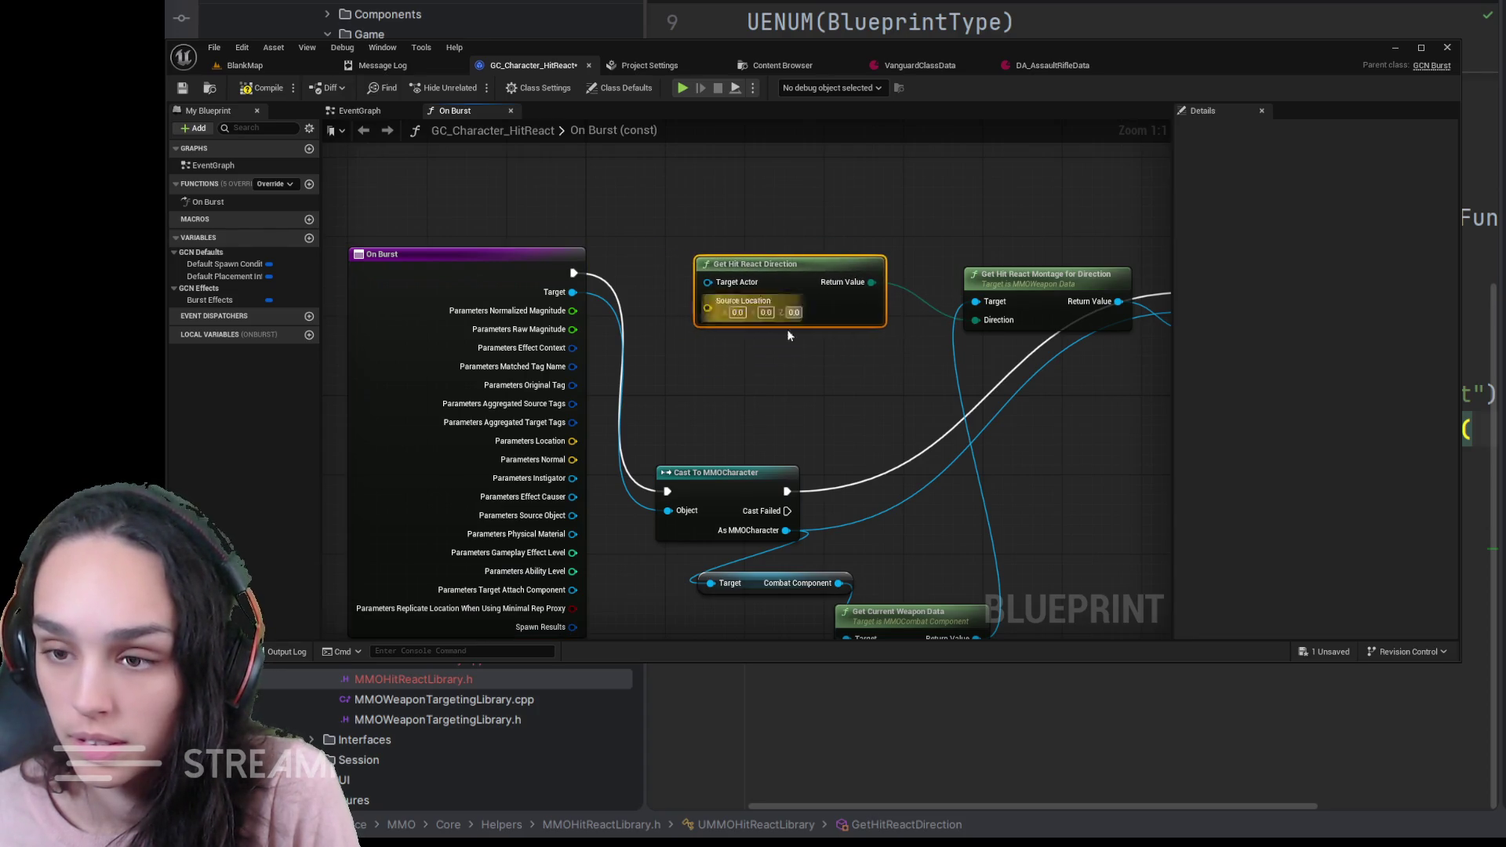
left_click_drag(708, 491, 717, 447)
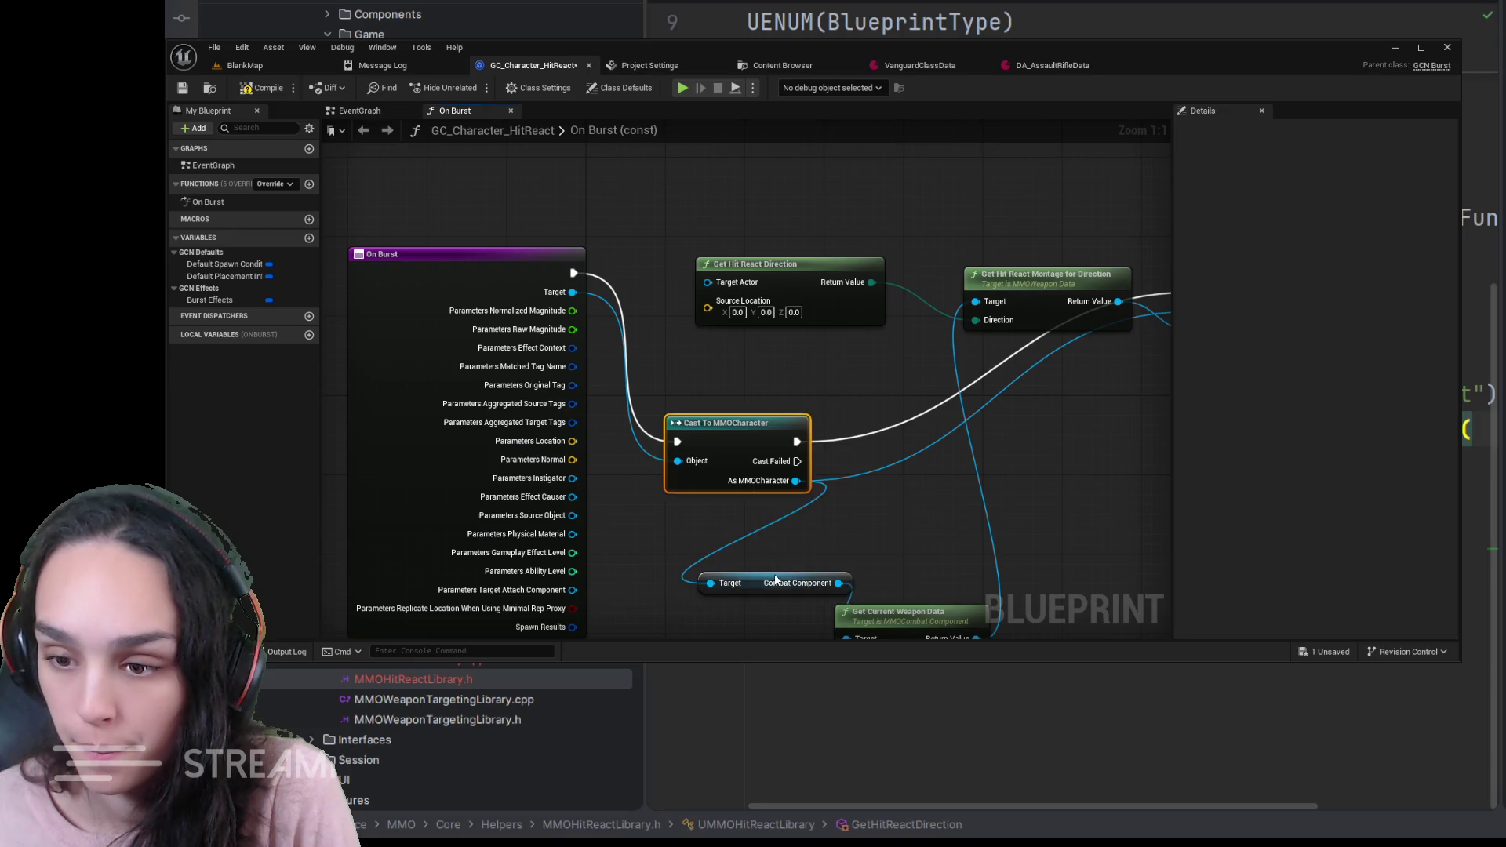
left_click_drag(776, 580, 860, 502)
left_click_drag(914, 636, 1059, 494)
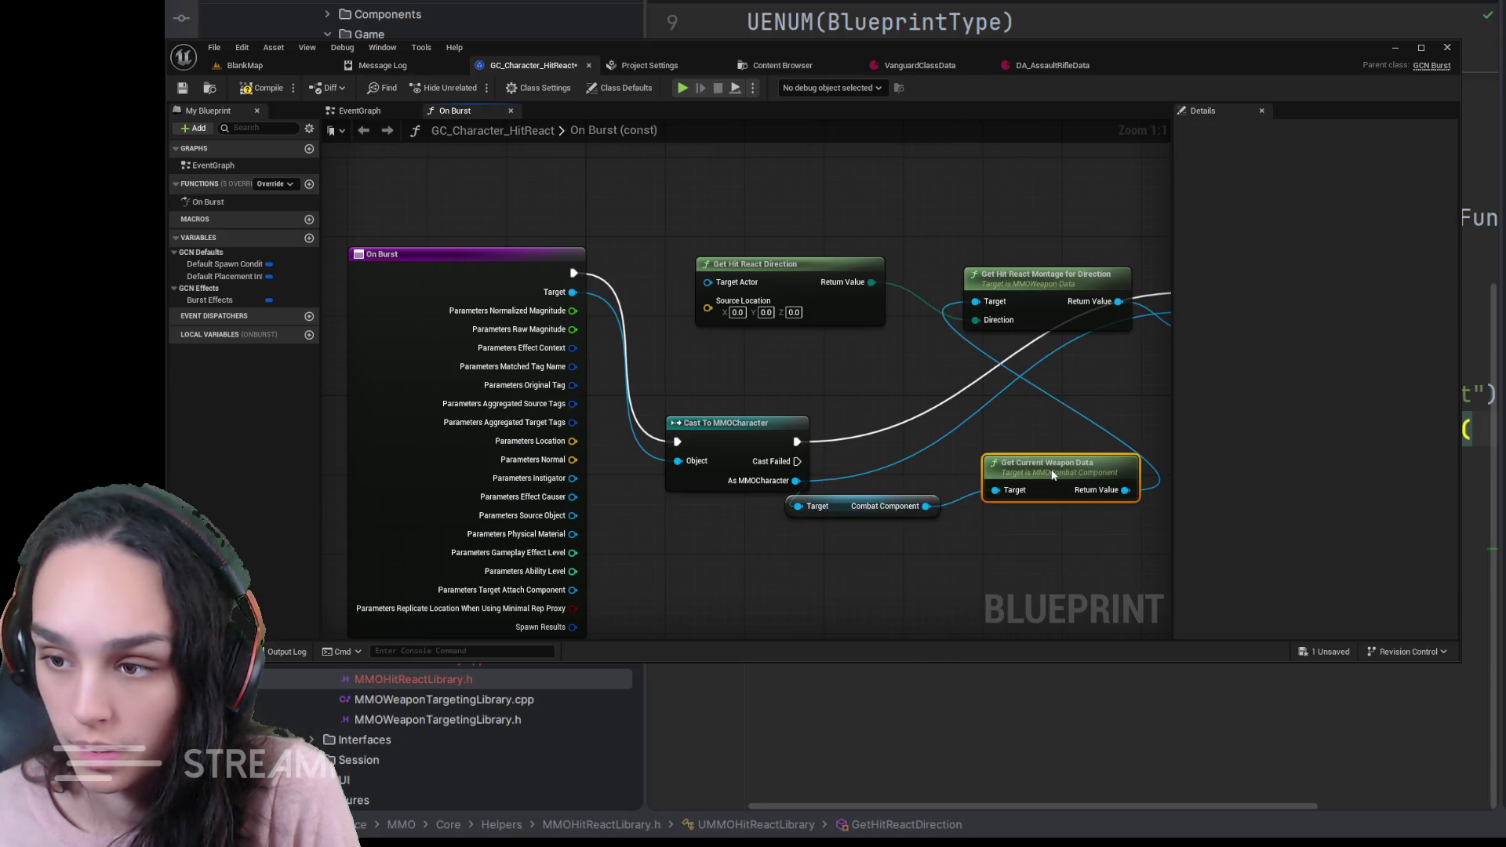
left_click_drag(902, 373, 823, 407)
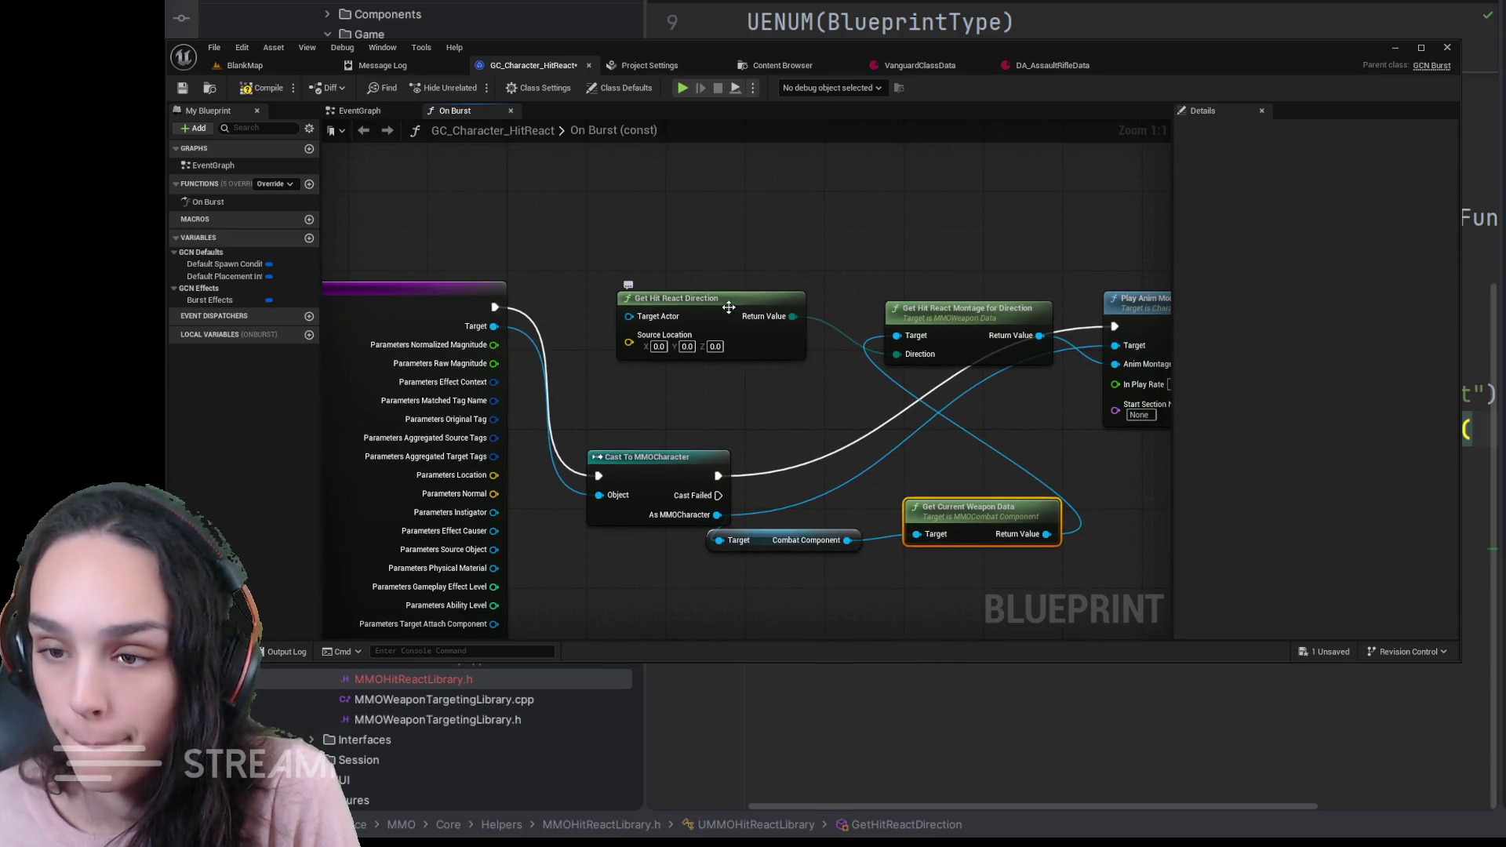
left_click_drag(728, 308, 716, 307)
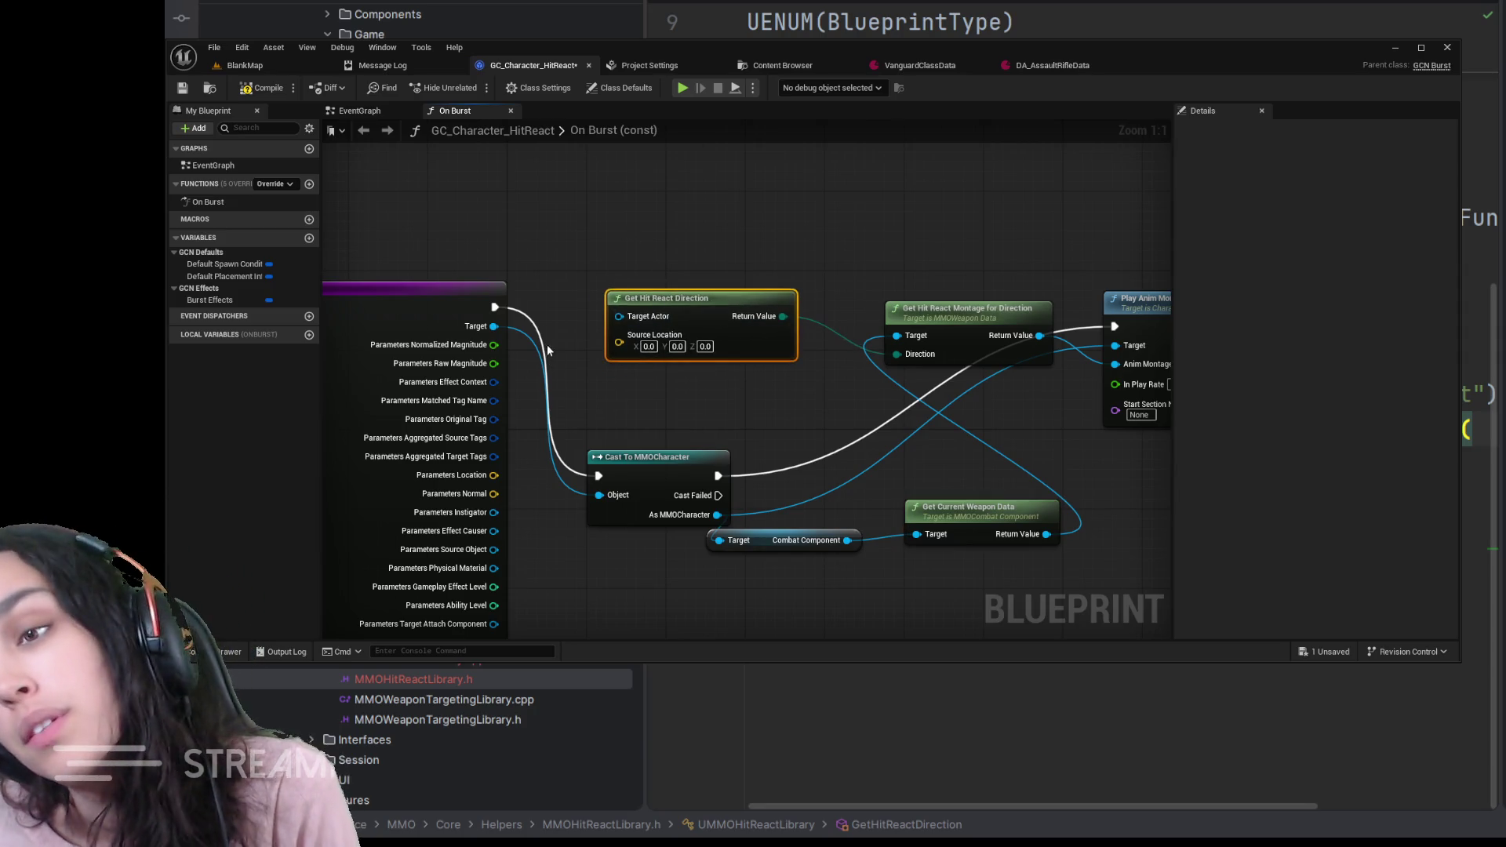
mouse_move(558, 361)
left_mouse_down()
mouse_move(610, 357)
mouse_move(671, 317)
left_mouse_up()
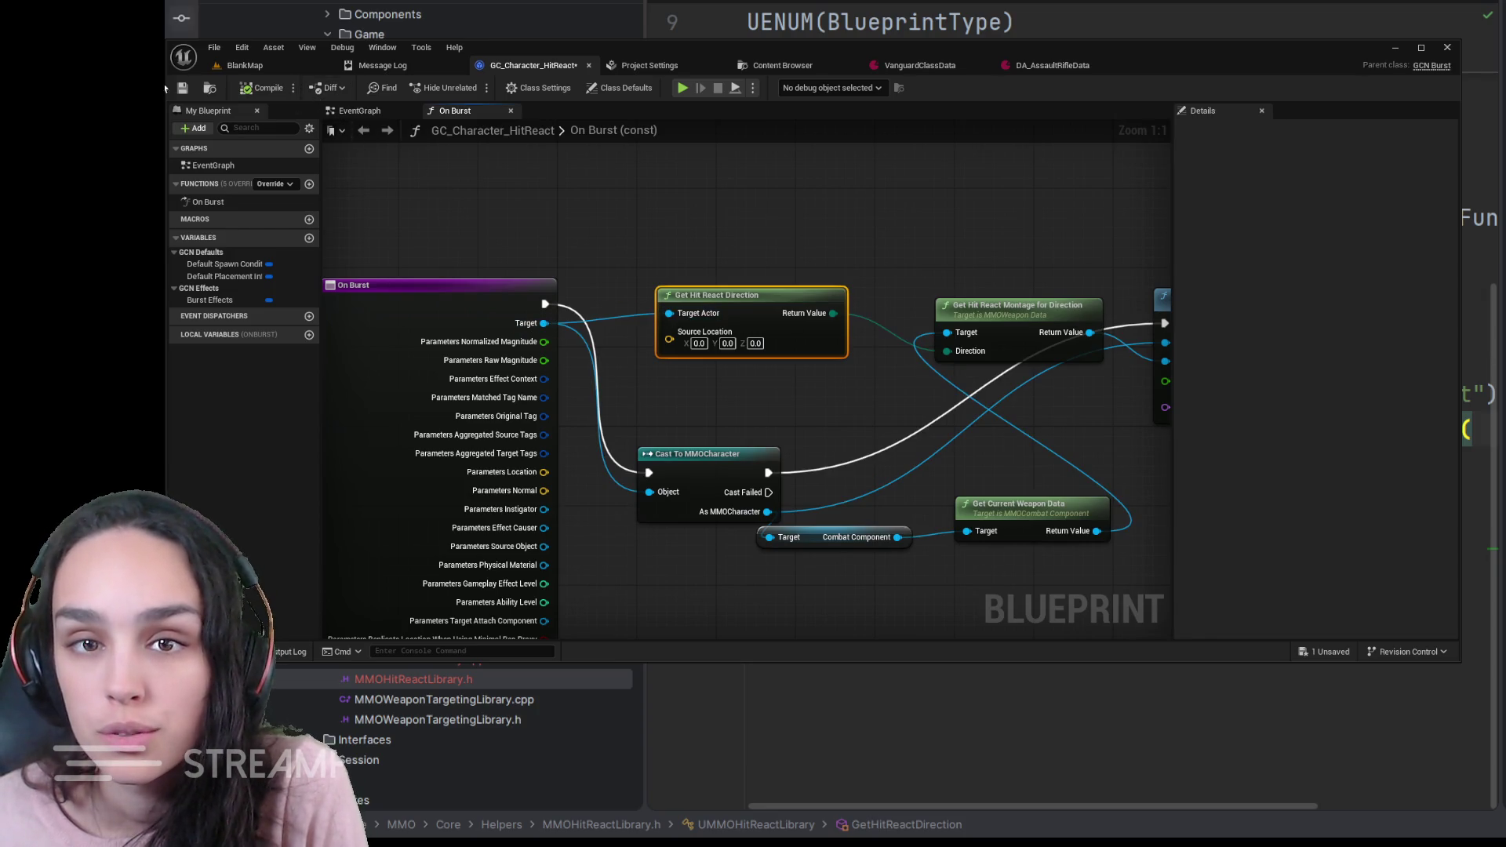
- Save GC_Character_HitReact and switch to the ExecuteHitReactCue code
key("ctrl+s")
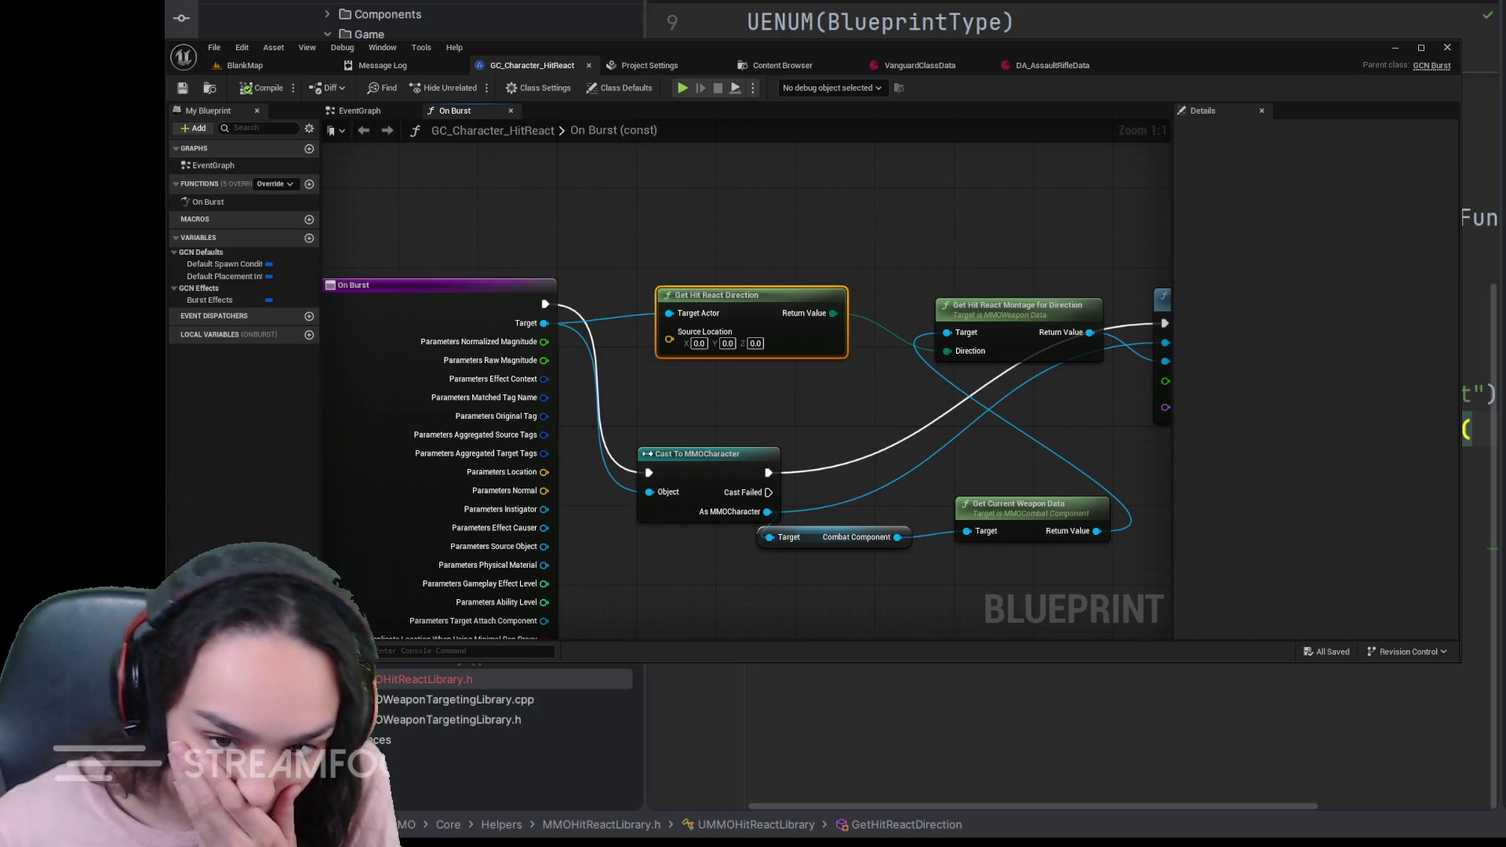
key("ctrl+Tab")
scroll(1059, 741, "down", 1)
scroll(1060, 741, "down", 4)
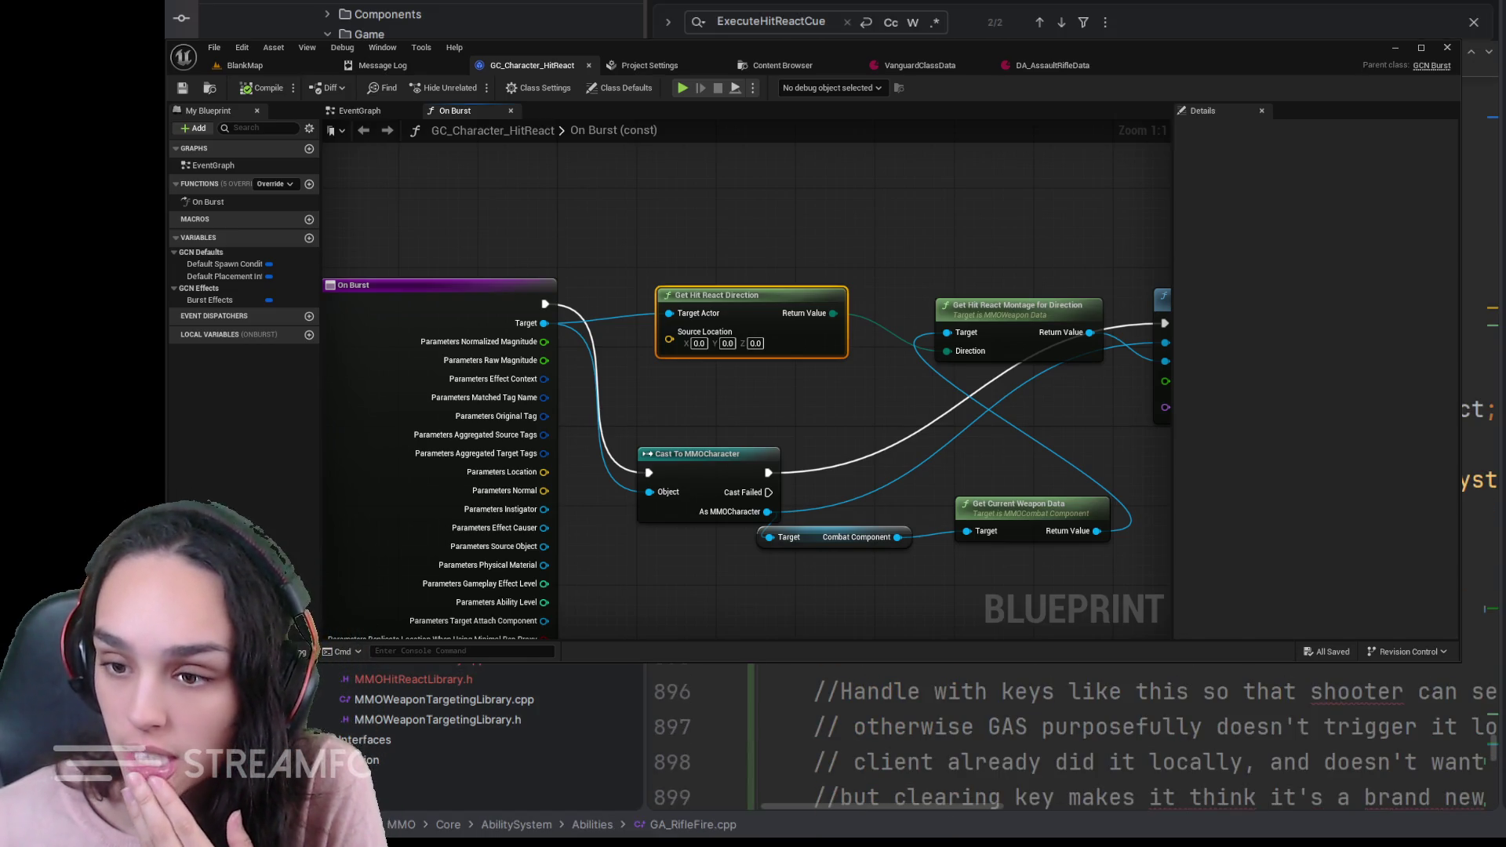
scroll(1059, 742, "down", 1)
scroll(1058, 742, "down", 5)
scroll(1058, 741, "up", 5)
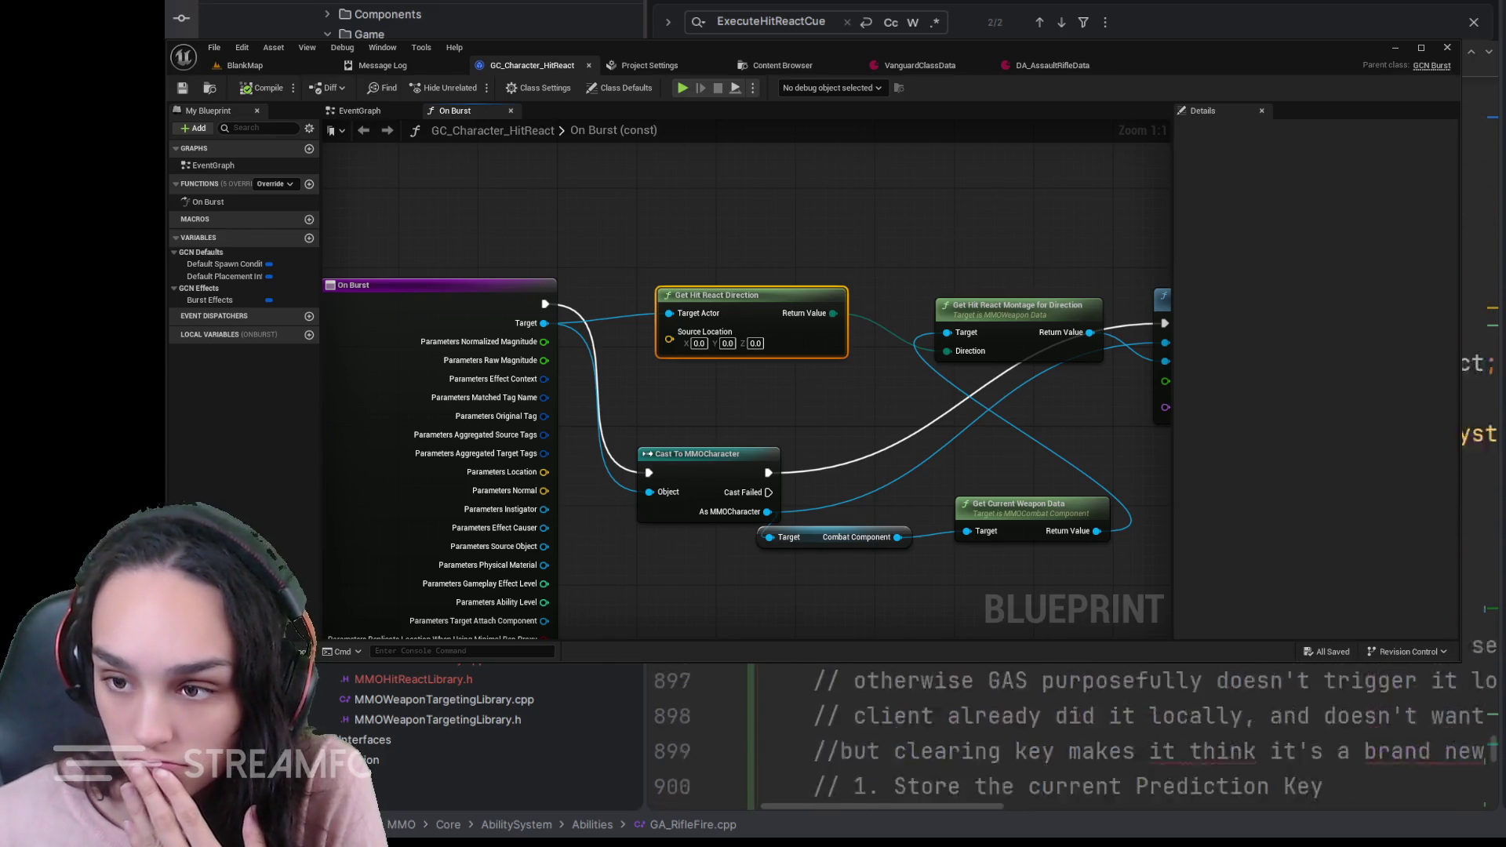
scroll(1059, 741, "up", 4)
key("ctrl+f")
type("exec")
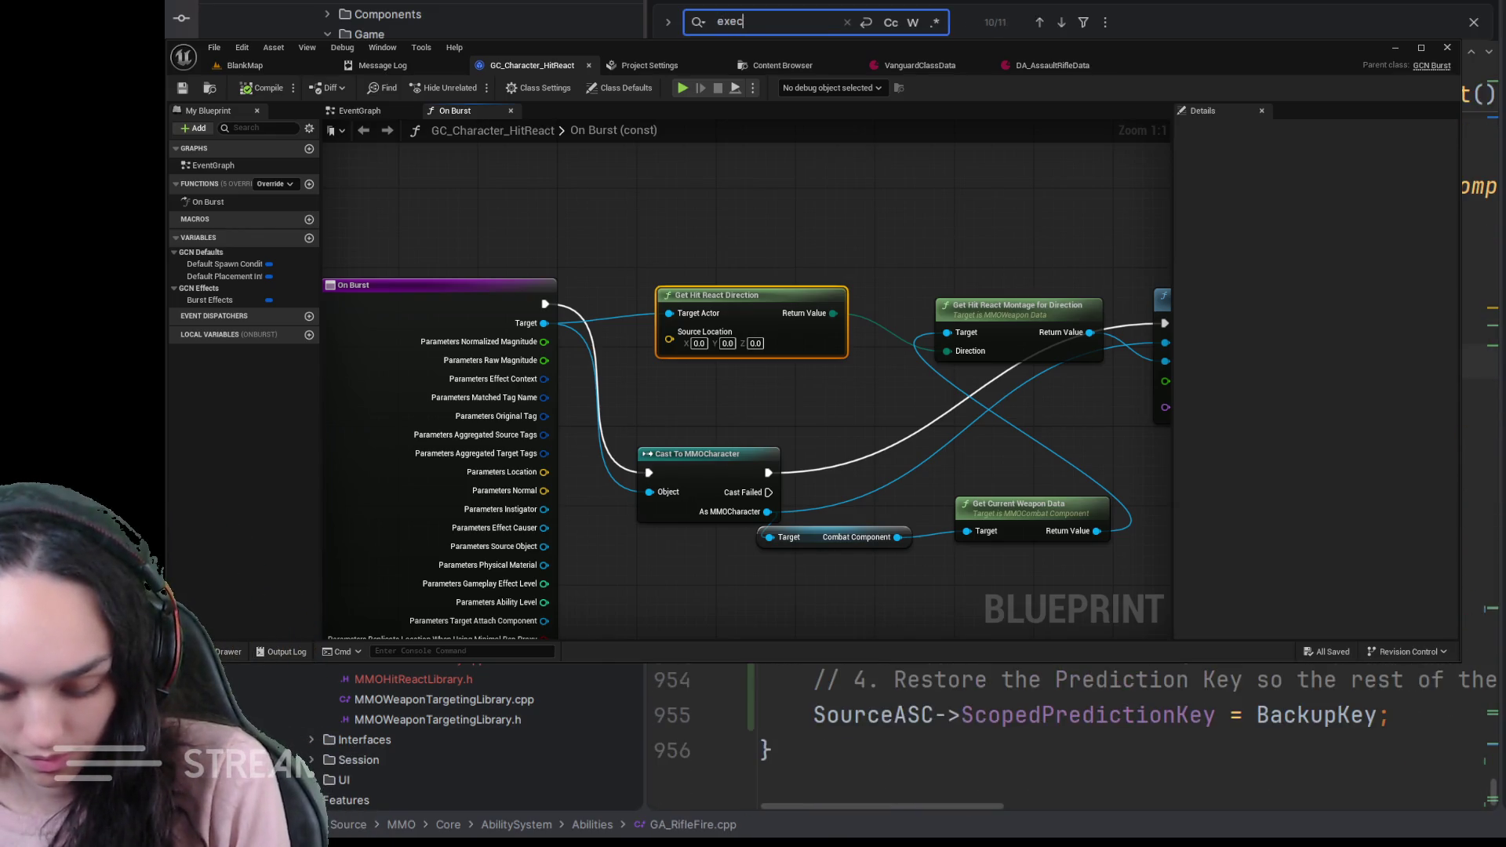
type("utehi")
scroll(1059, 742, "down", 1)
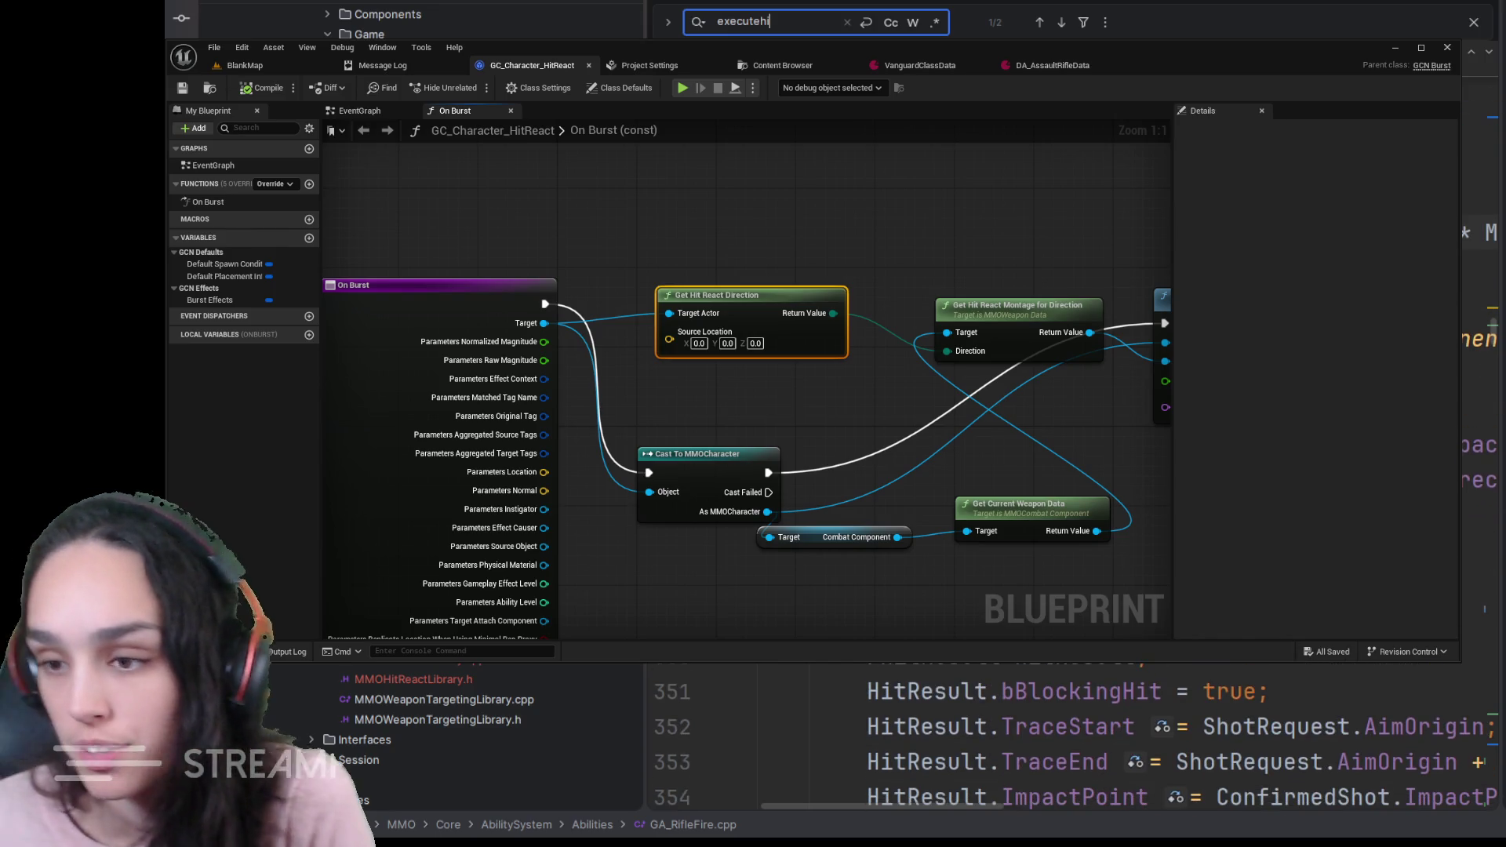
mouse_move(915, 801)
left_mouse_down()
mouse_move(956, 804)
mouse_move(876, 805)
left_mouse_up()
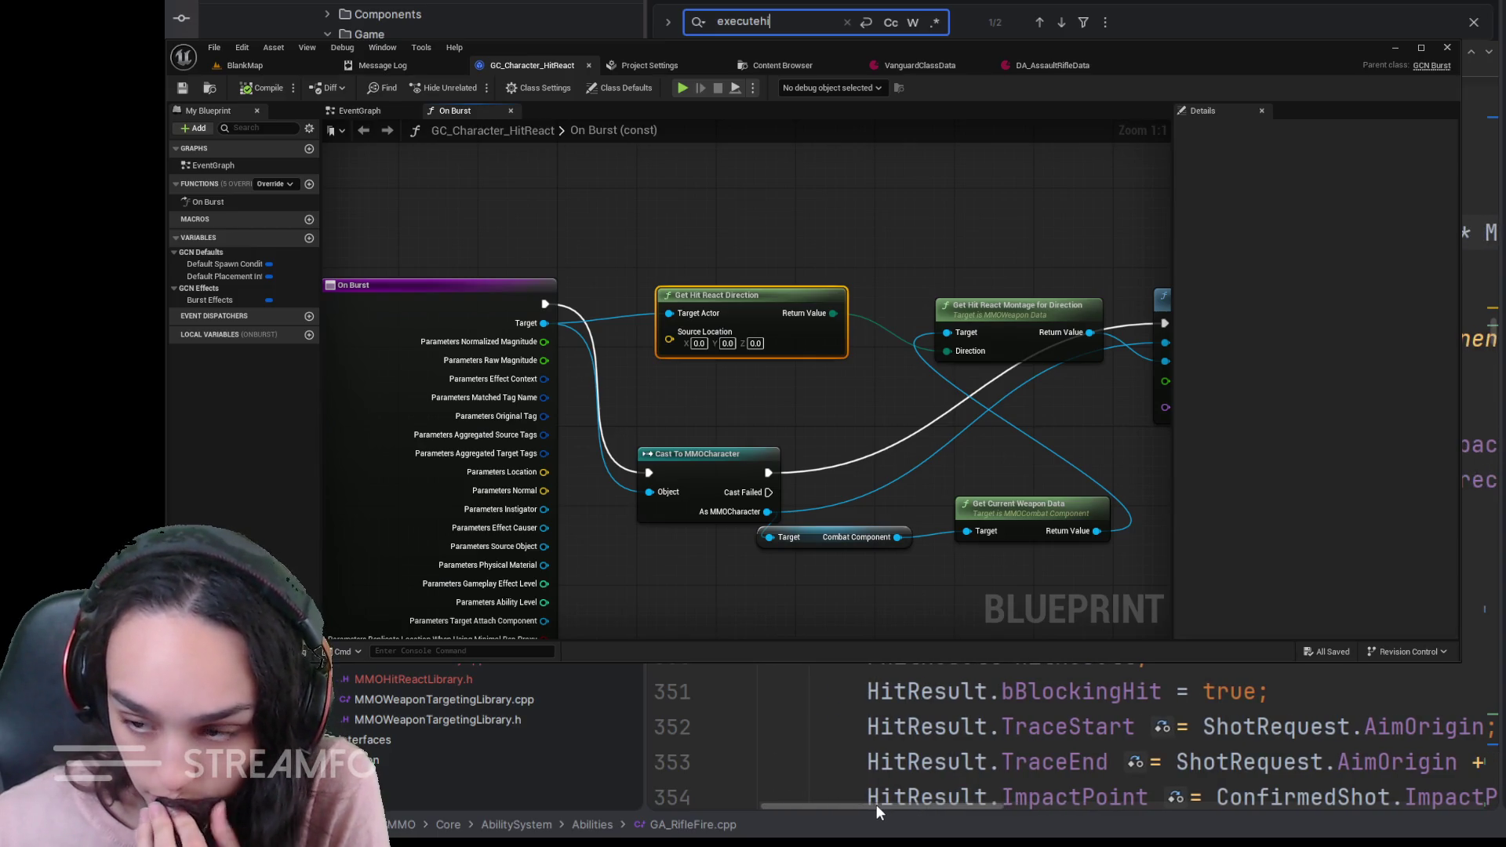
scroll(1177, 729, "down", 6)
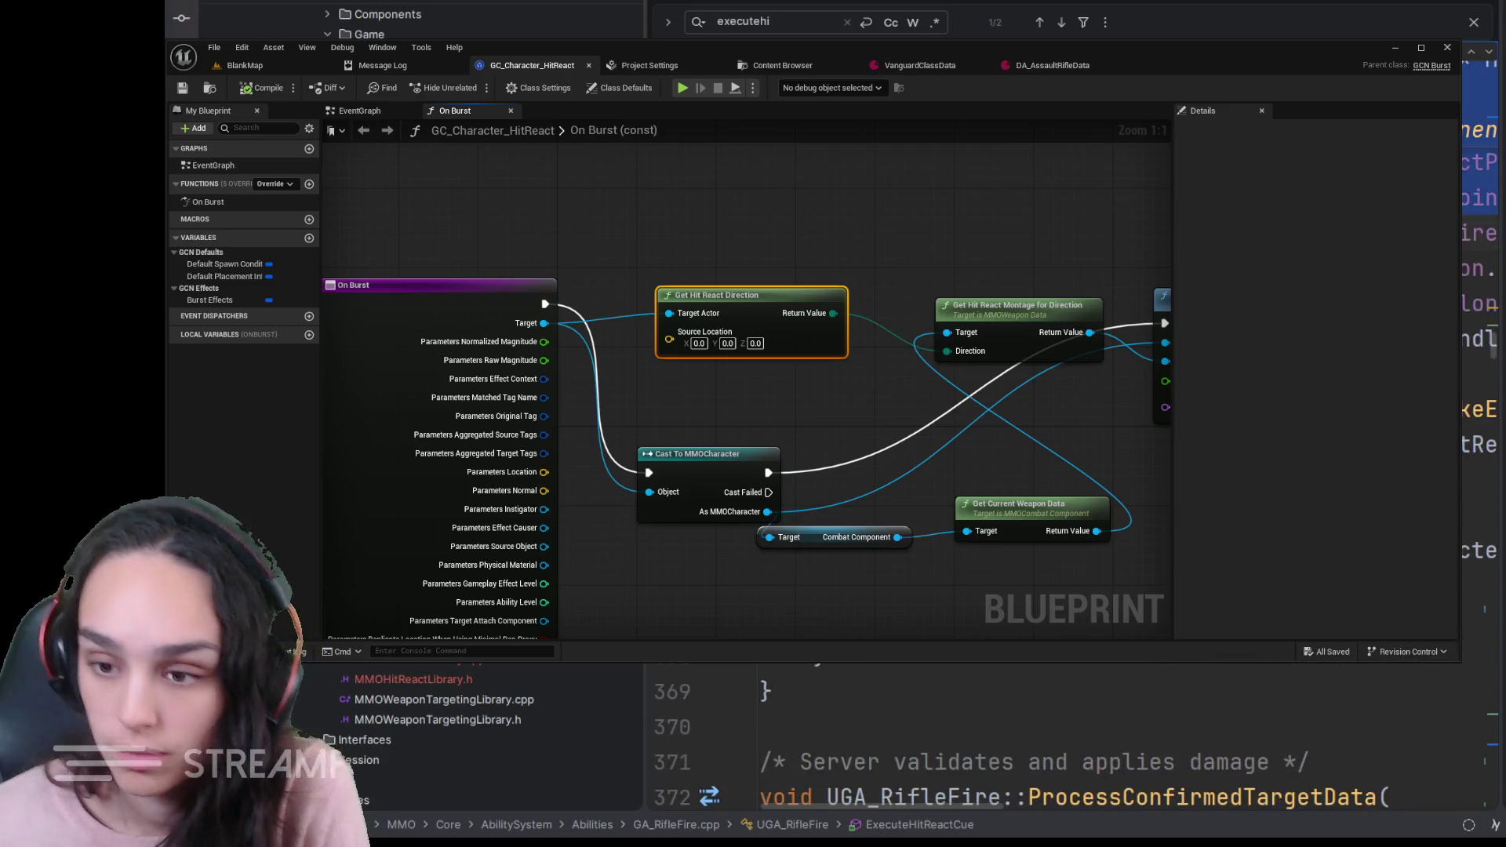
left_click(1368, 679)
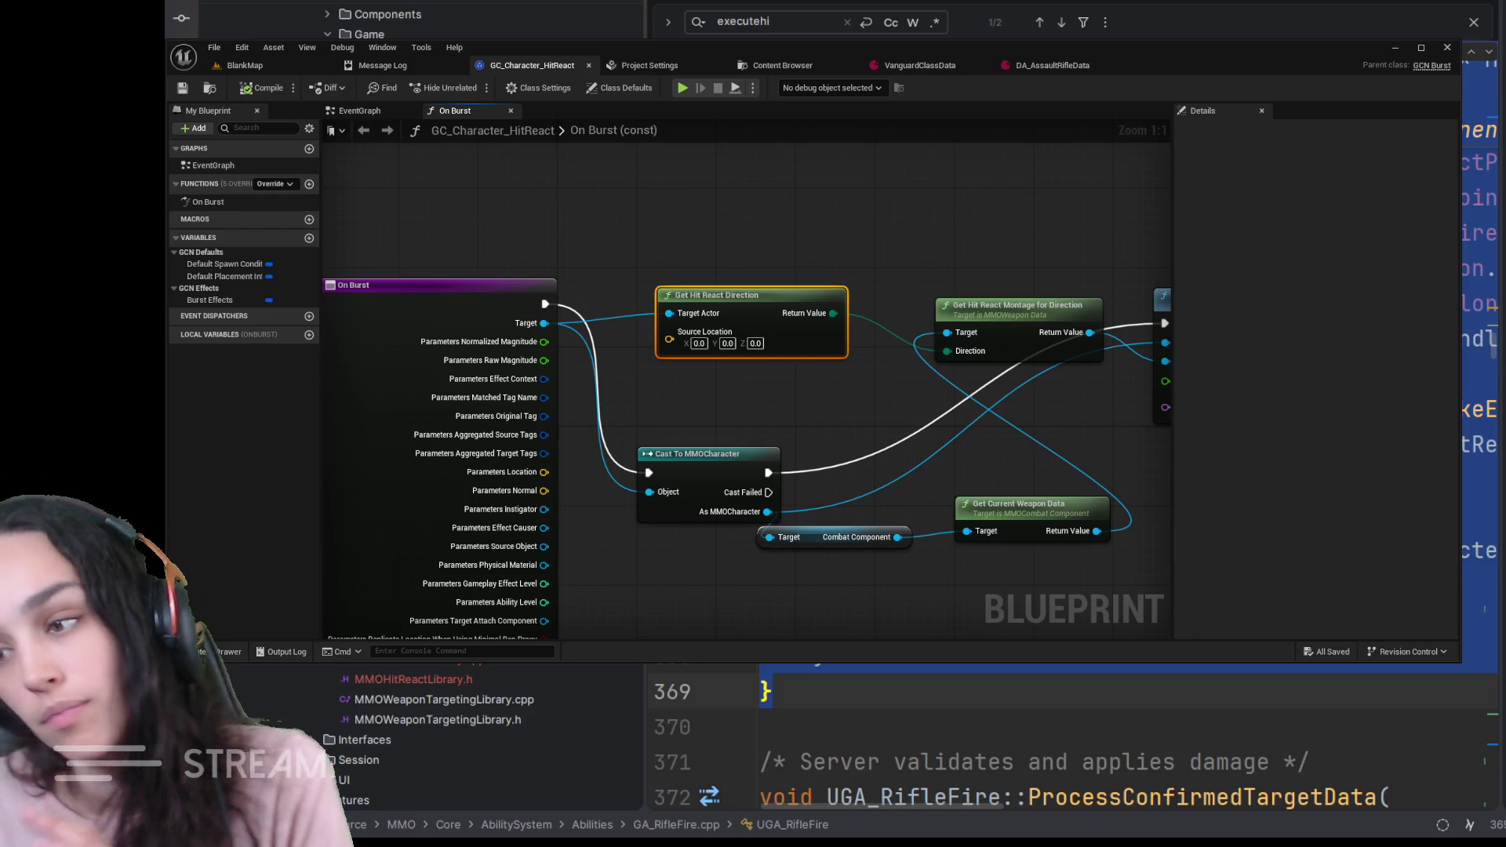
scroll(1130, 741, "down", 3)
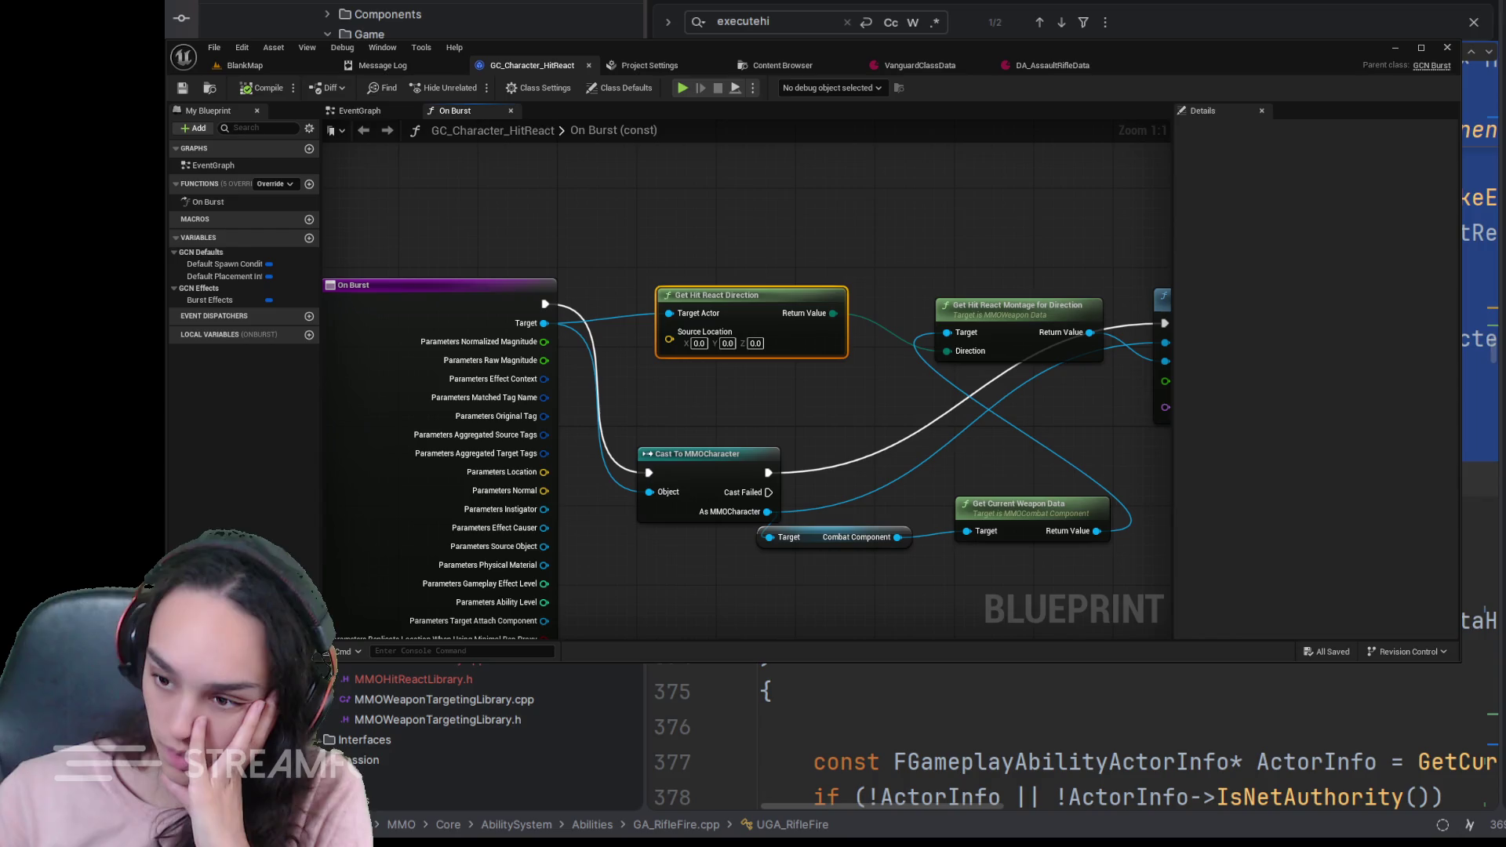
scroll(1129, 741, "up", 5)
scroll(1129, 741, "up", 1)
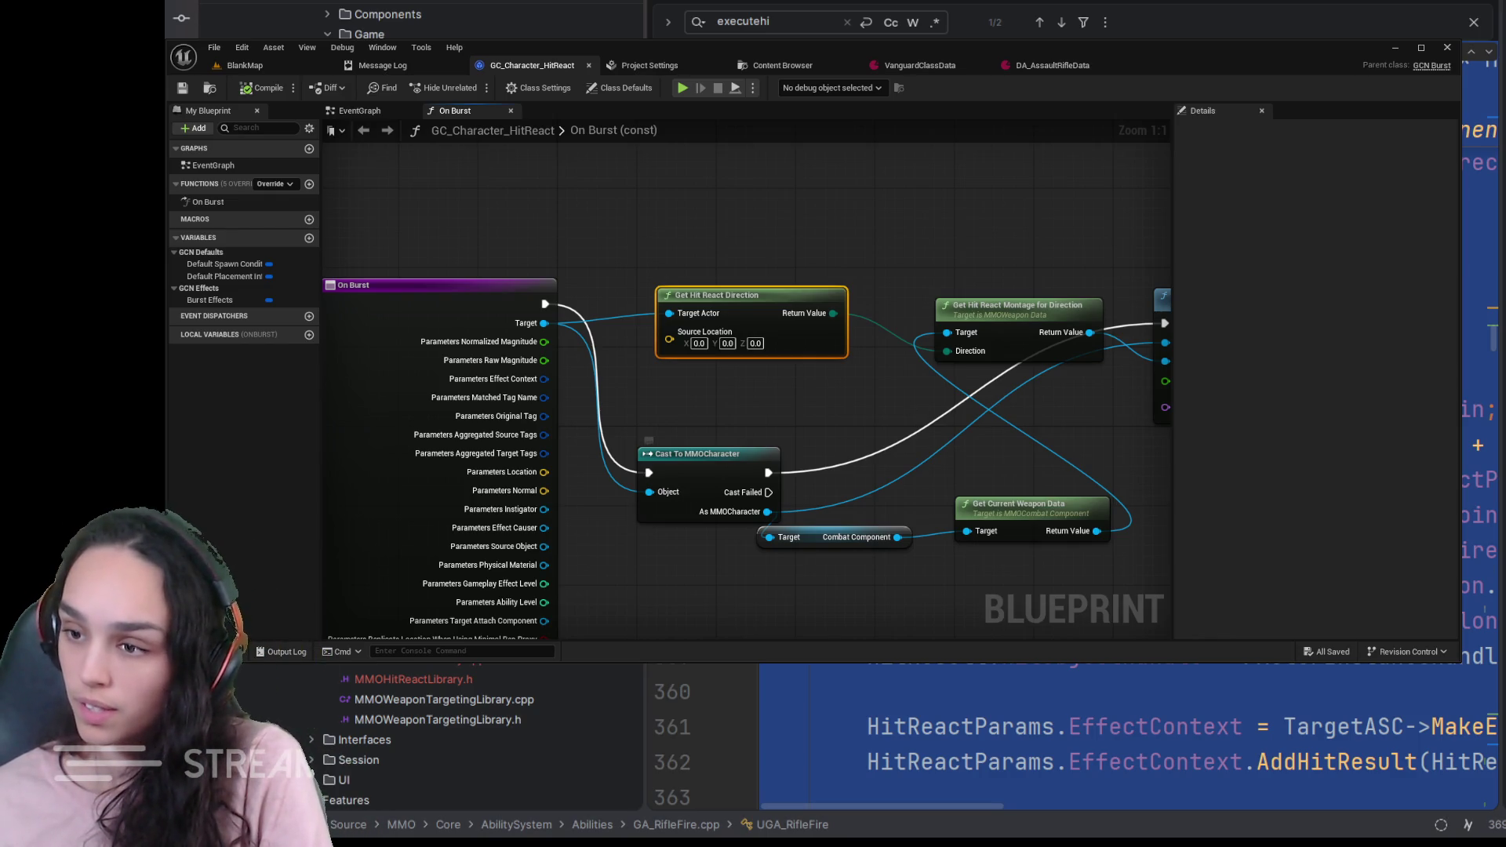
- Feed the instigator's Get Actor Location into Get Hit React Direction's Source Location
left_click_drag(695, 482, 719, 350)
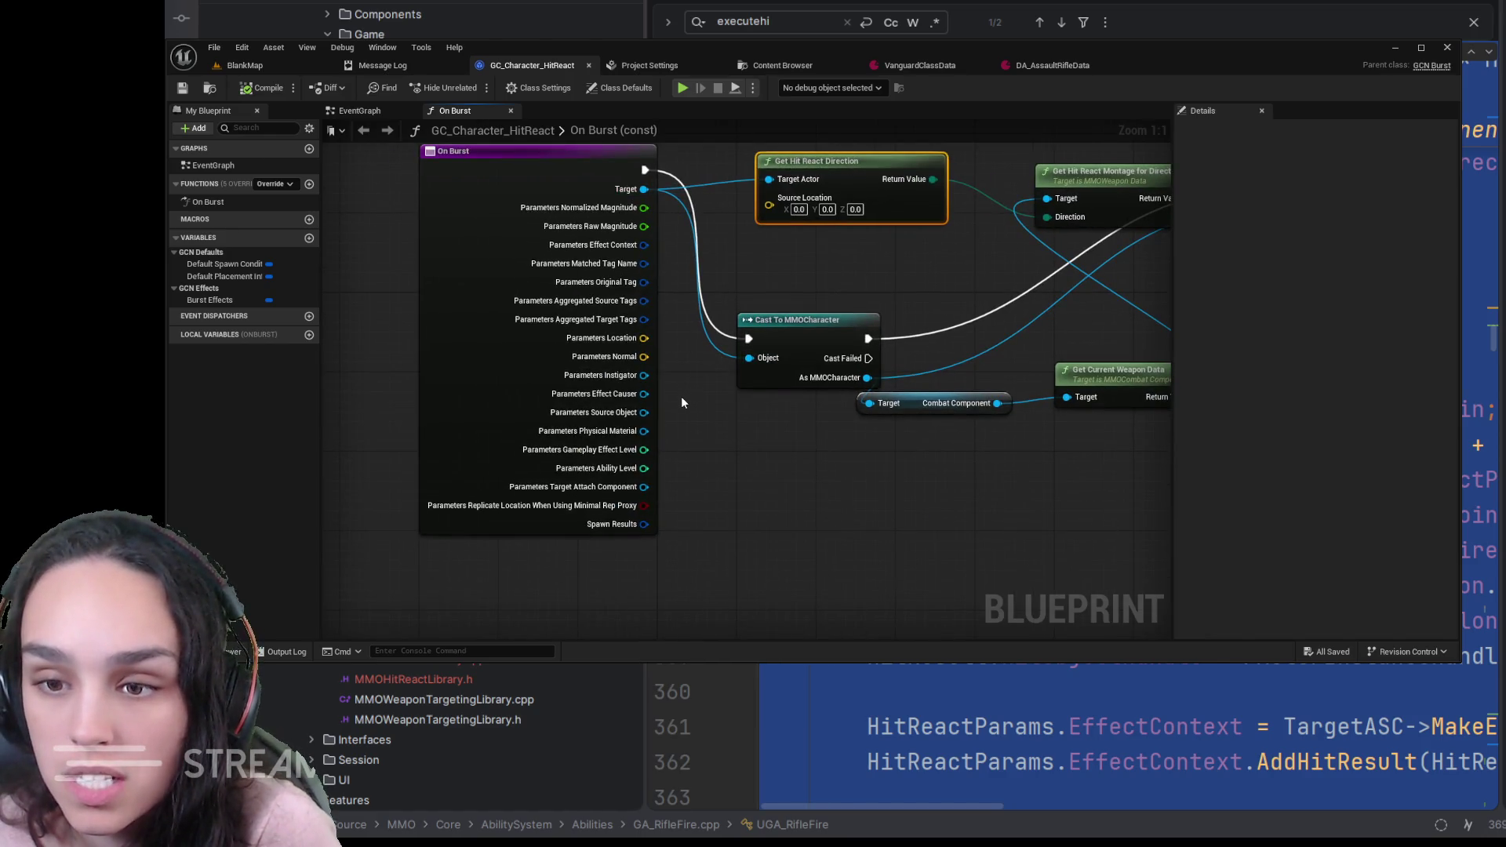
left_click_drag(644, 375, 717, 476)
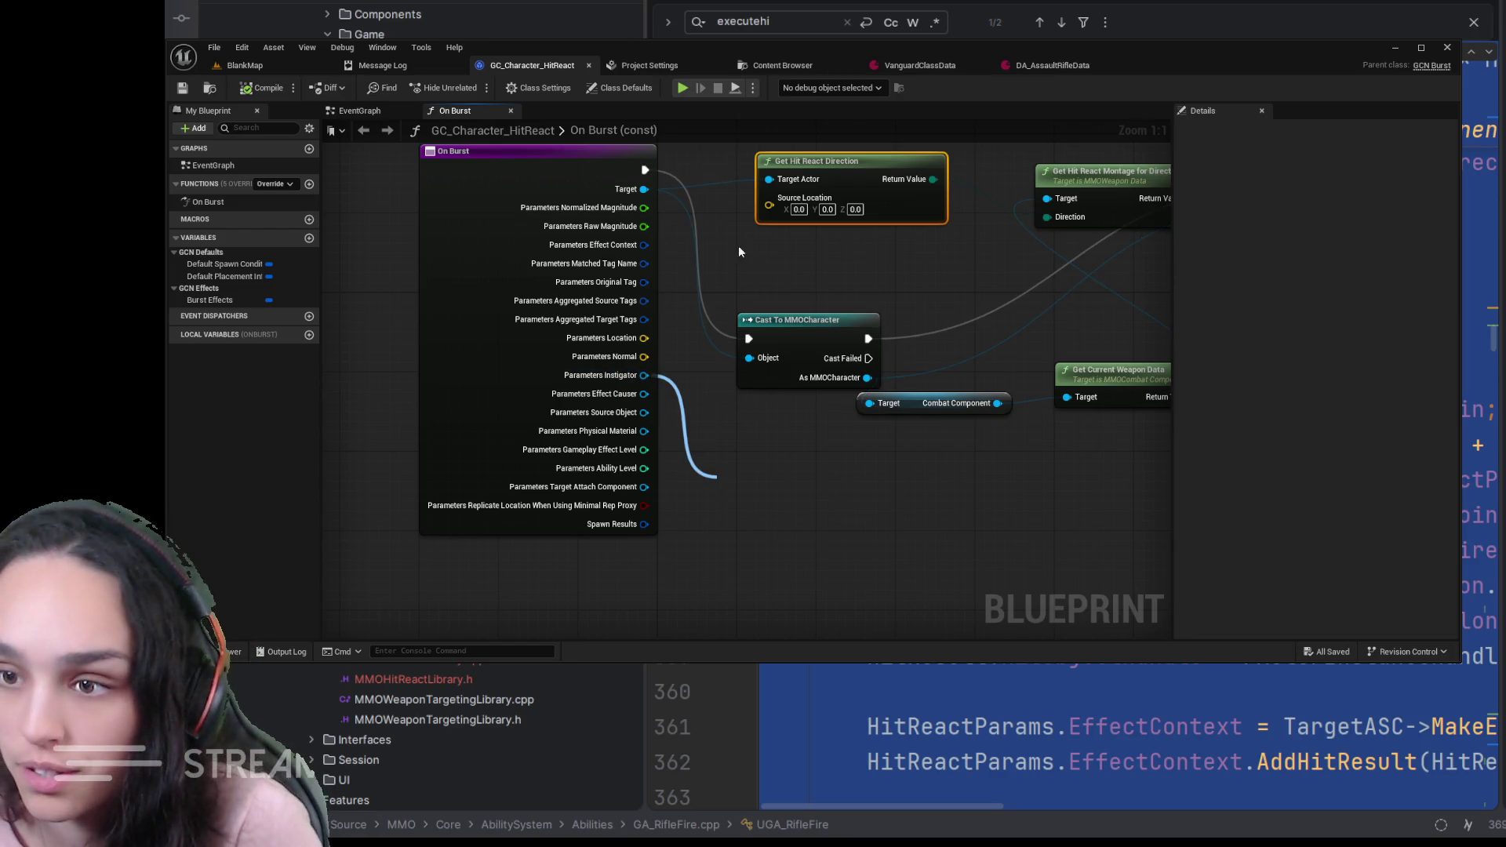
key("Return")
left_click_drag(820, 506, 767, 198)
- Save the cue blueprint and reopen the content browser at the Content root
left_click(182, 87)
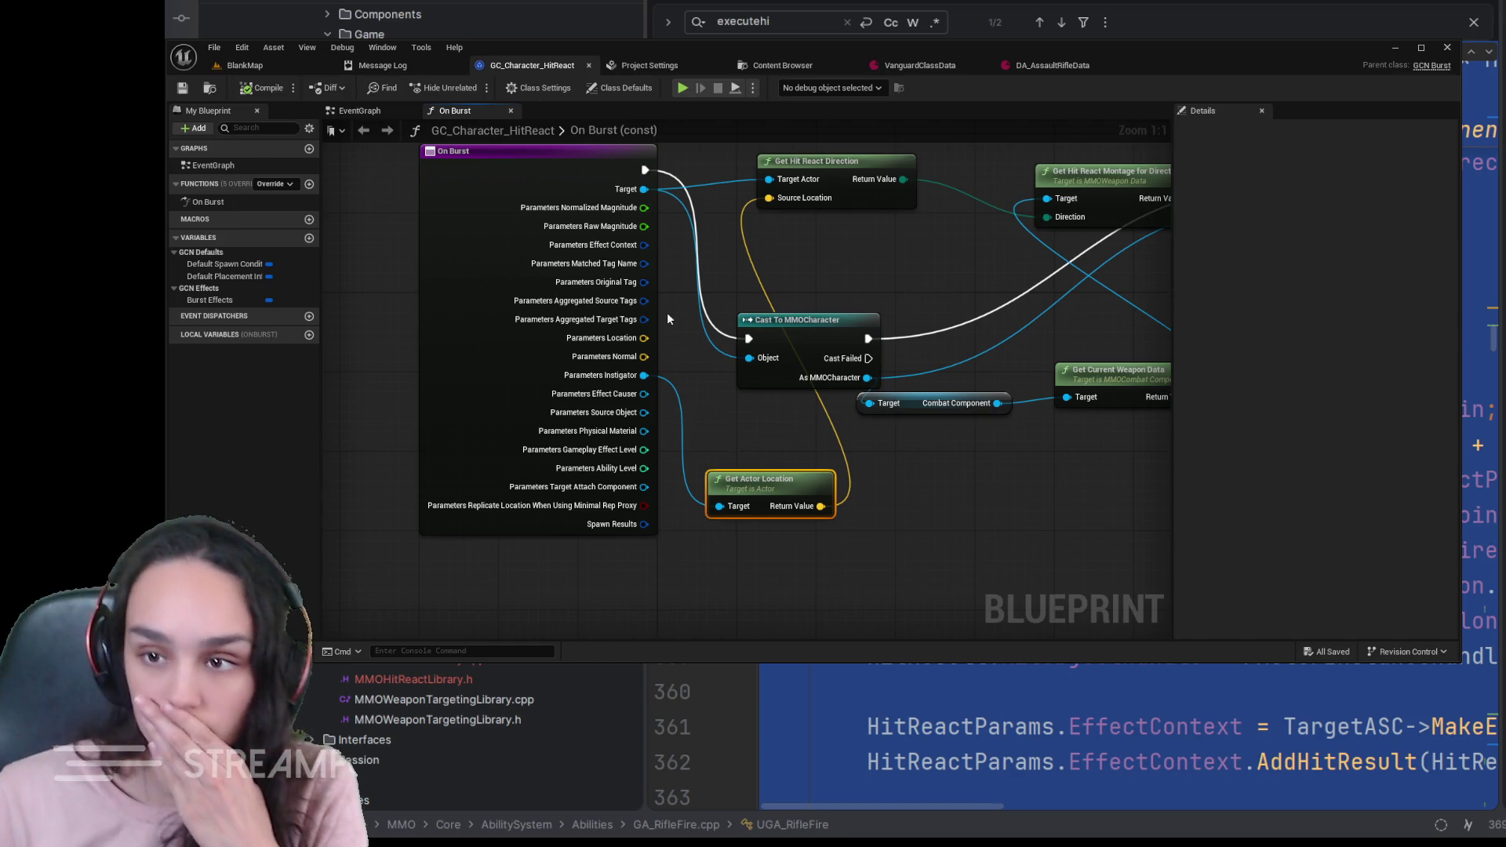
left_click(271, 69)
key("ctrl+space")
left_click(739, 261)
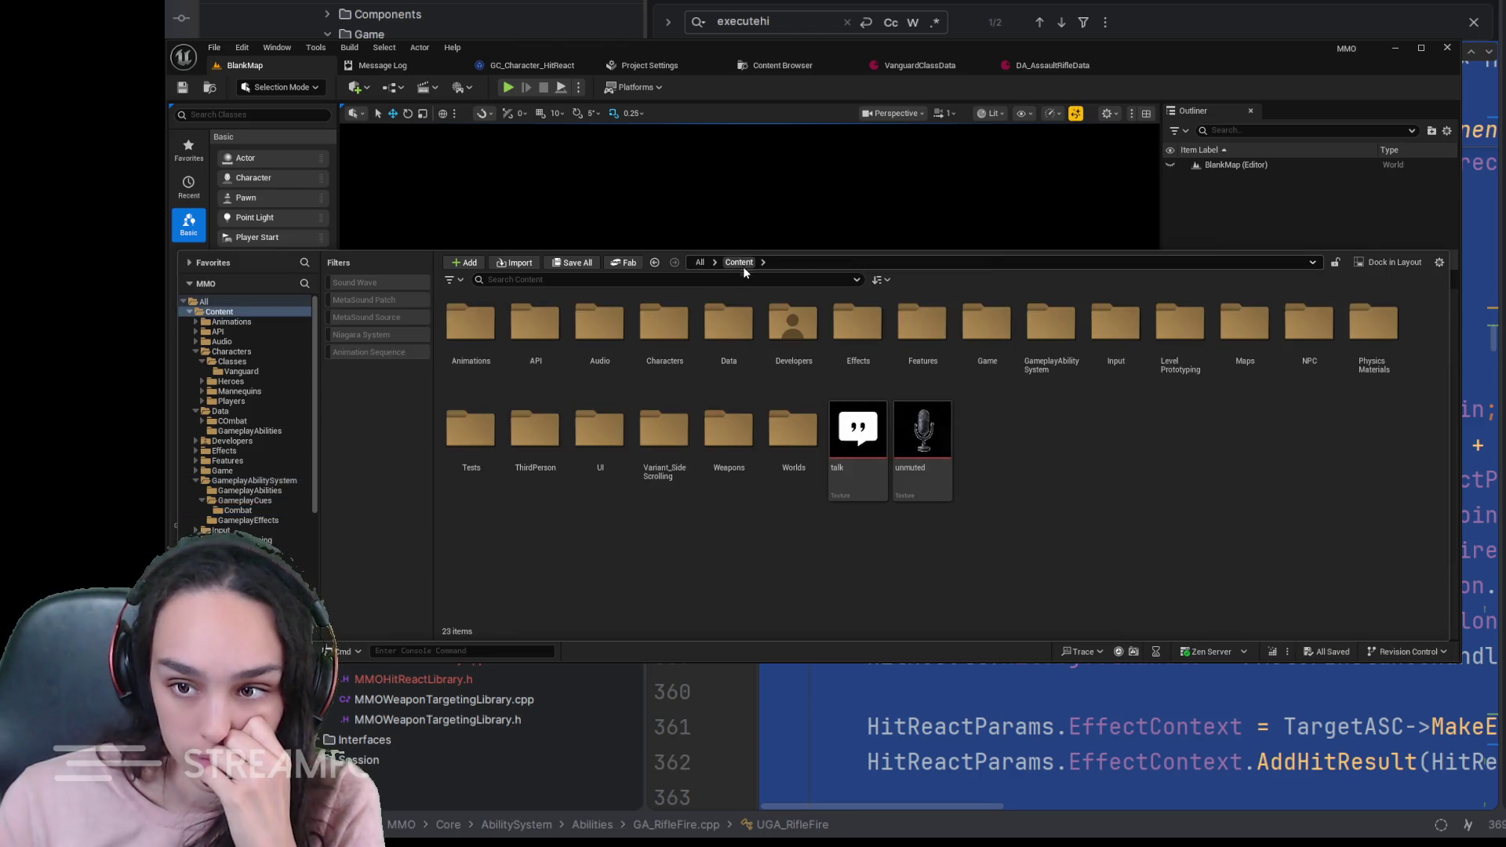
- Load TDMMap from Maps, play and shoot the blue character, then bring up DA_AssaultRifleData
double_click(1244, 338)
left_click(665, 341)
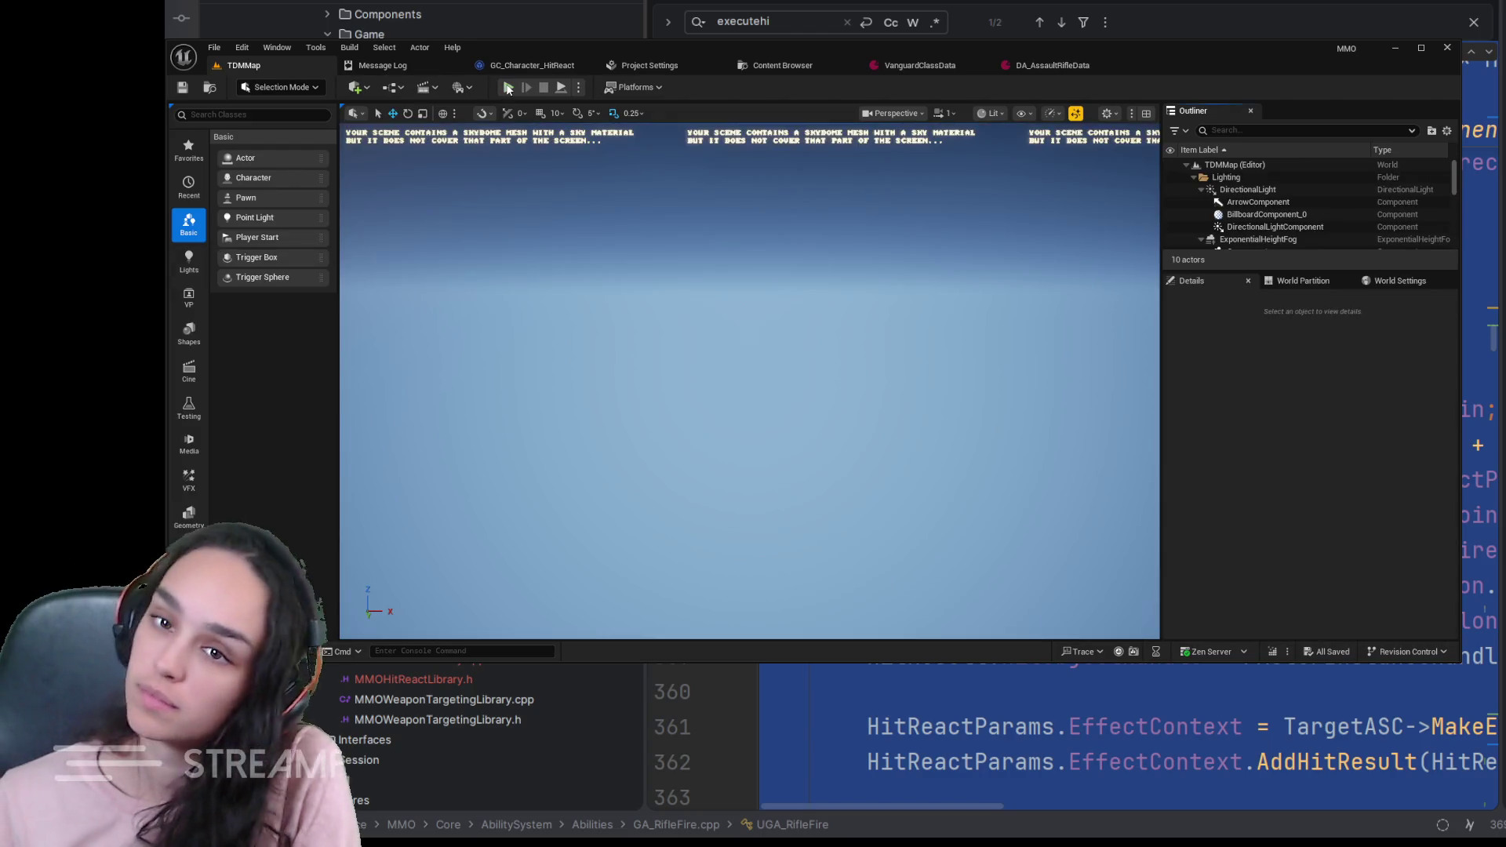
left_click(508, 88)
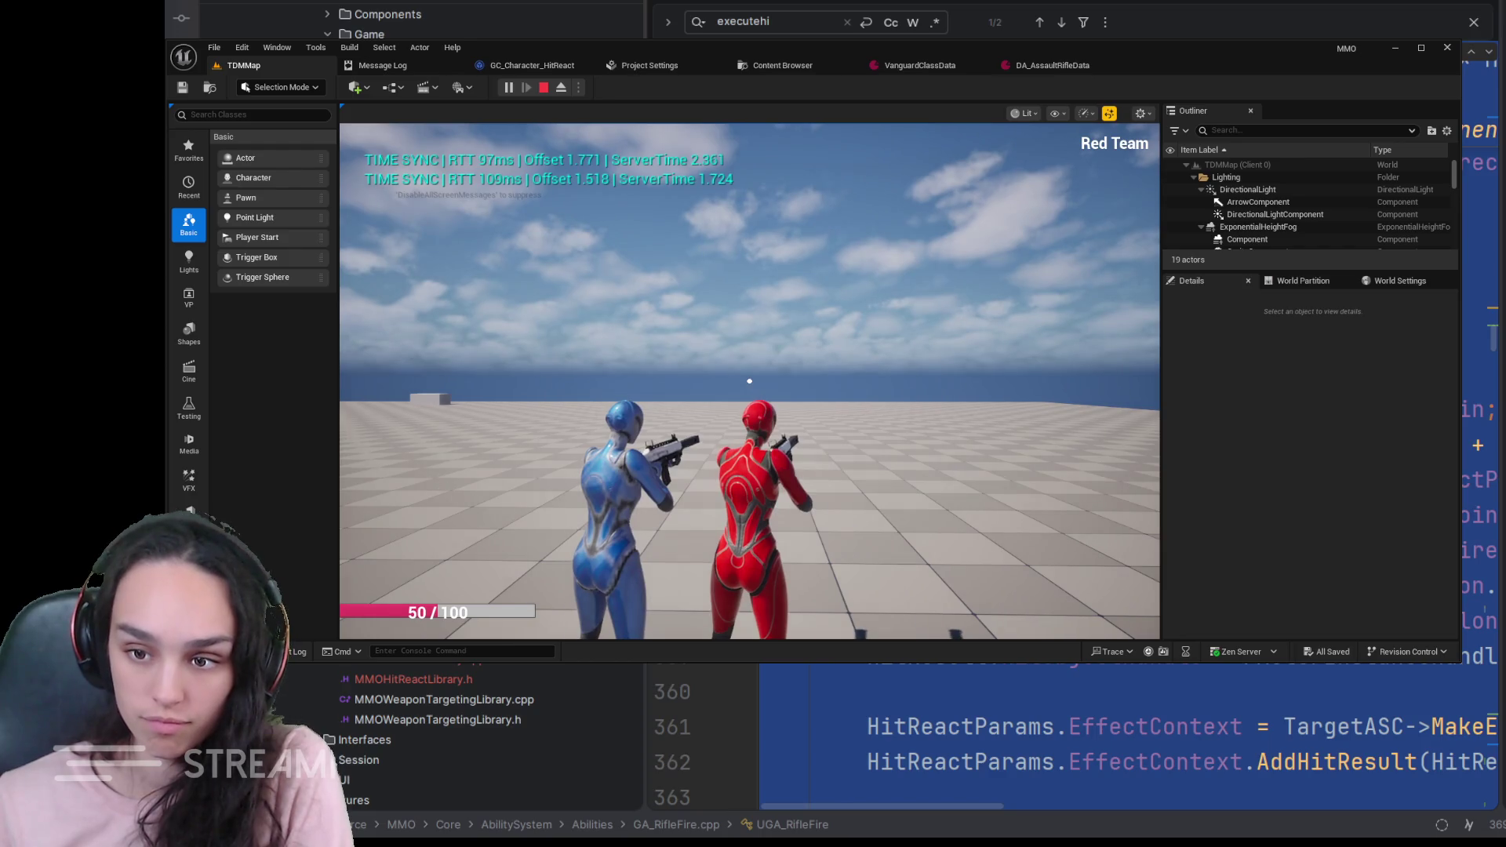
left_click(748, 380)
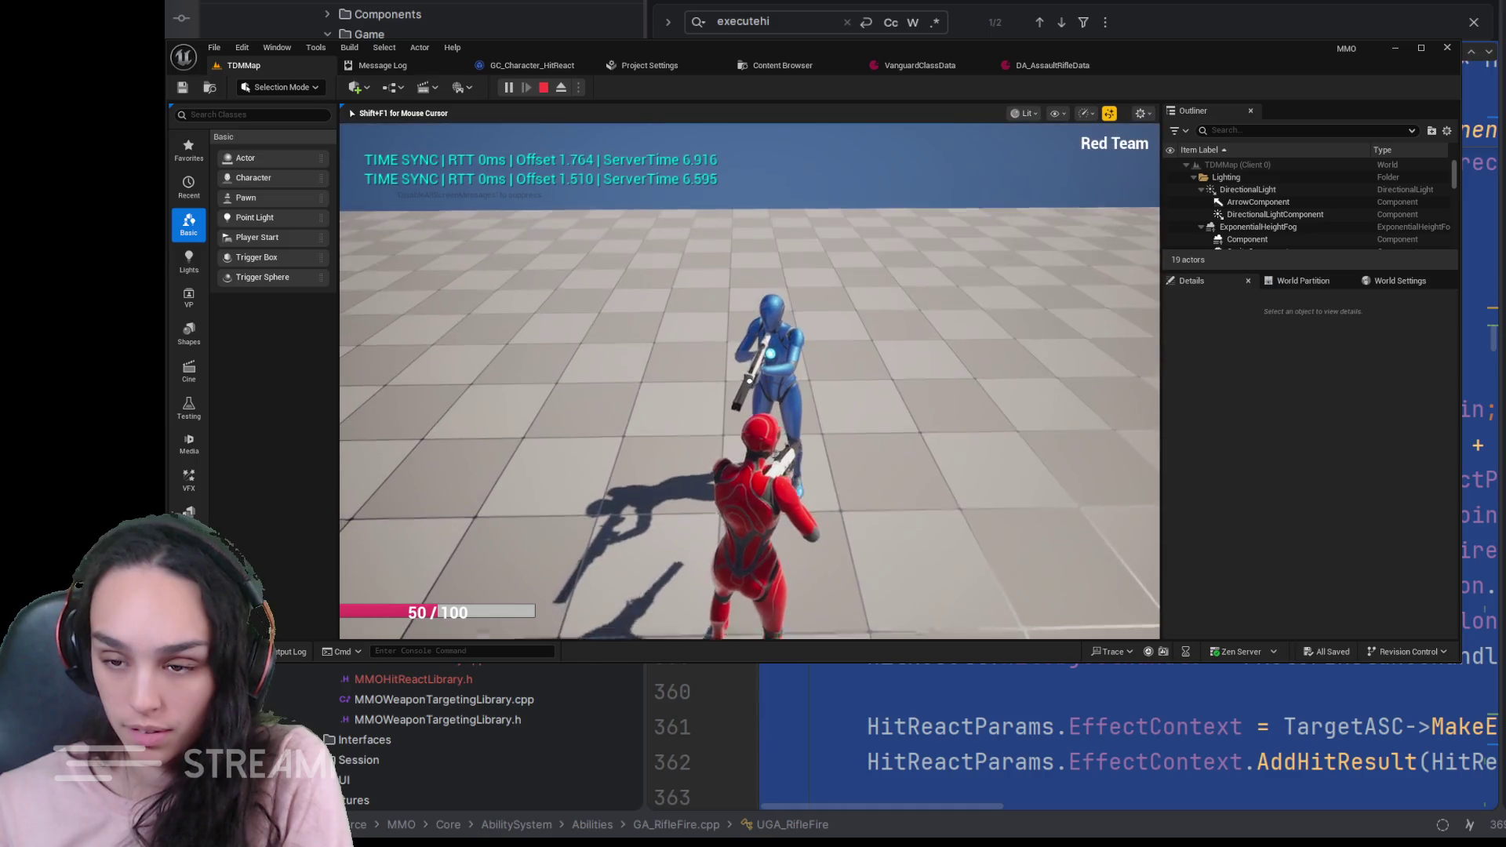
left_click(748, 380)
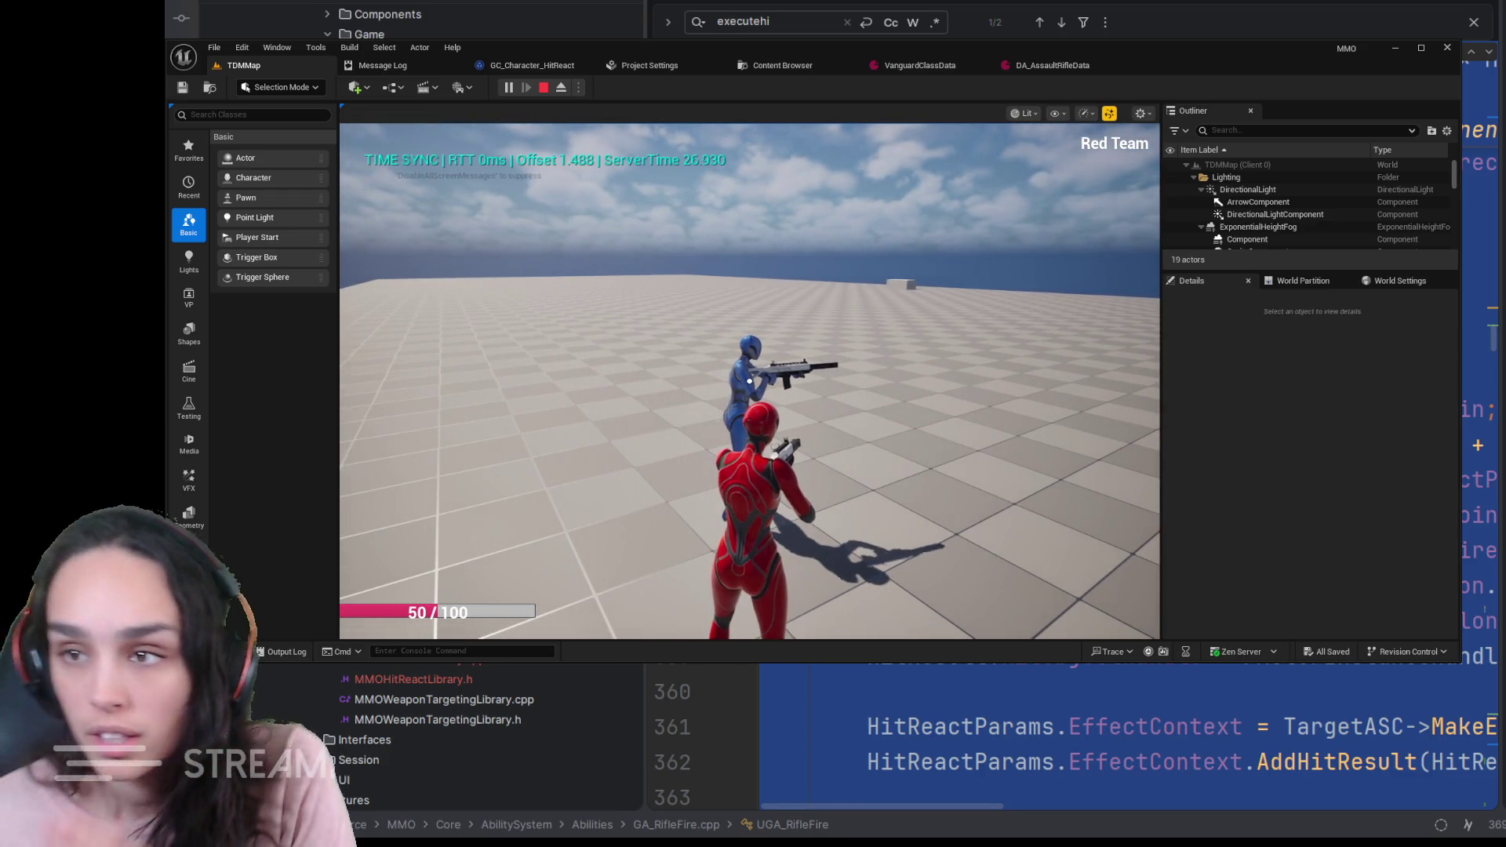
left_click(1076, 68)
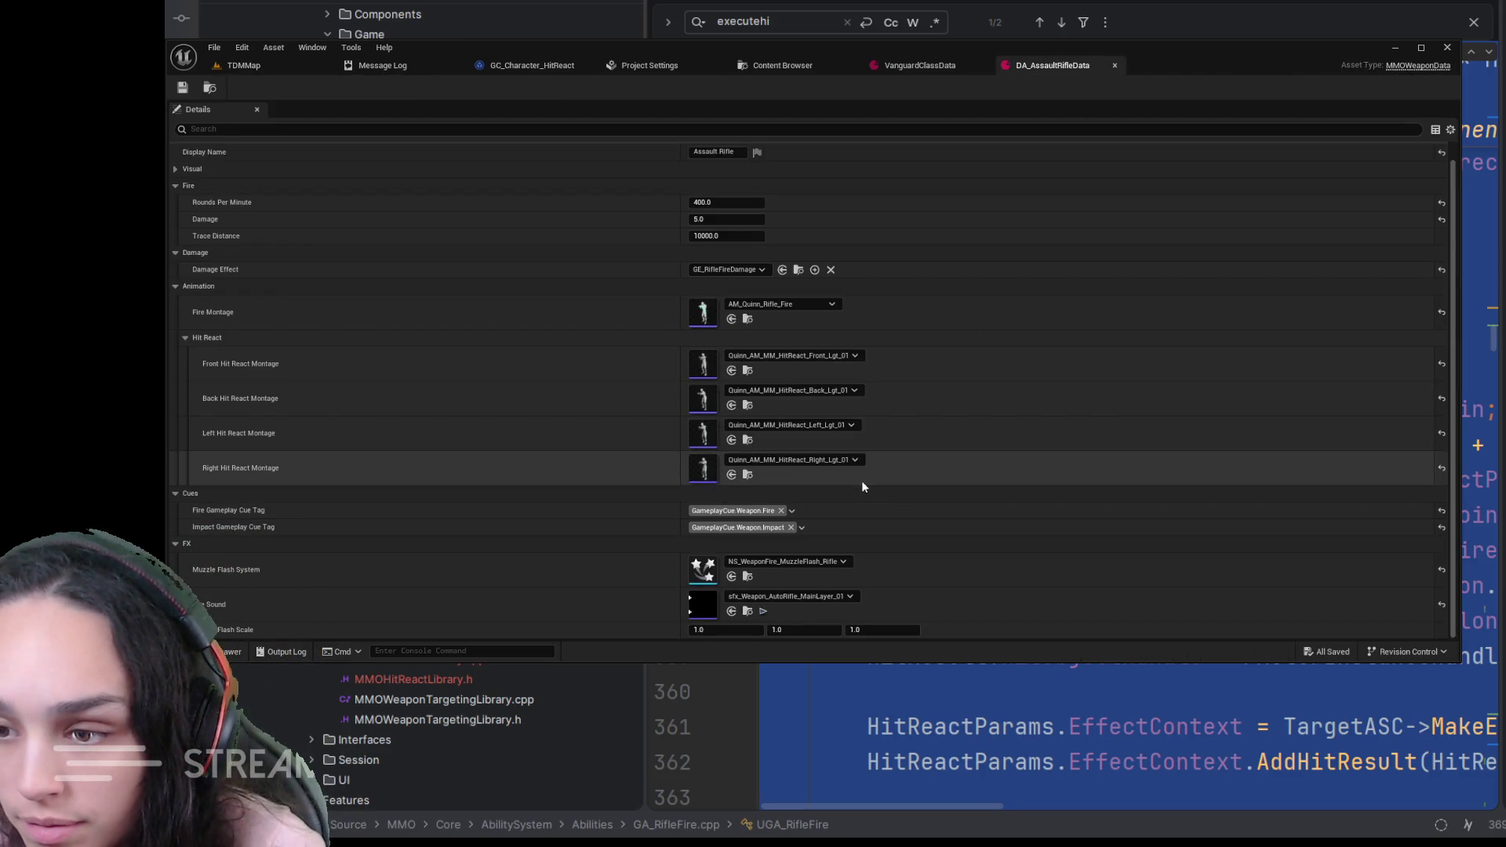
- Preview Quinn_AM_MM_HitReact_Right_Lgt_01, return to TDMMap and shoot the blue character
left_click(747, 475)
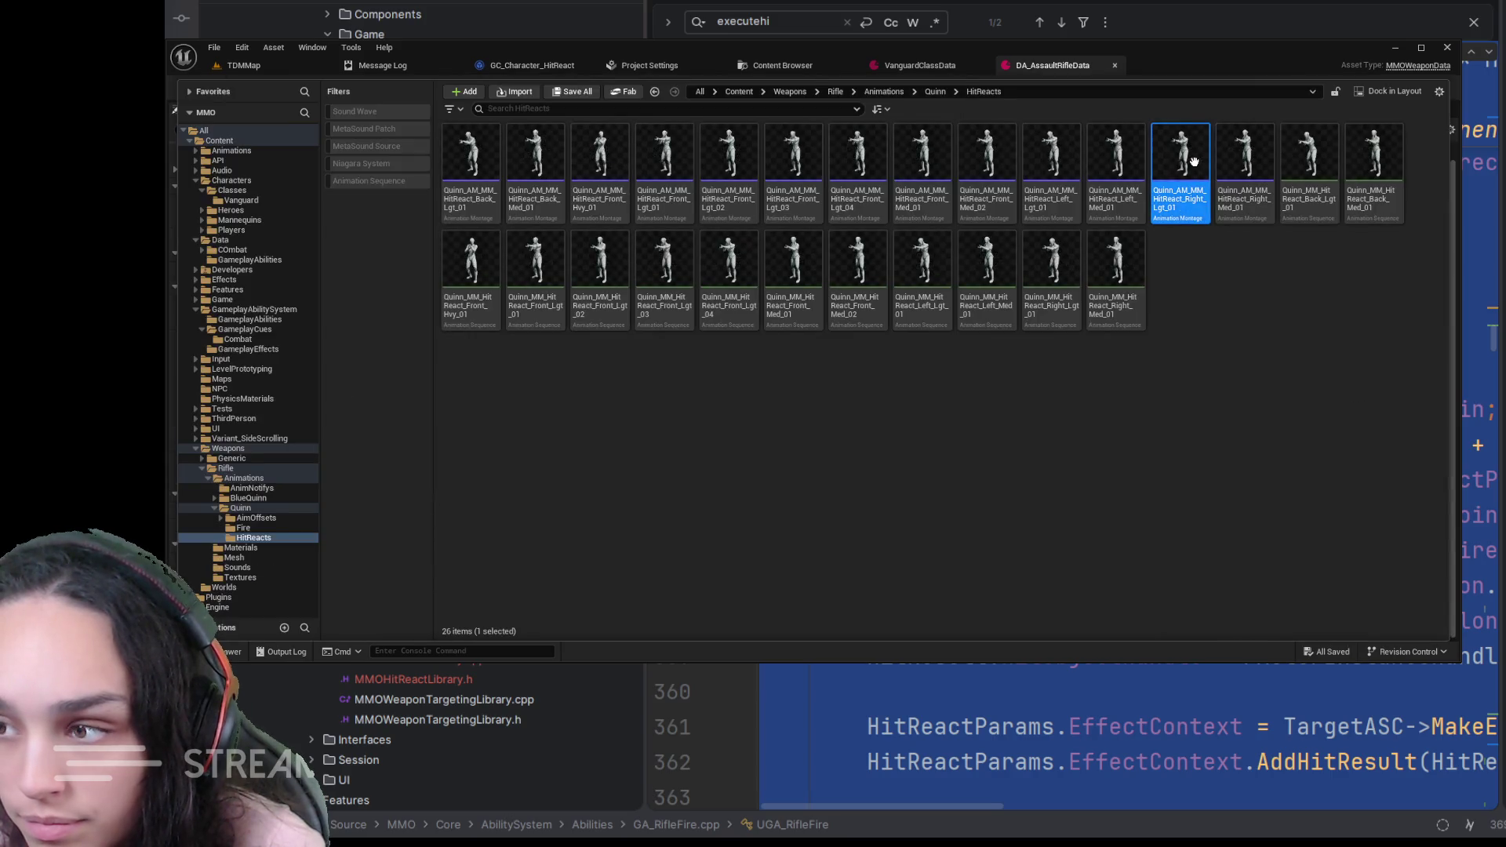
double_click(1194, 165)
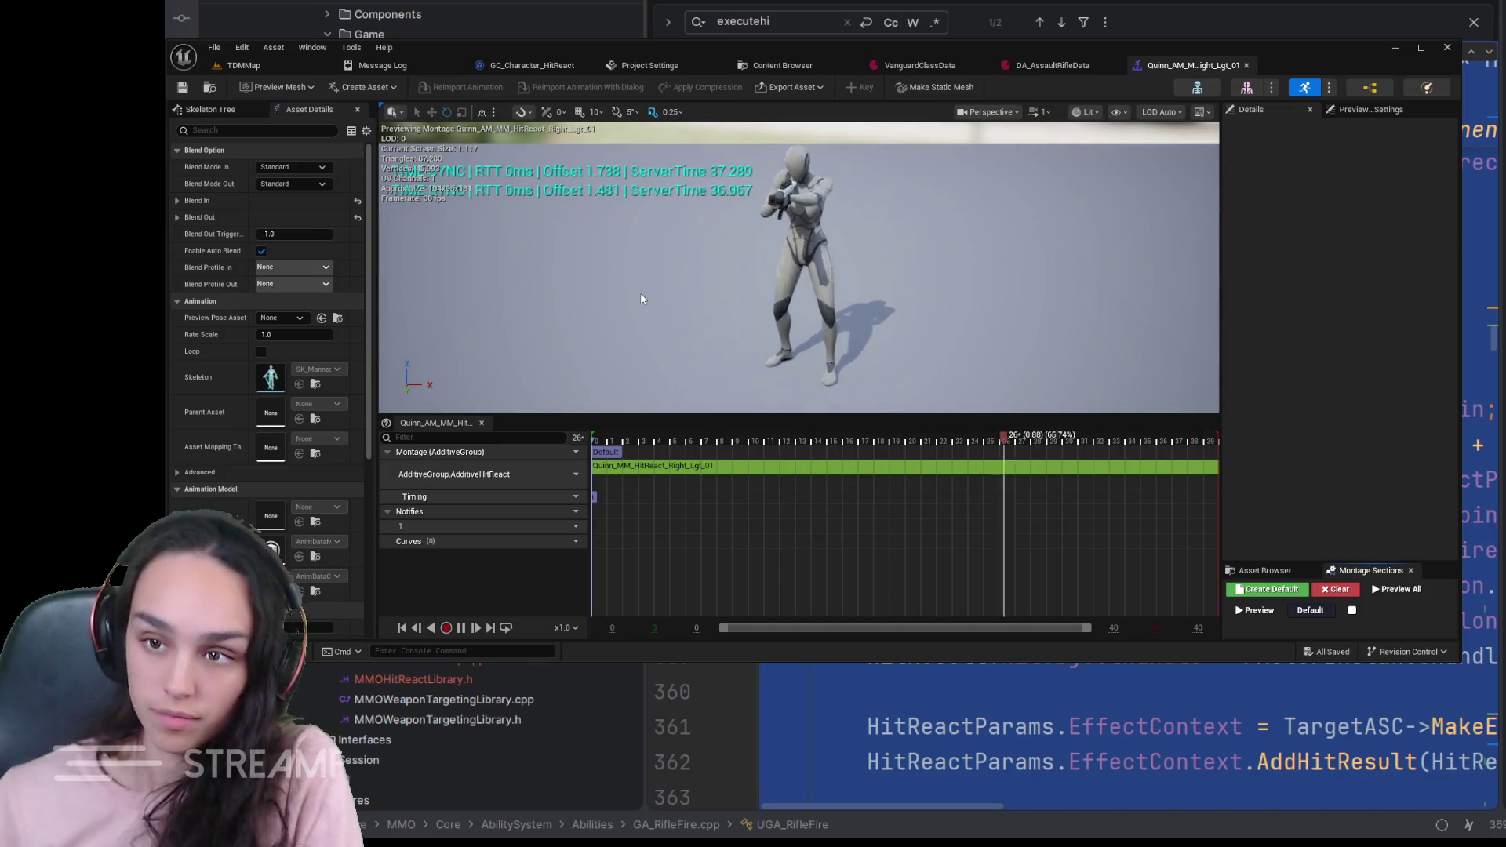
left_click(260, 65)
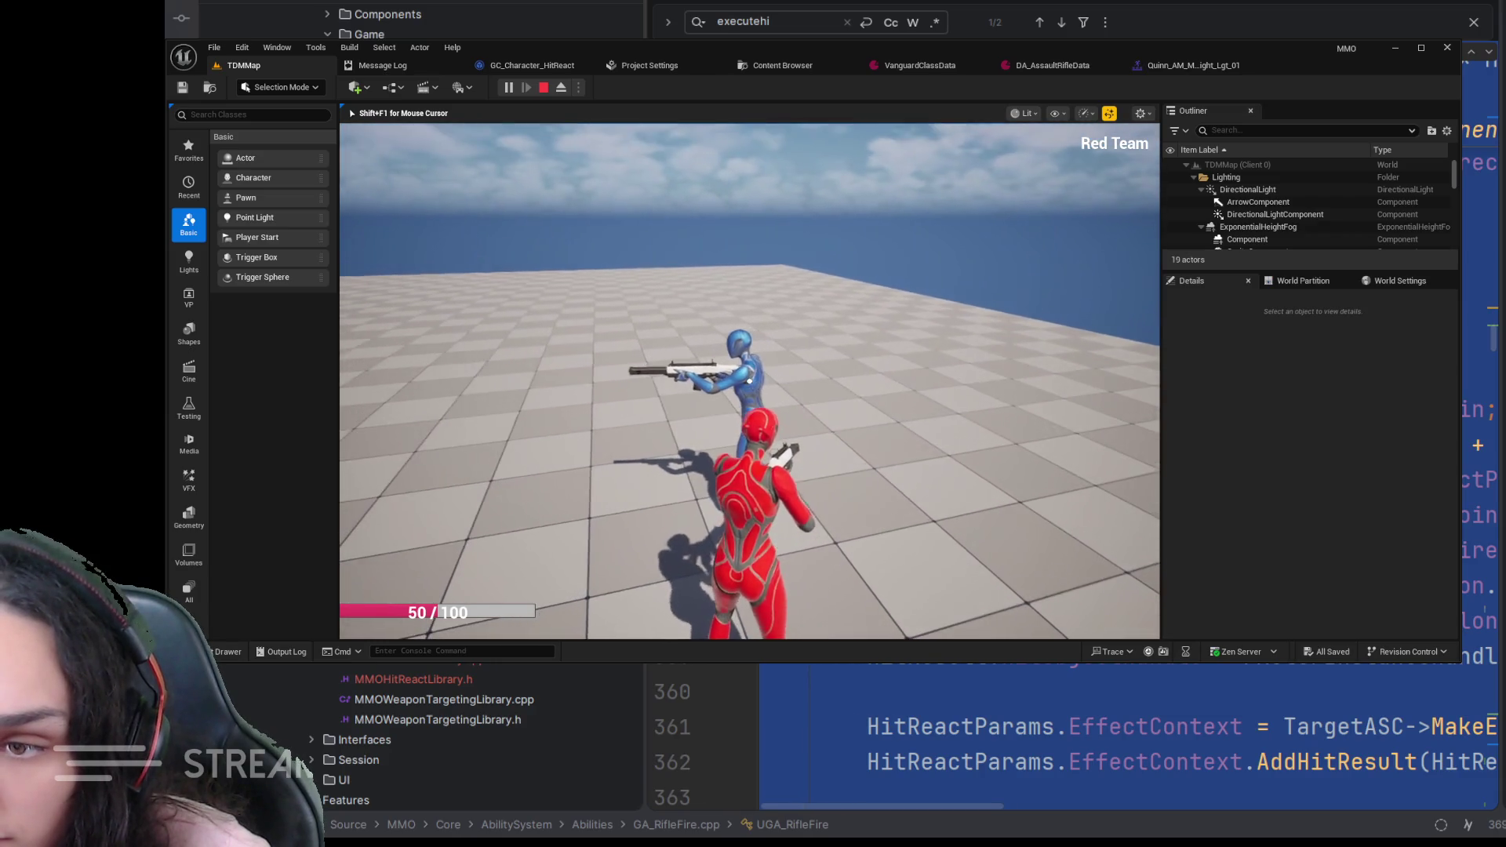
left_click(749, 380)
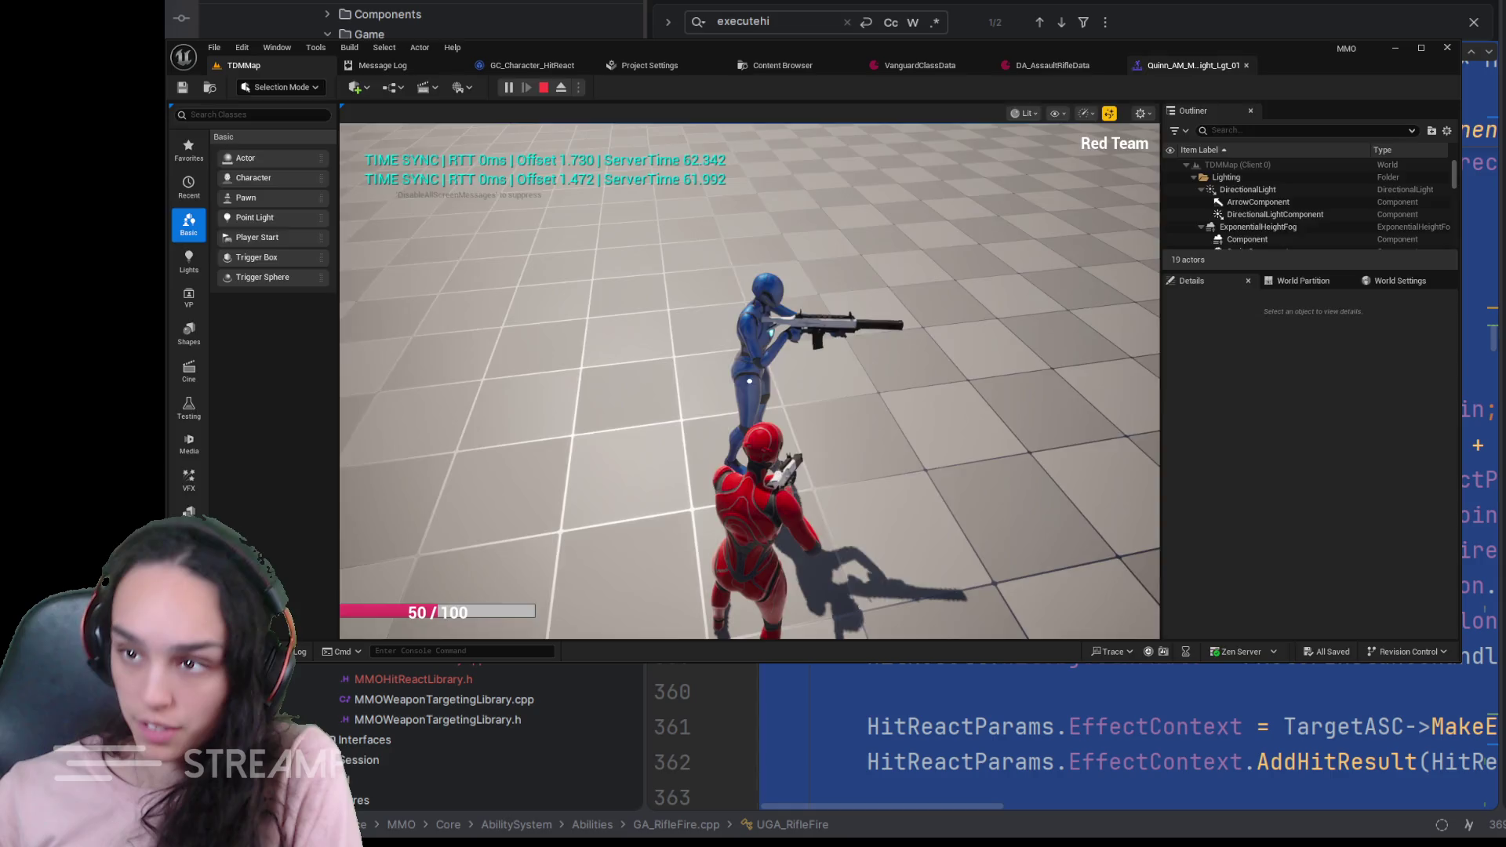
- Locate the Left Hit React Montage asset from DA_AssaultRifleData in the content browser
left_click(1053, 64)
left_click(746, 439)
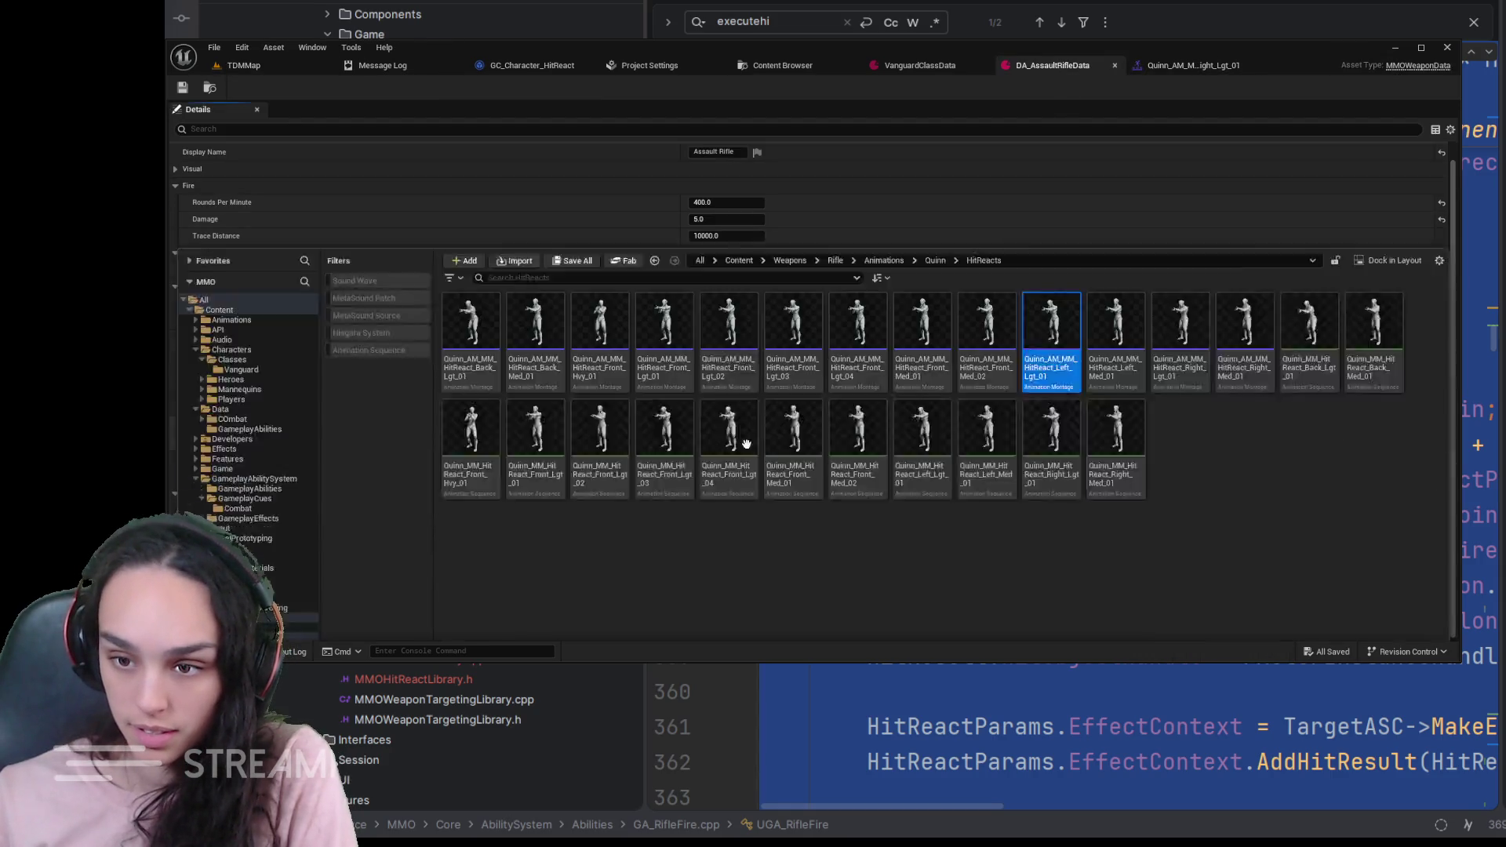
- Preview the left and right light hit react montages, stop playback, then show GC_Character_HitReact
double_click(1066, 148)
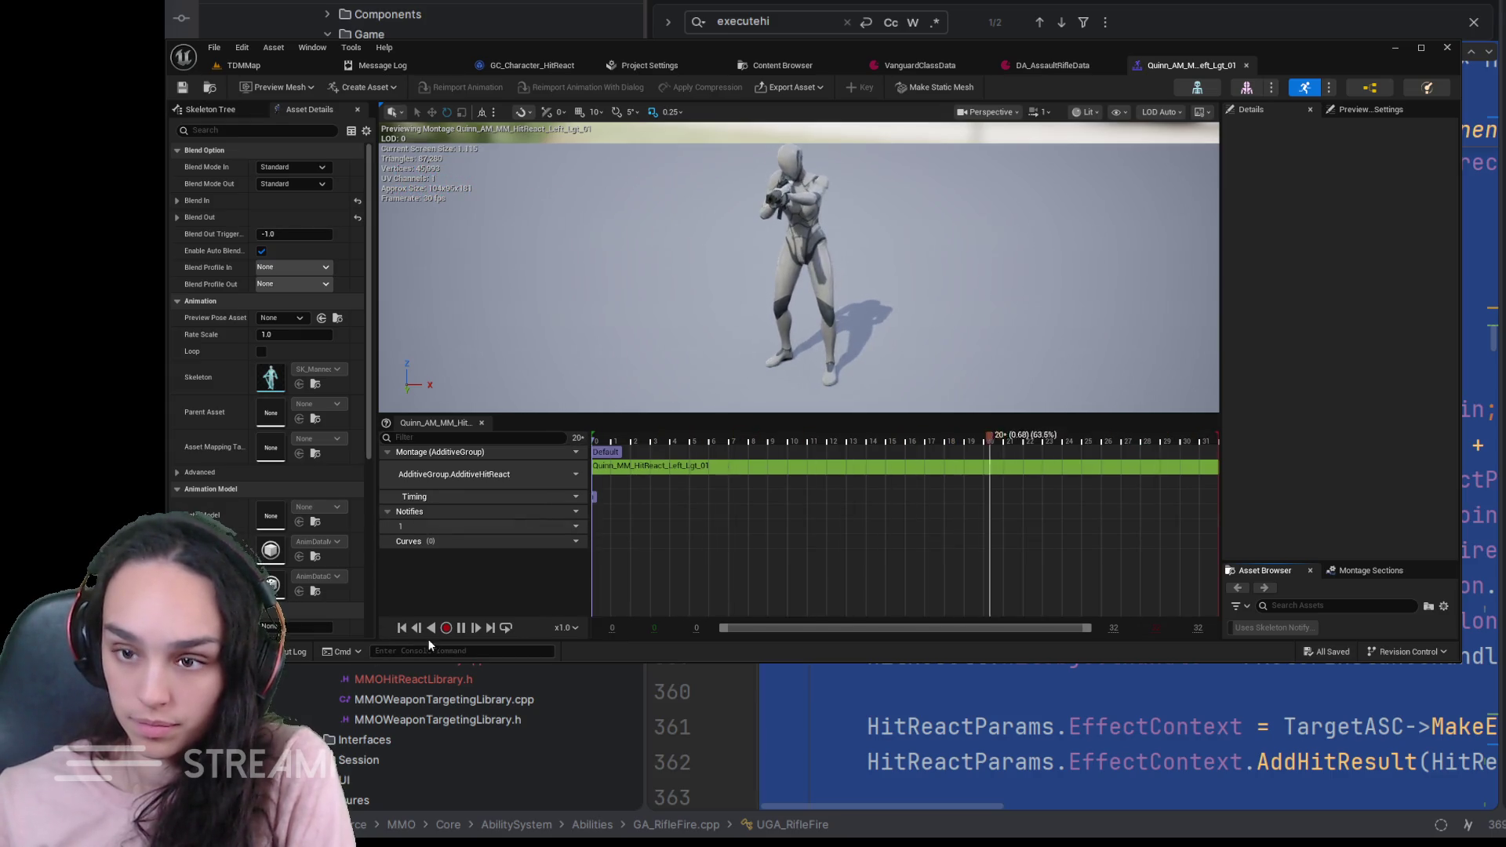
left_click(463, 629)
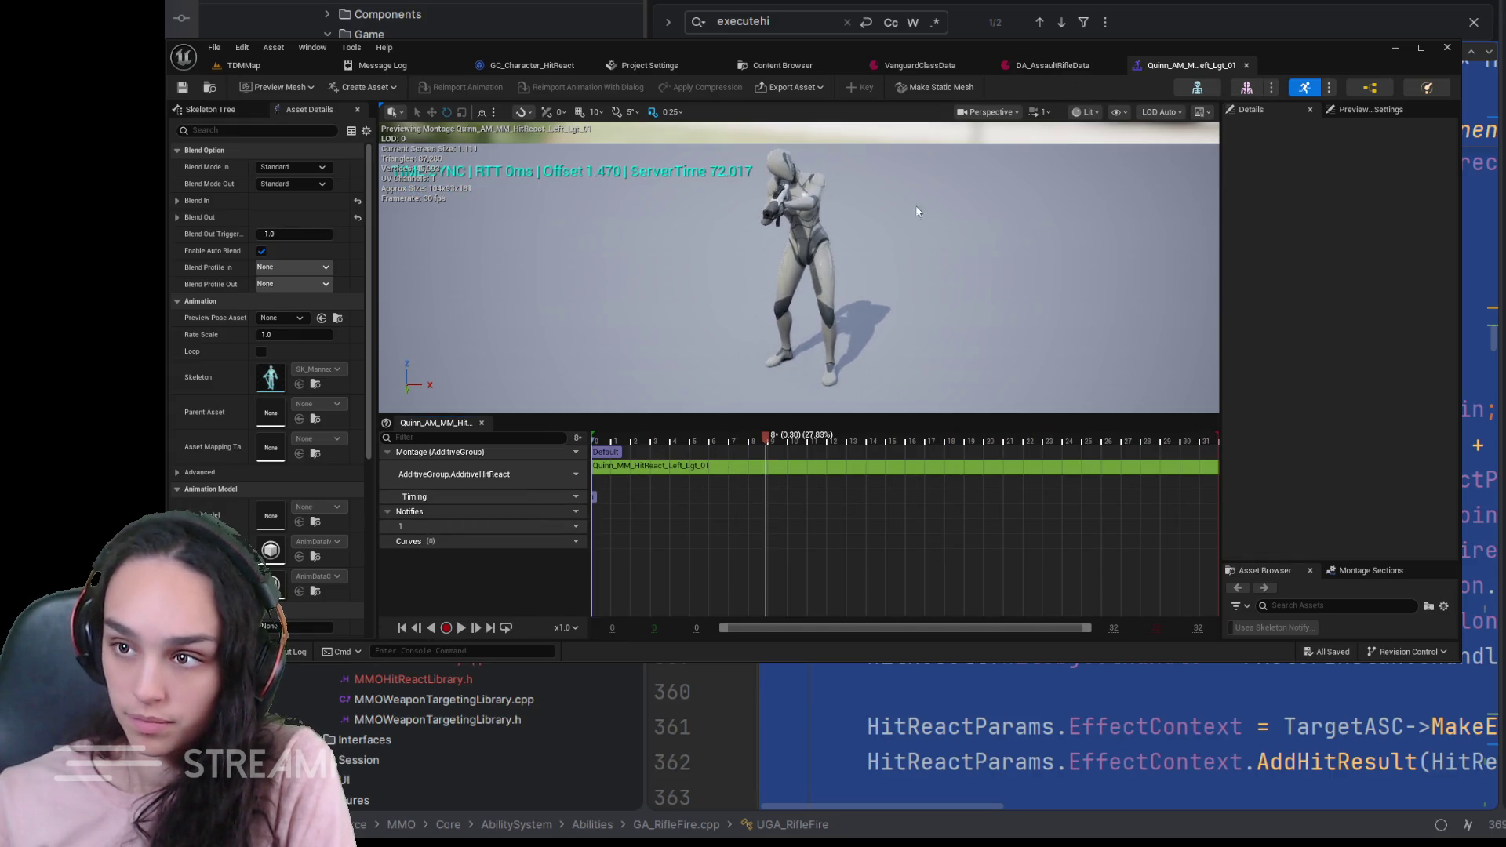
left_click(1052, 69)
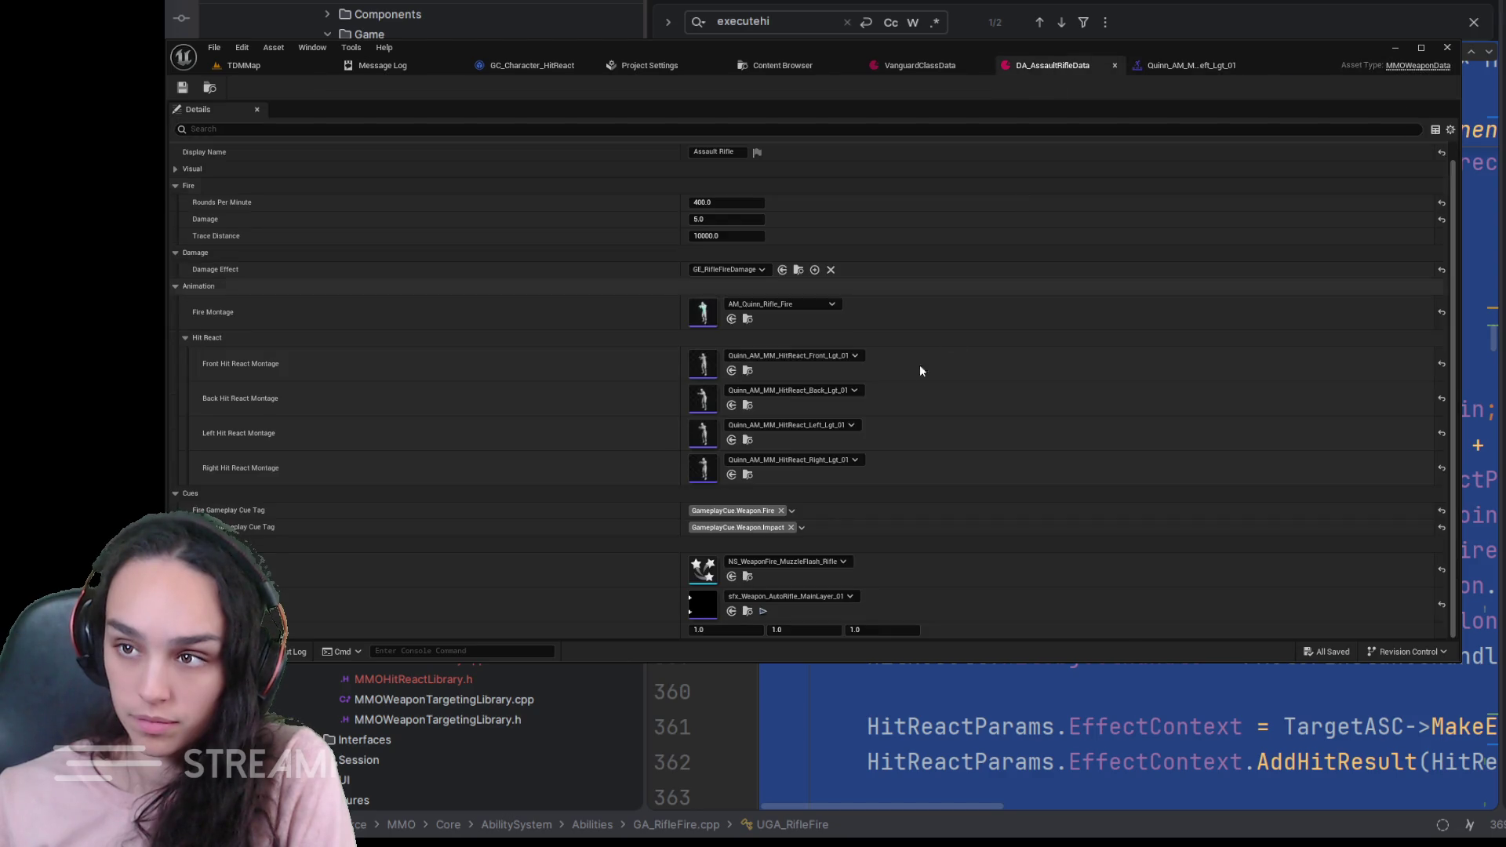
left_click(745, 475)
double_click(1181, 177)
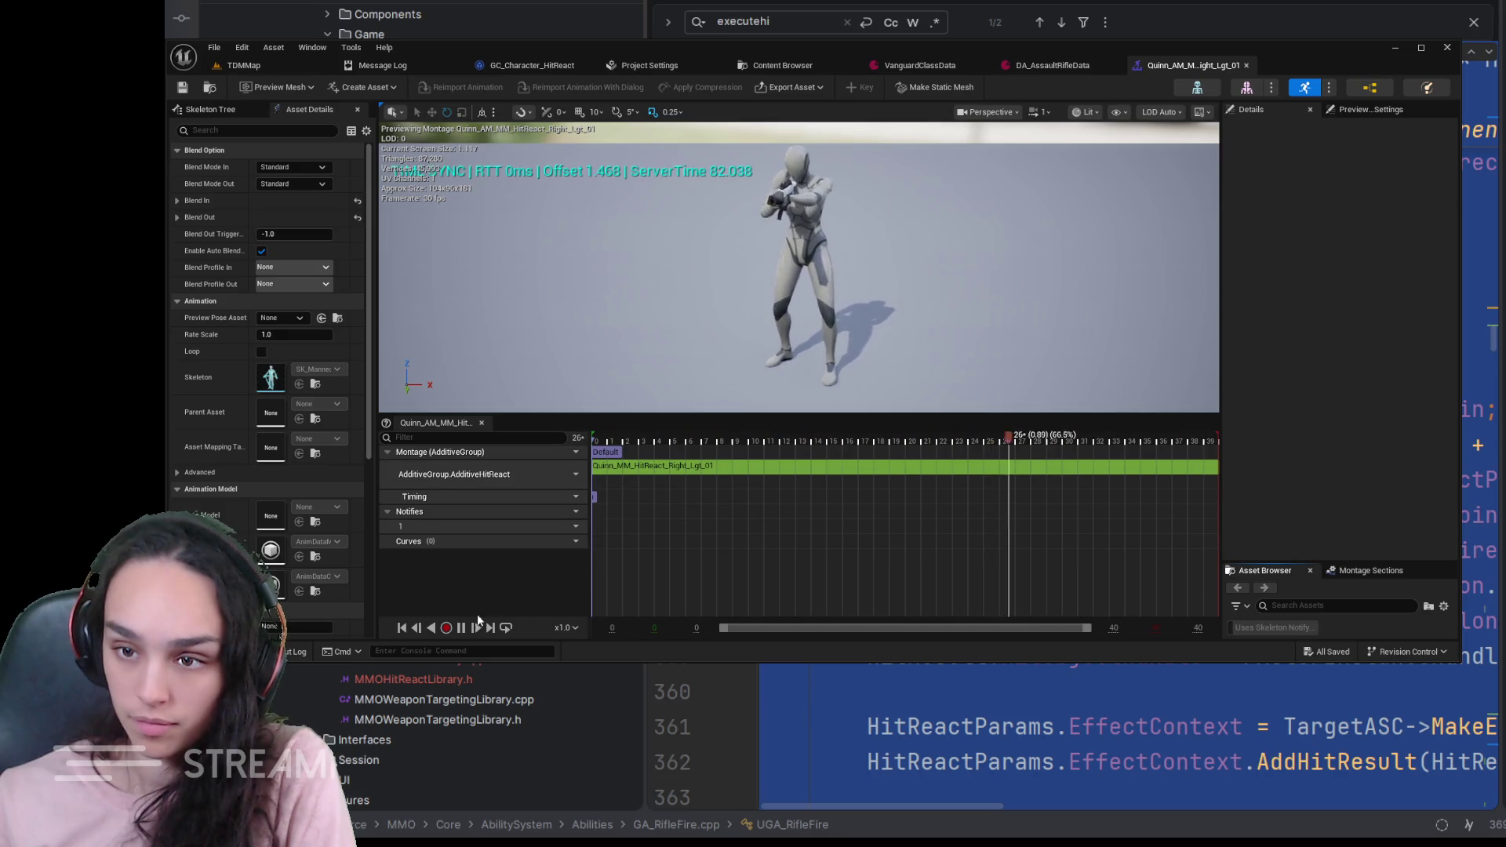
left_click(461, 627)
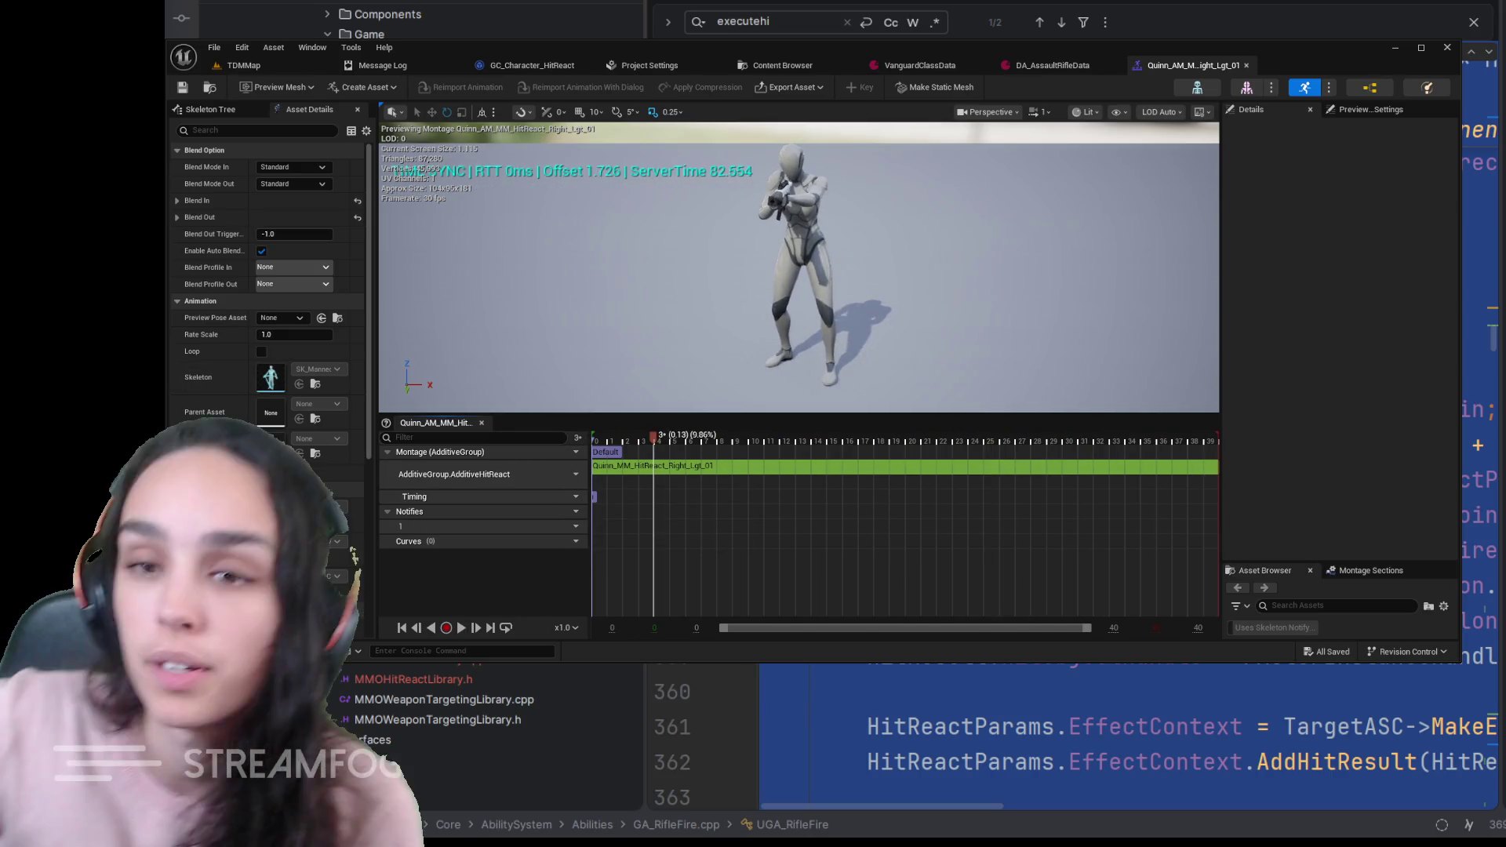
left_click(505, 65)
- Review the On Burst graph wiring, cancel the stray wire and return to the running TDMMap session
left_click_drag(700, 189, 520, 207)
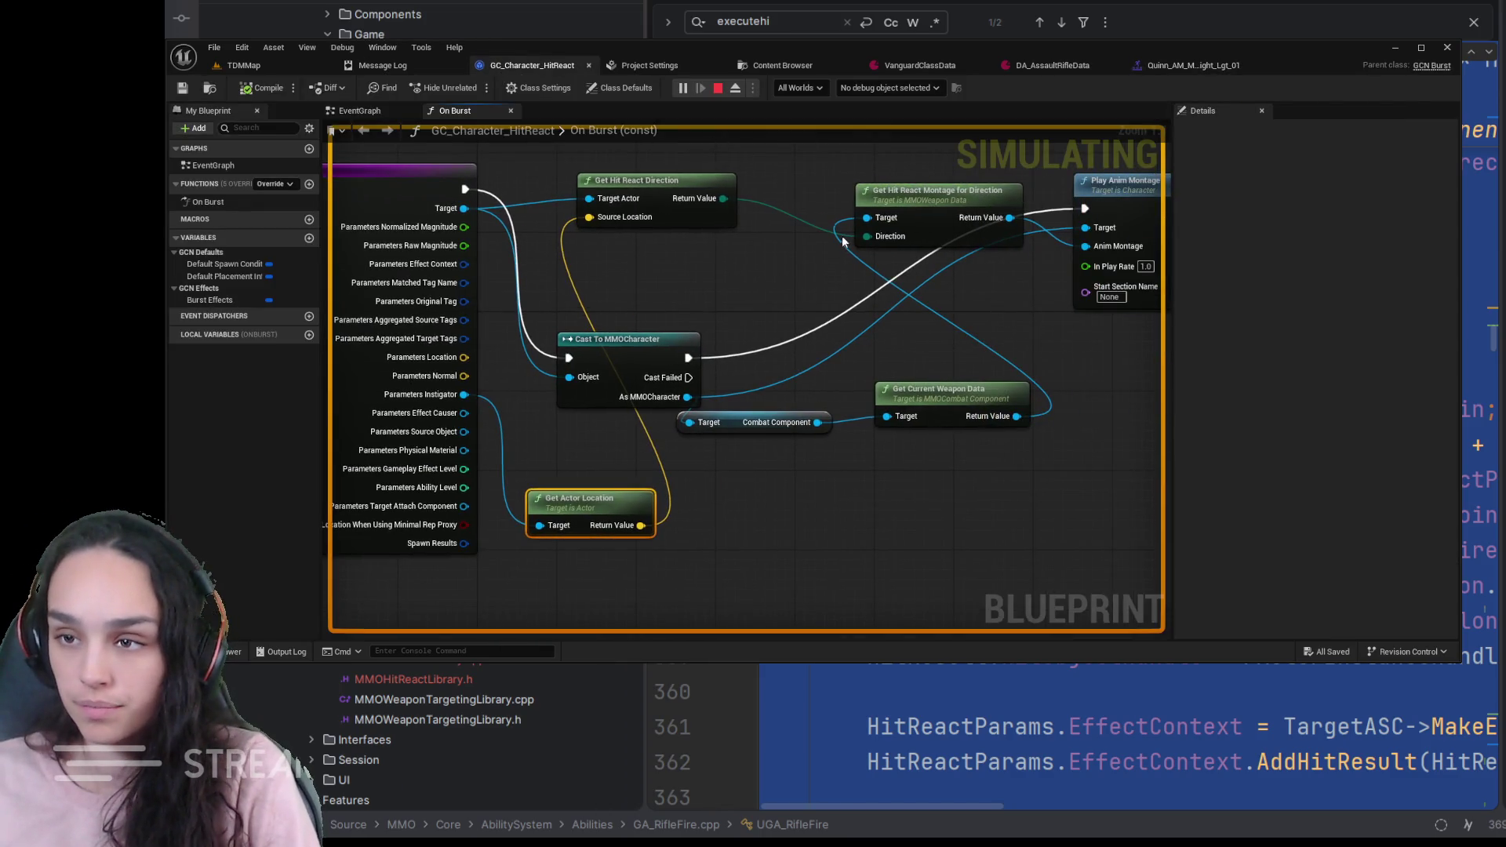
left_click_drag(834, 225, 684, 349)
left_click_drag(788, 249, 714, 273)
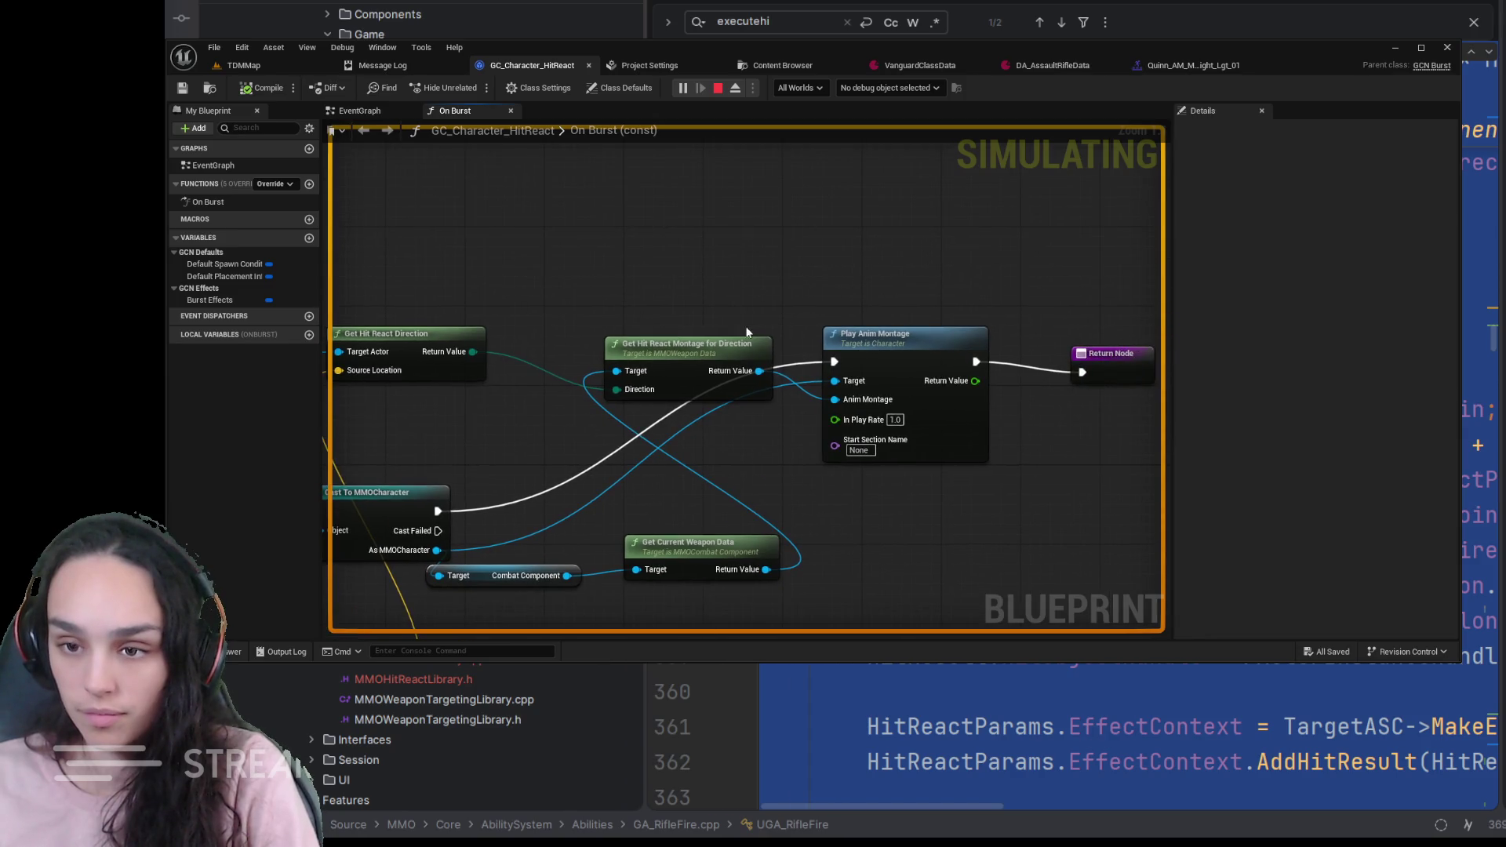
left_click_drag(747, 333, 827, 345)
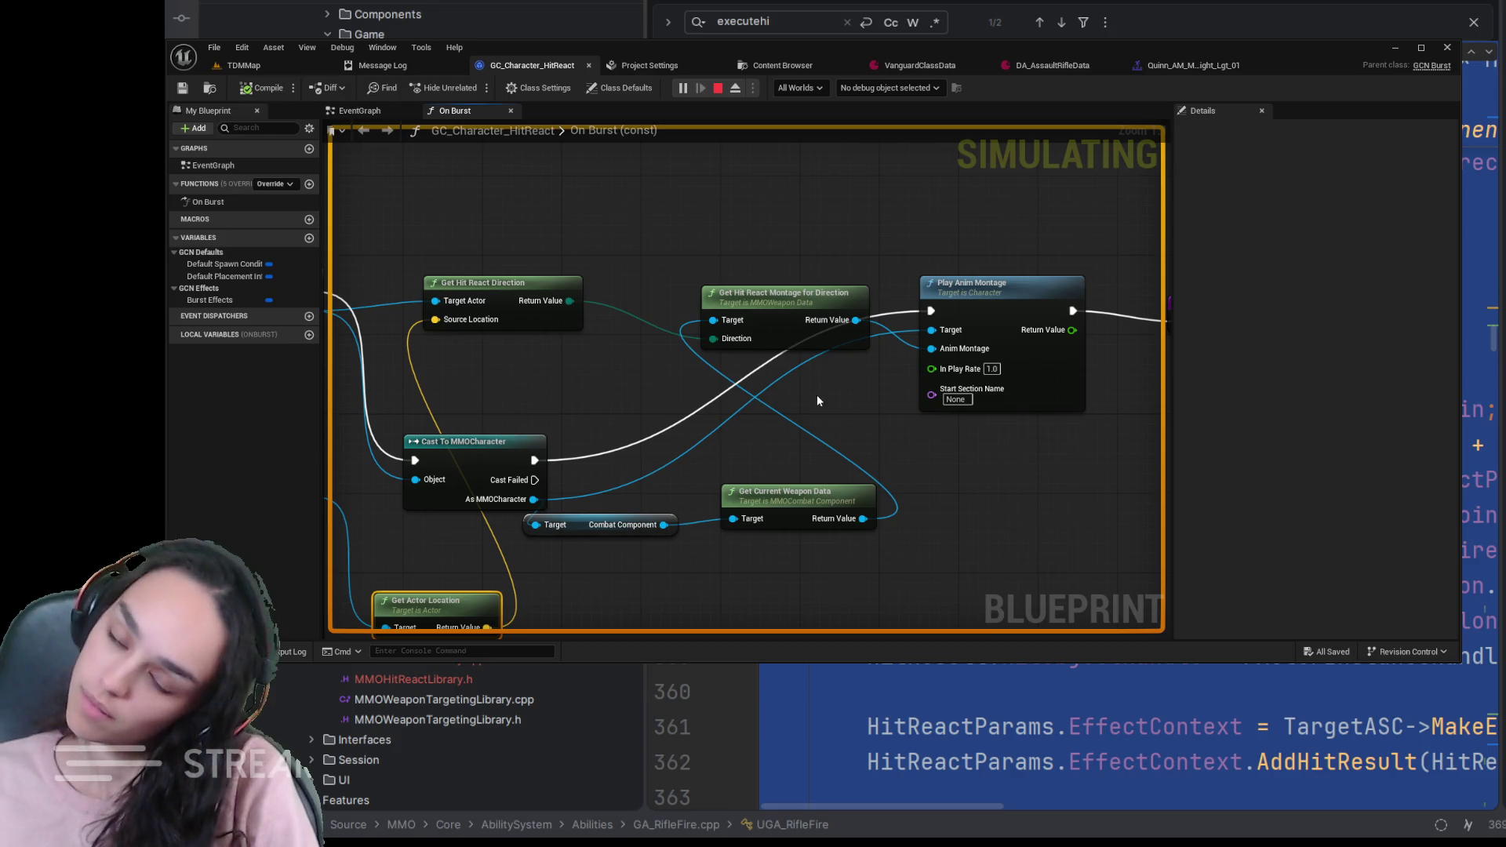
mouse_move(839, 385)
left_mouse_down()
mouse_move(797, 401)
mouse_move(825, 258)
left_mouse_up()
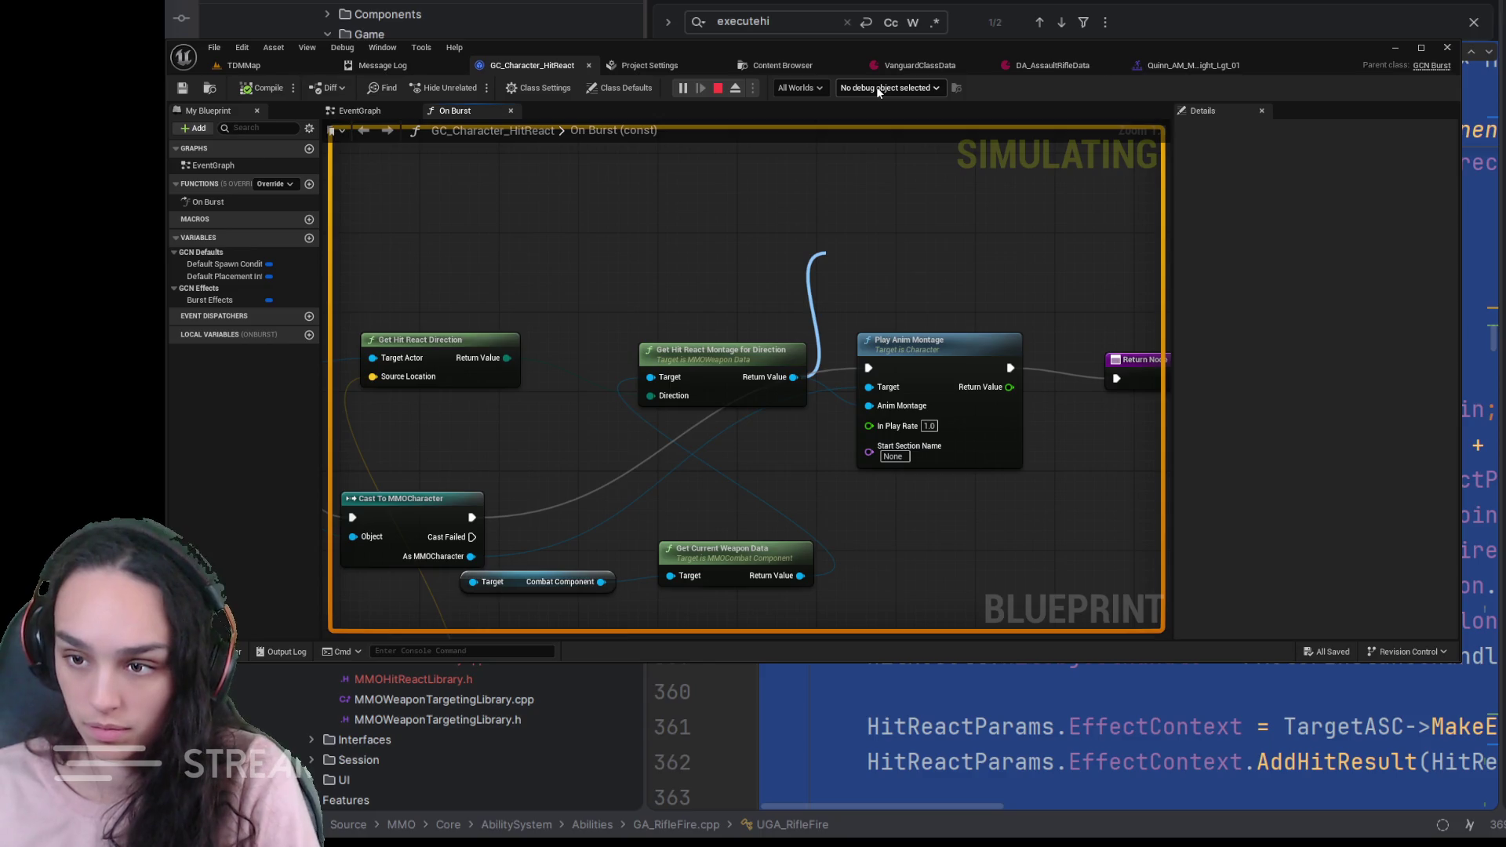
left_click_drag(876, 86, 787, 140)
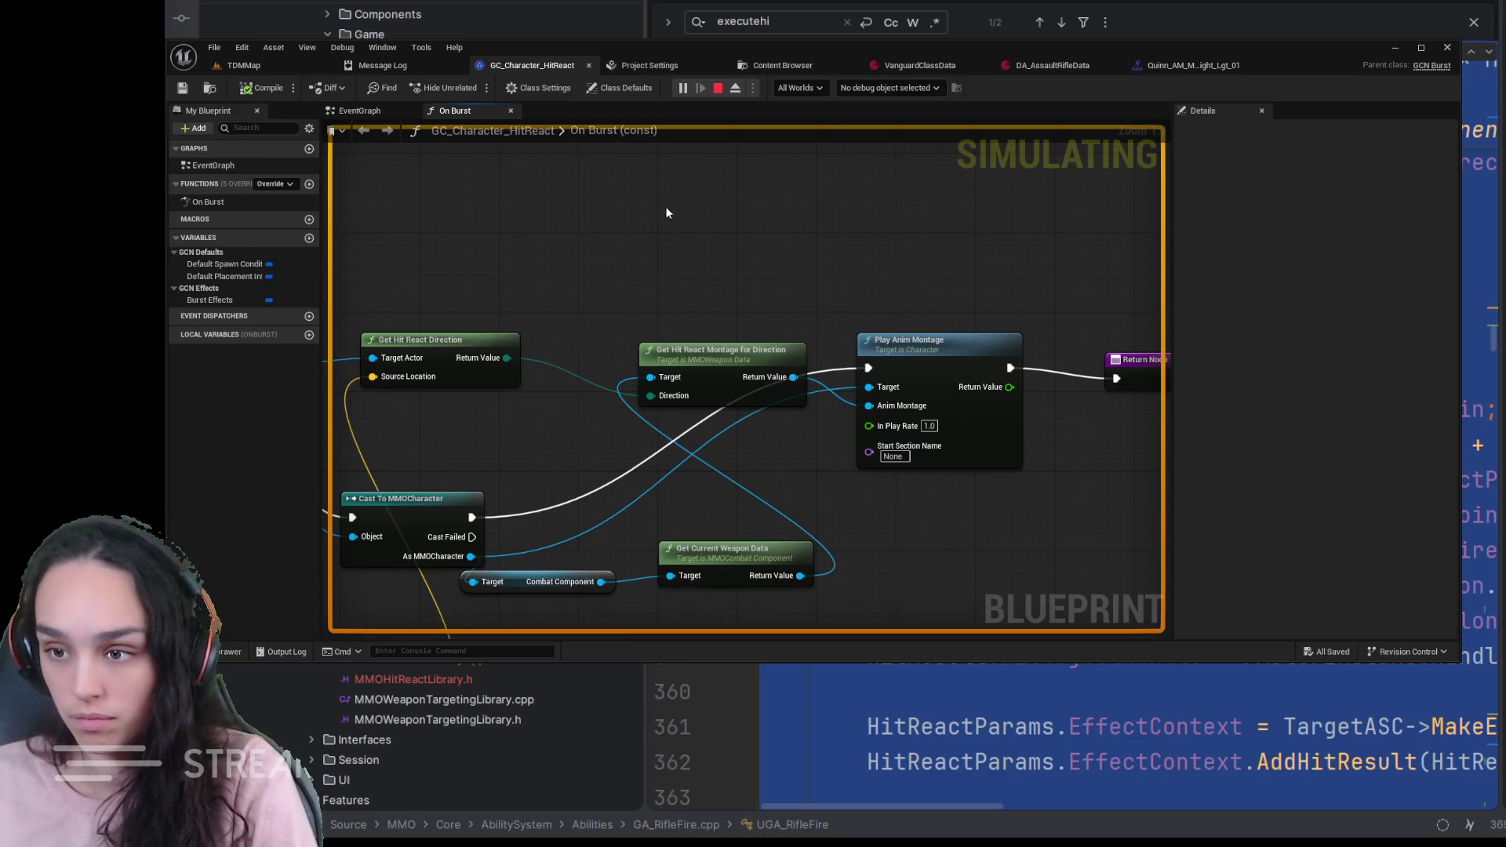
left_click_drag(665, 299, 868, 216)
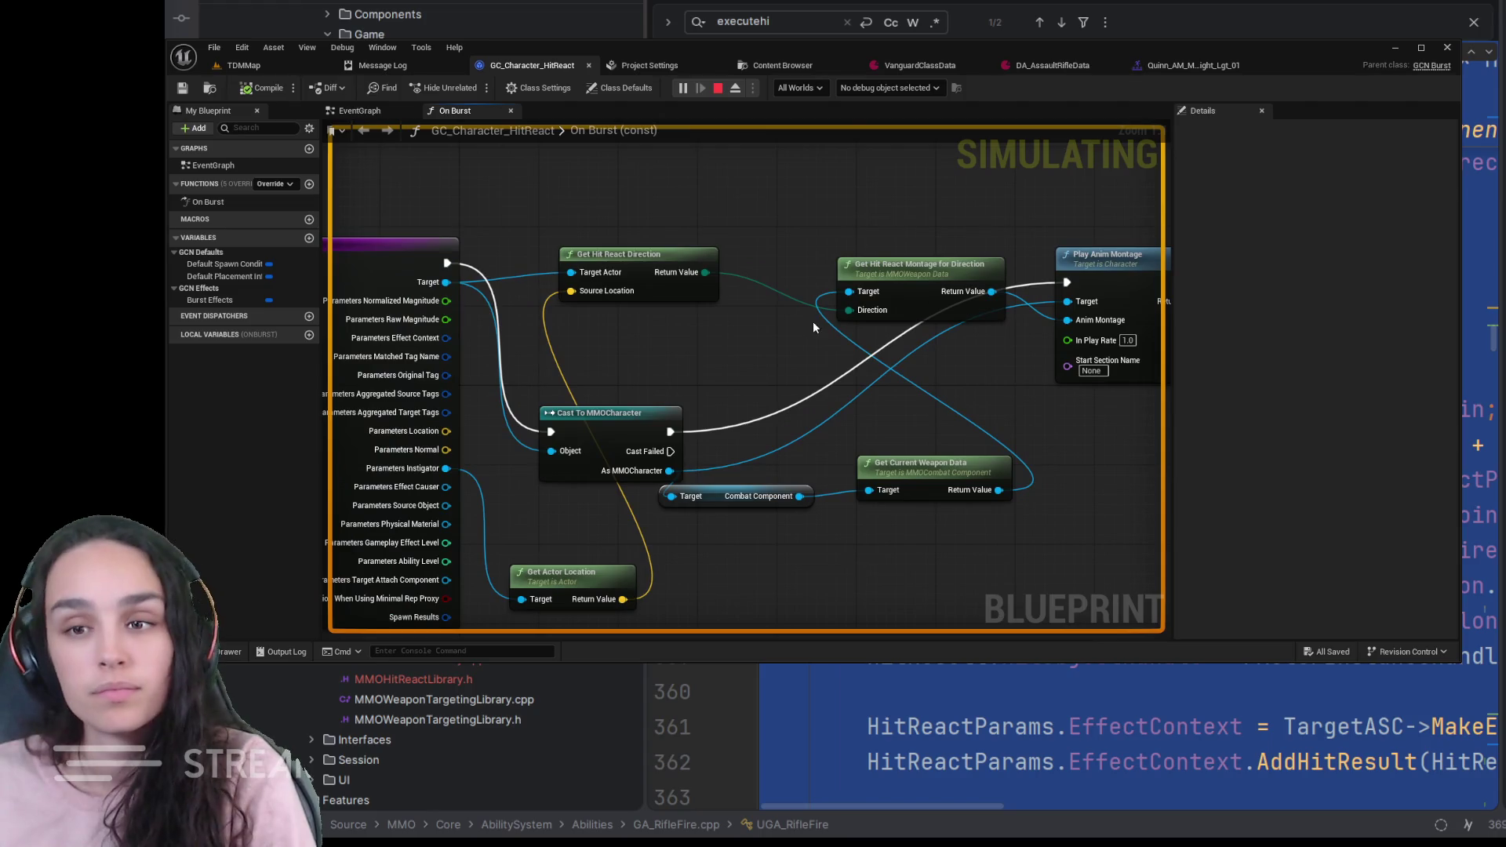
mouse_move(712, 377)
left_mouse_down()
mouse_move(744, 352)
mouse_move(493, 307)
left_mouse_up()
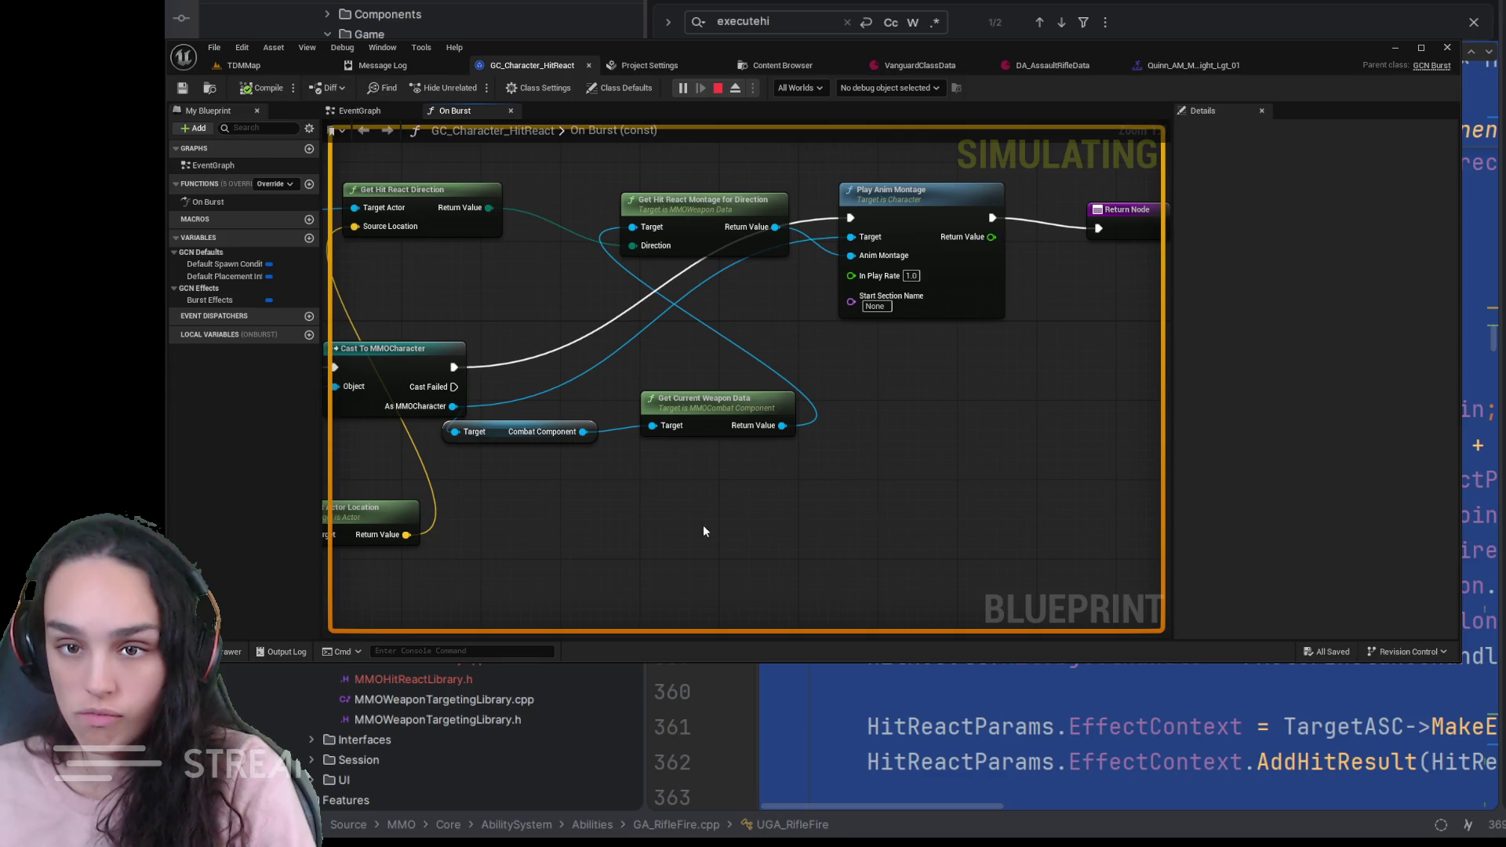
left_click(244, 65)
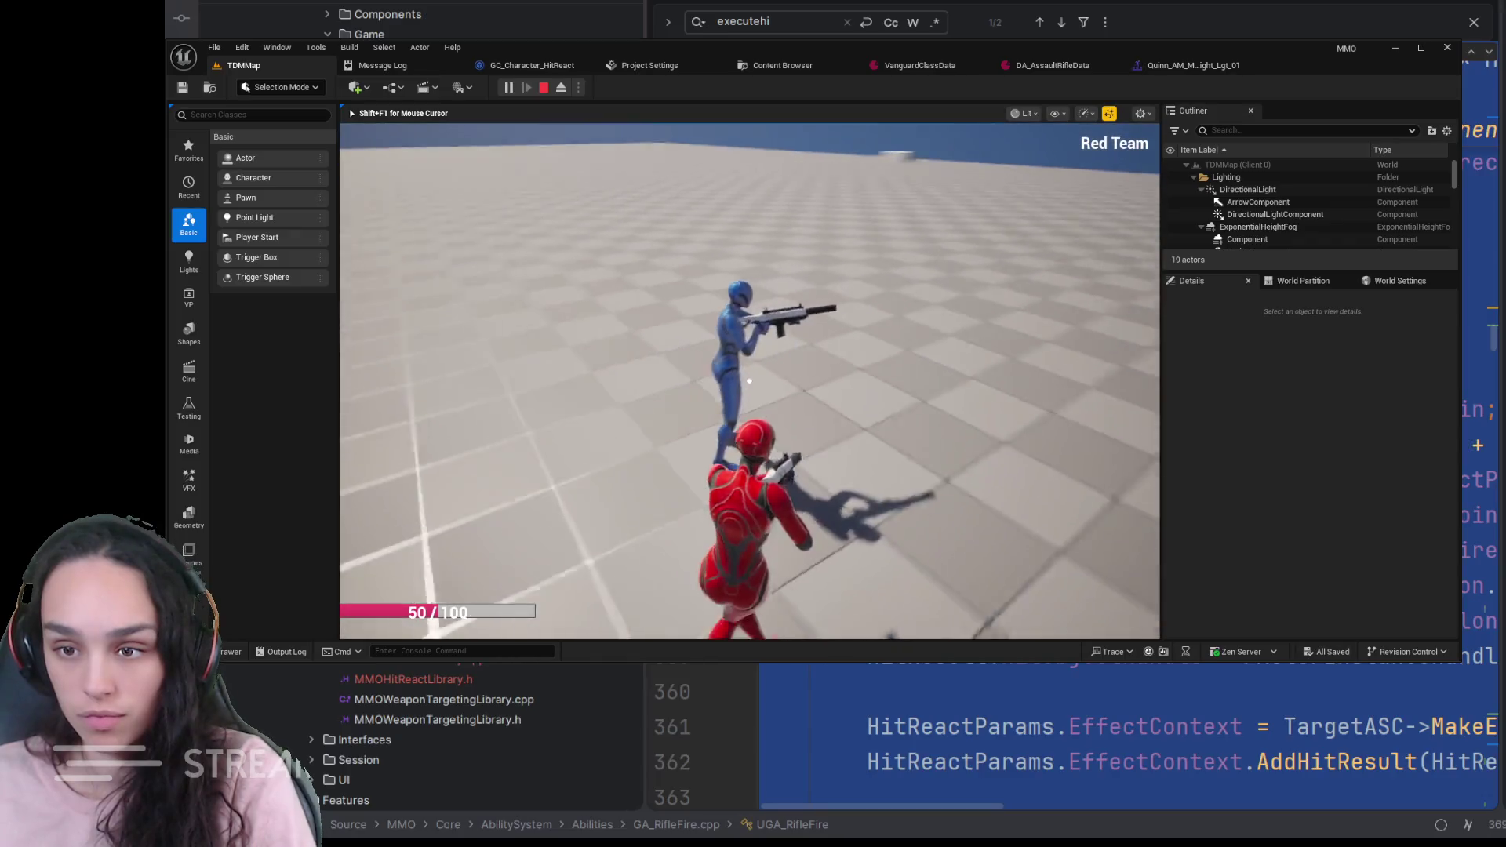
- Shoot the blue character twice to see the hit react, then end the play session
left_click(749, 380)
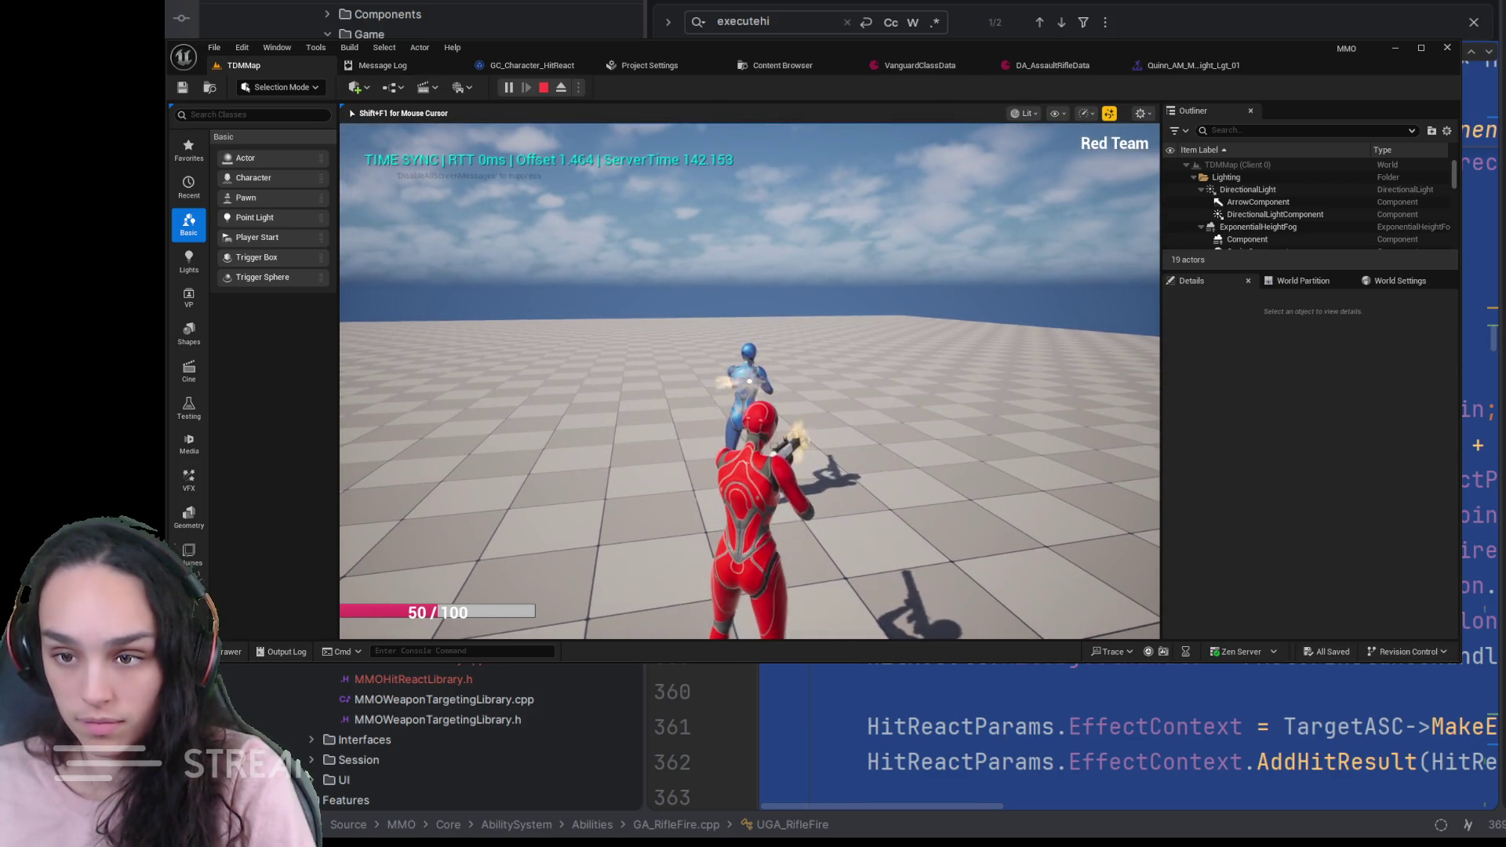
left_click(748, 380)
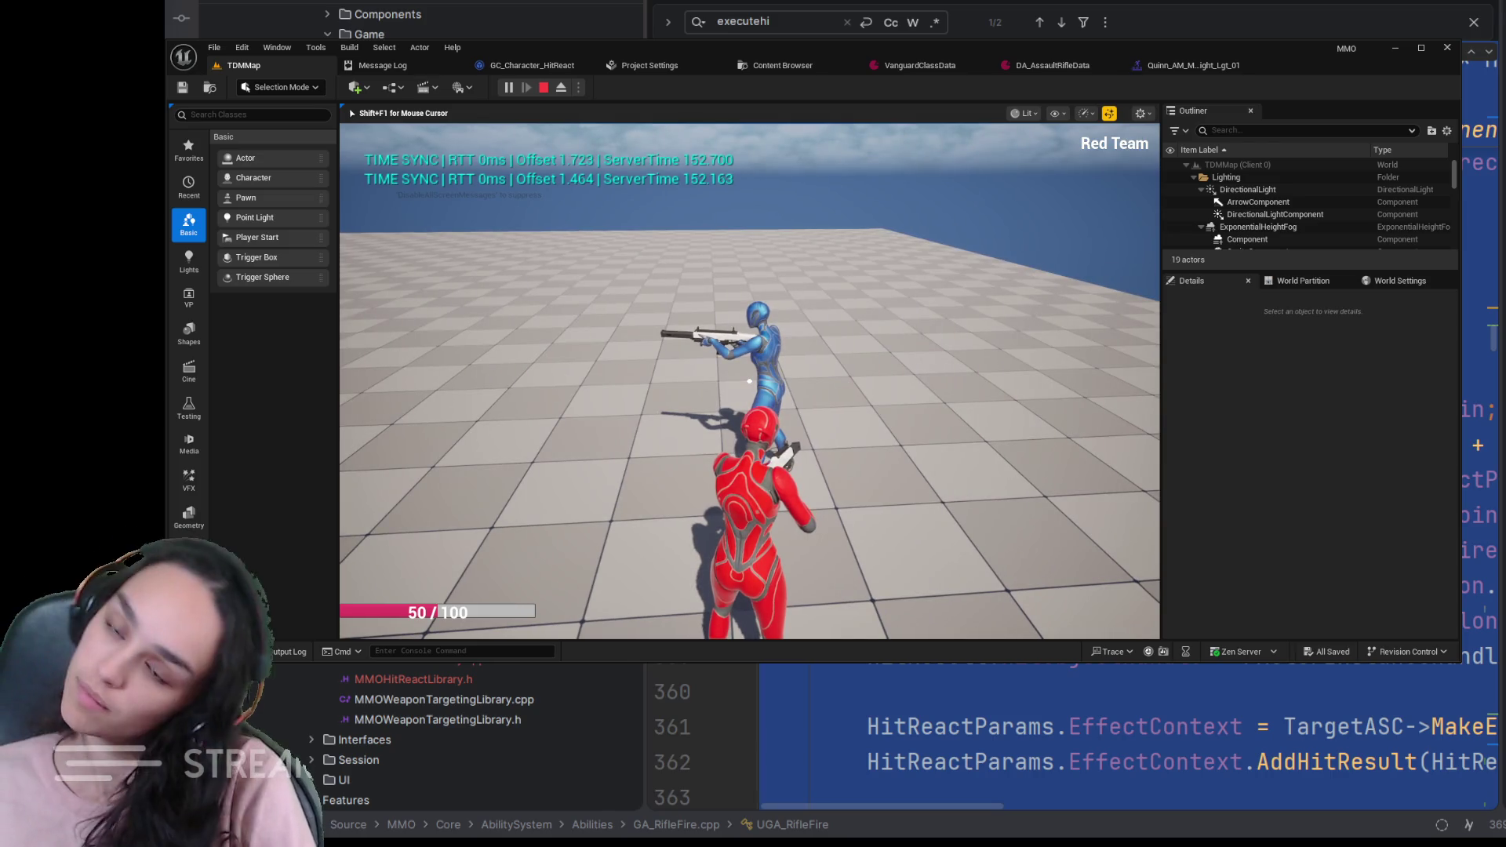
key("Escape")
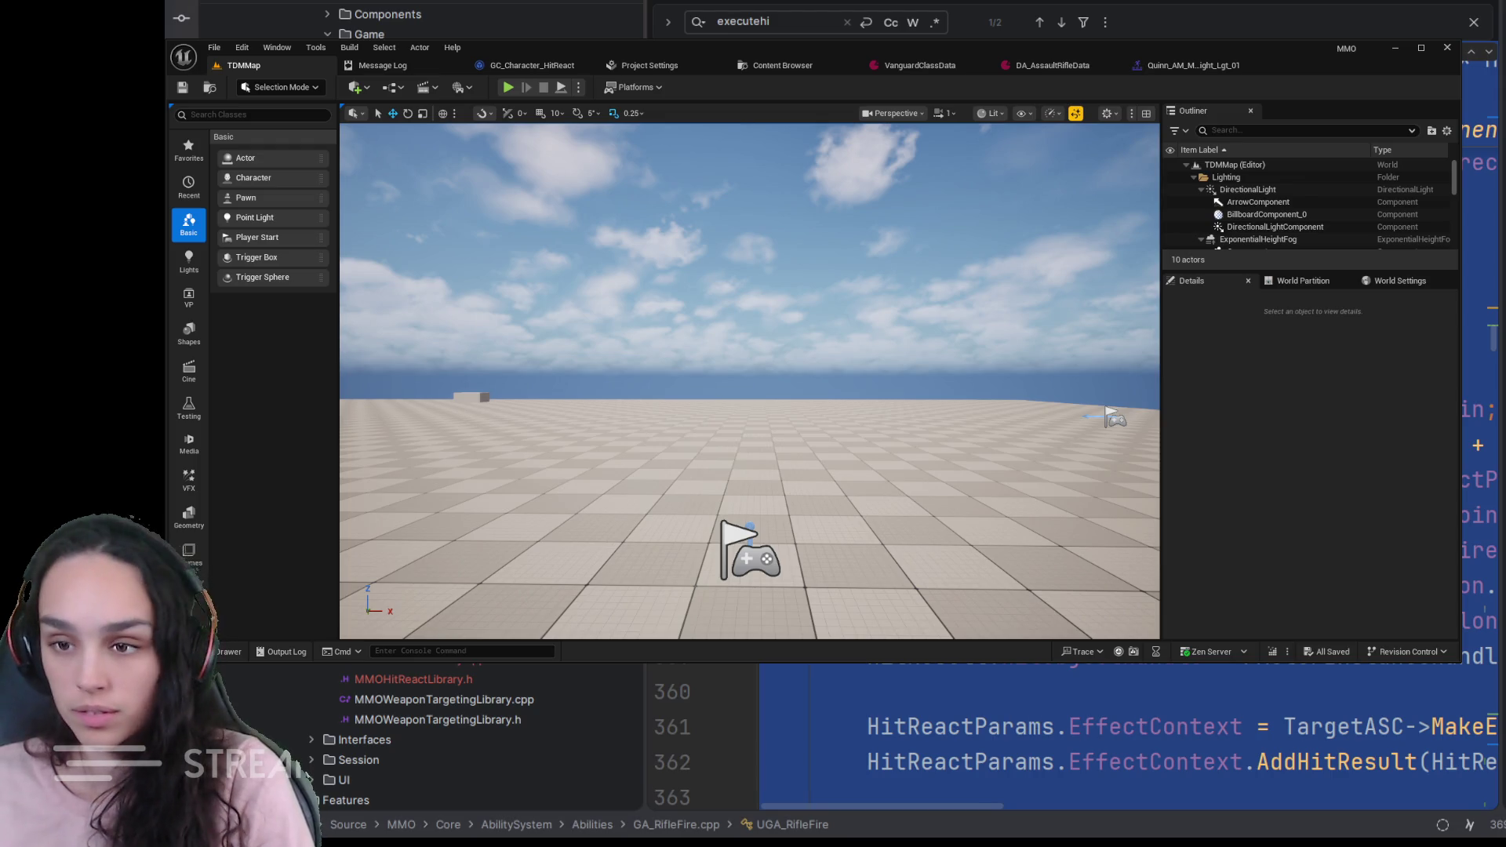
- Switch over to Rider's ExecuteHitReactCue code before the editor relaunches on BlankMap
left_click(921, 721)
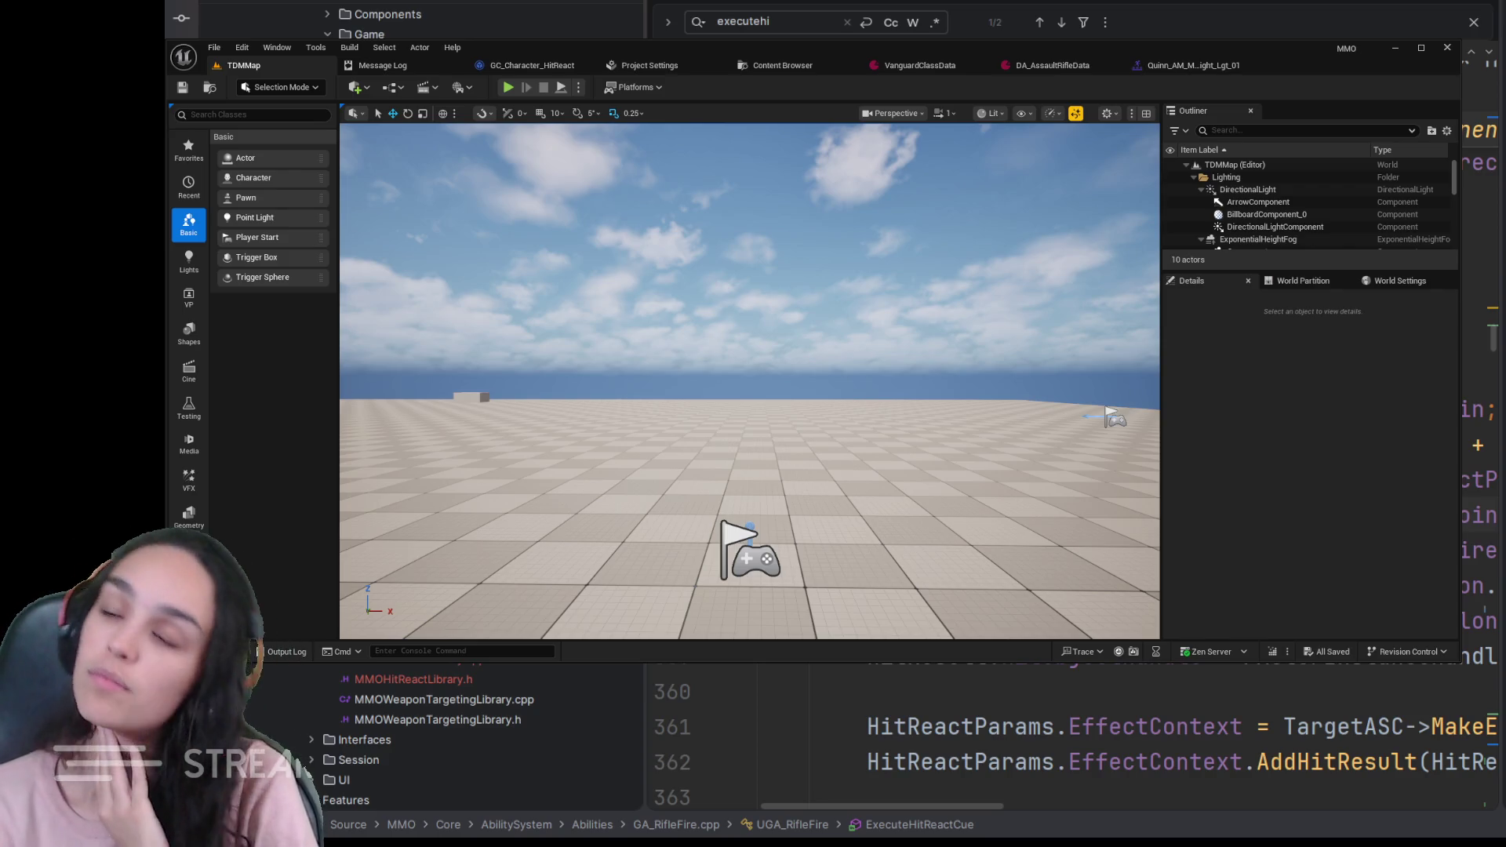
key("alt+Tab")
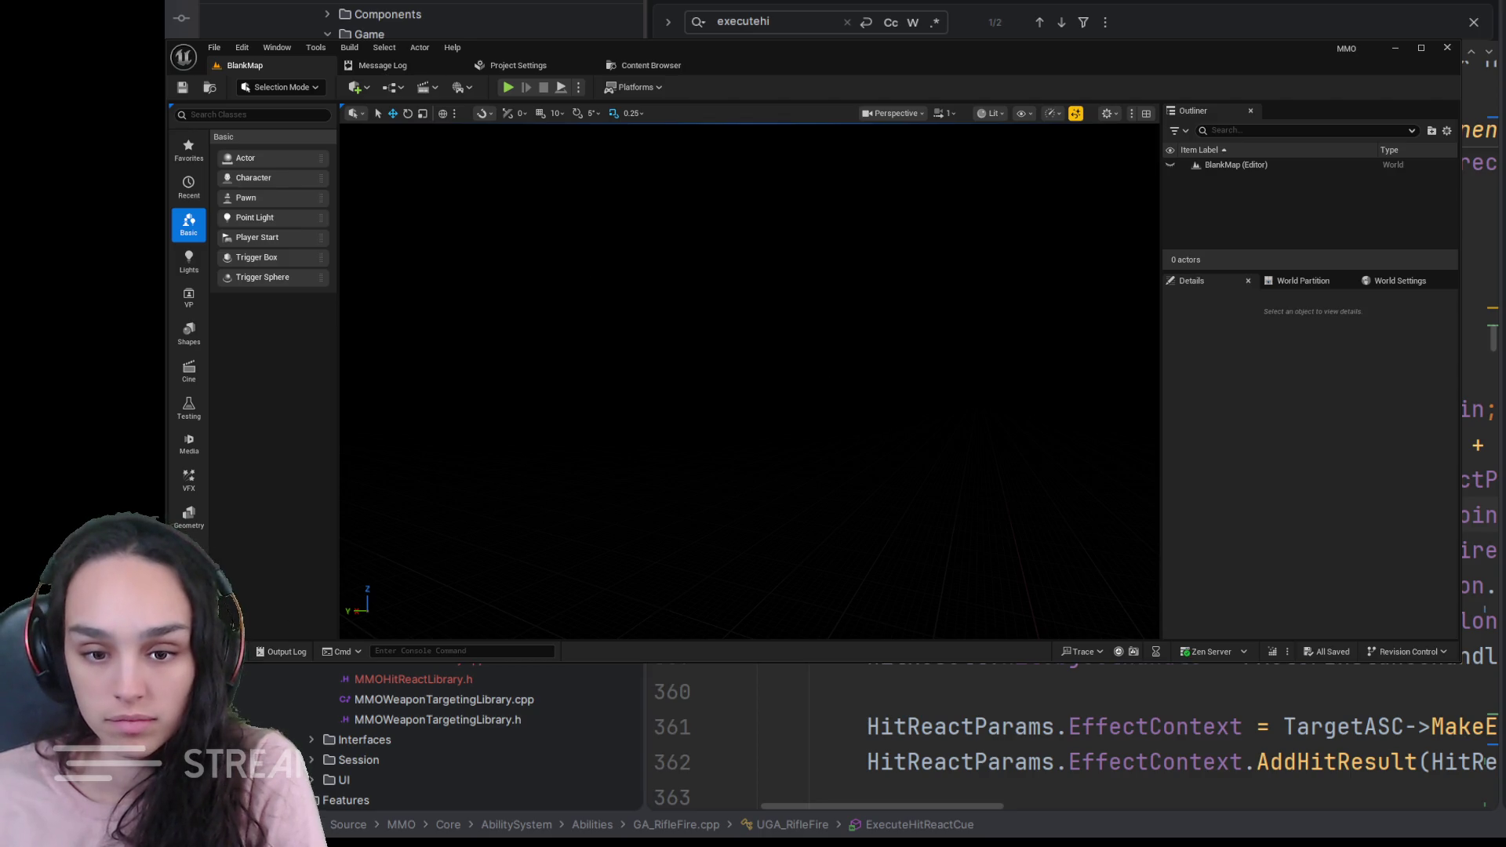
- Open TDMMap from Content > Maps and start a play session with Alt+P
key("ctrl+space")
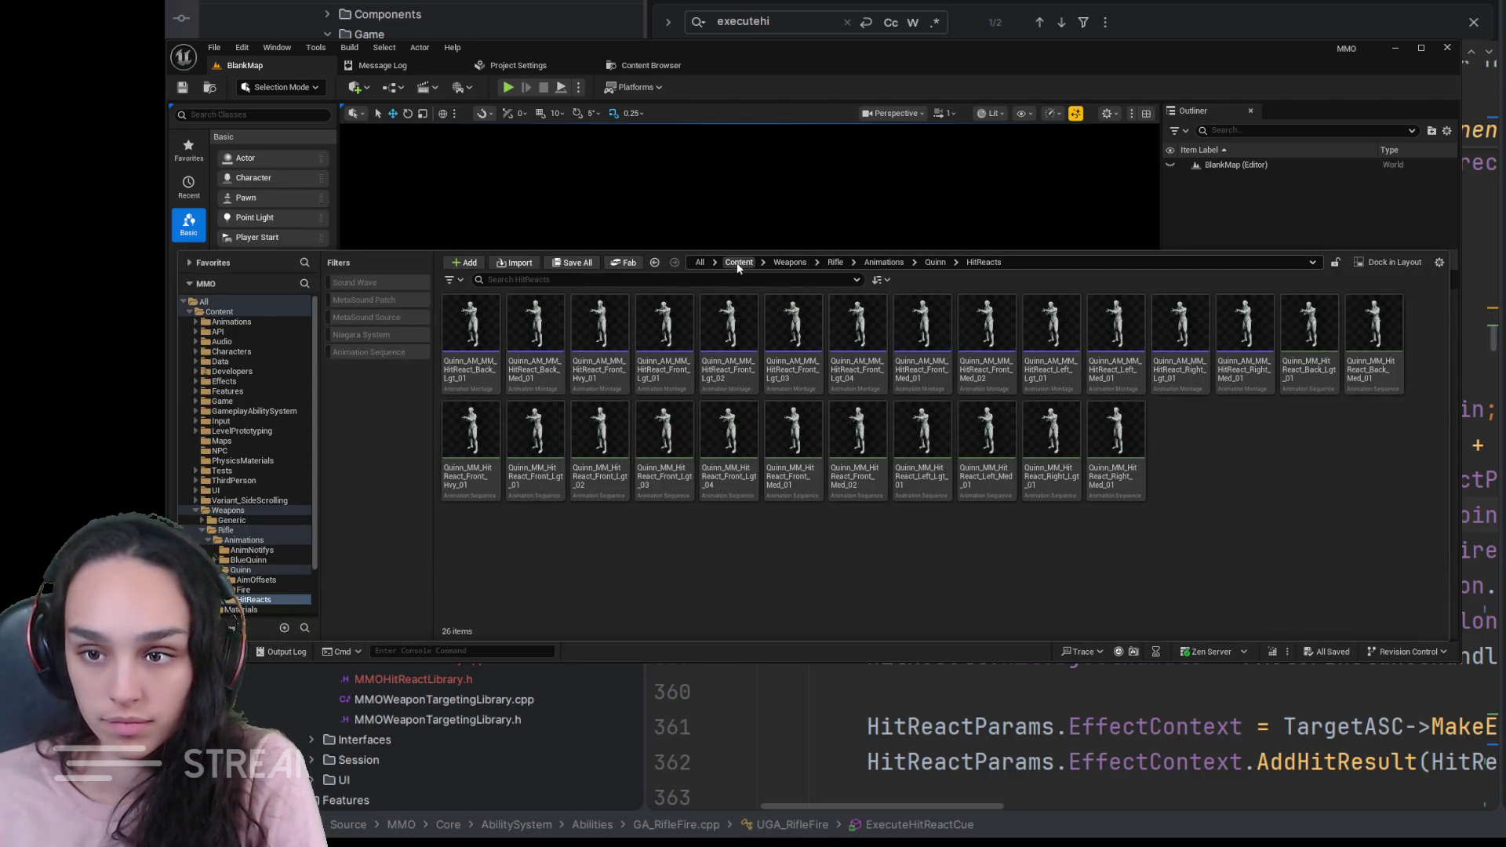
left_click(738, 262)
double_click(1236, 349)
left_click(659, 332)
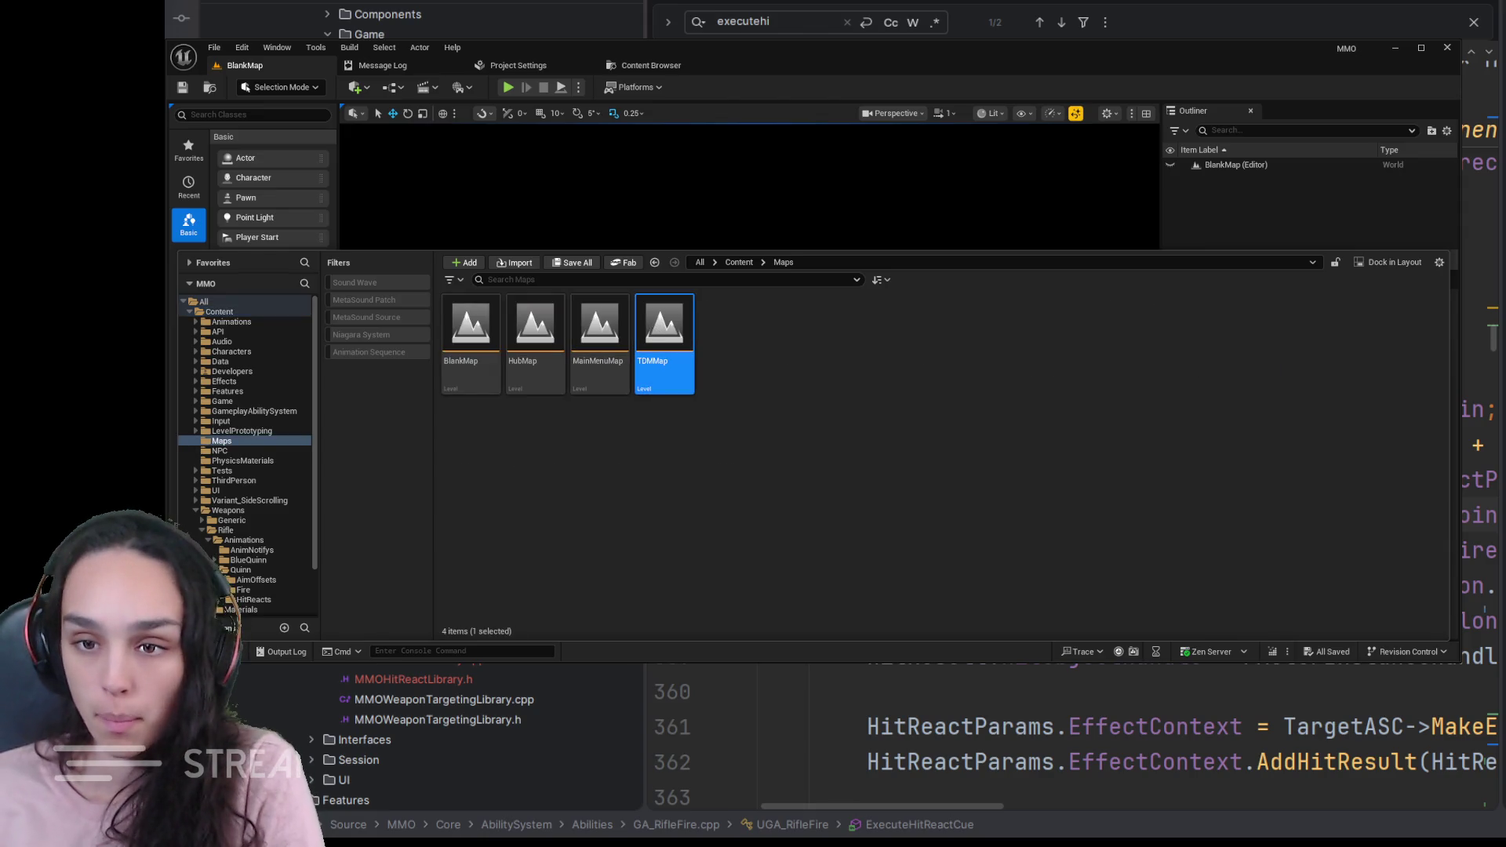
double_click(656, 331)
key("ctrl+space")
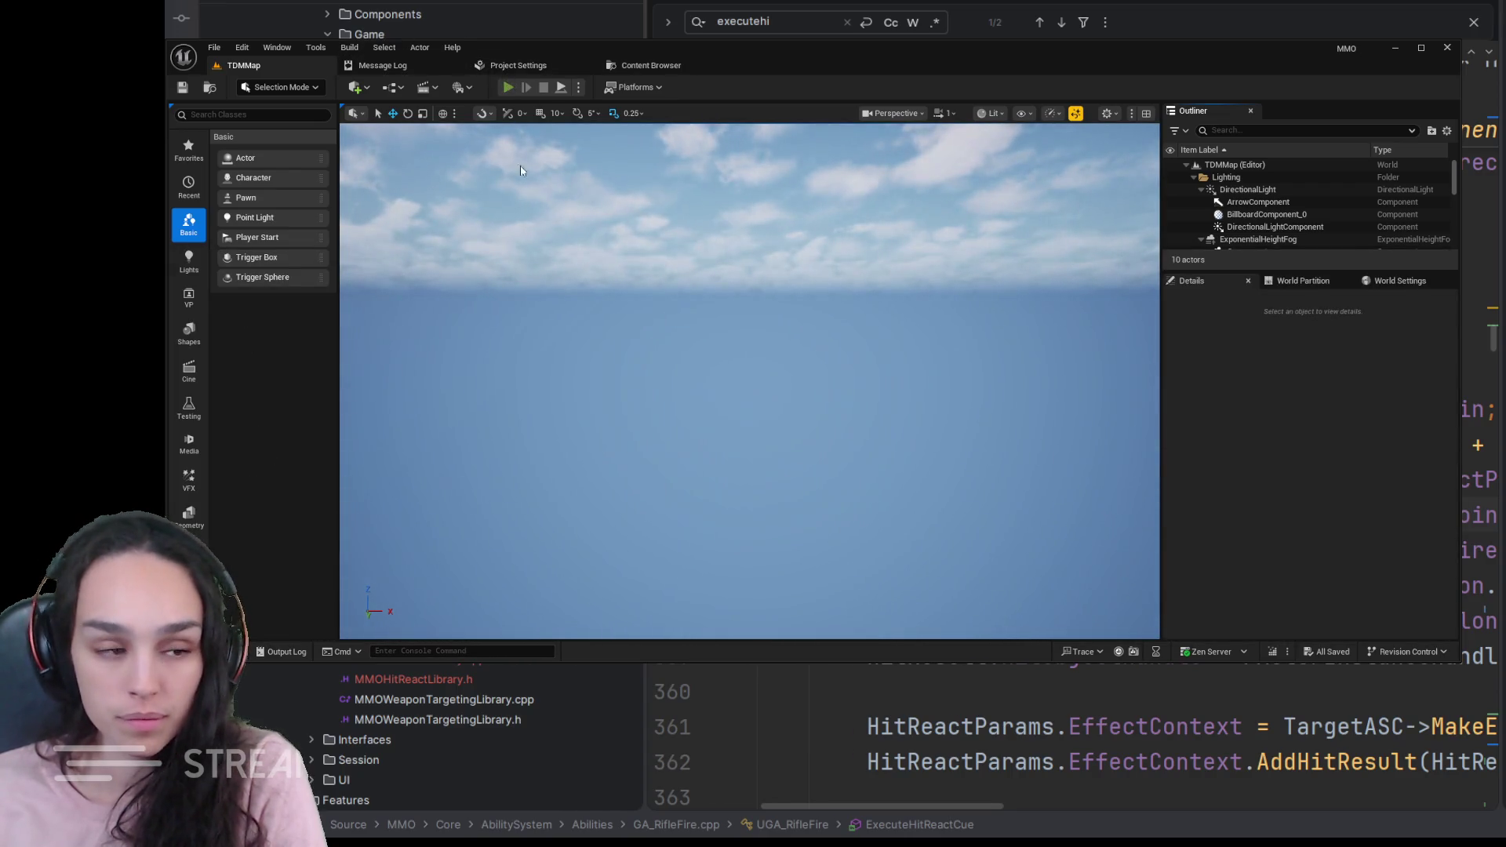
key("alt+p")
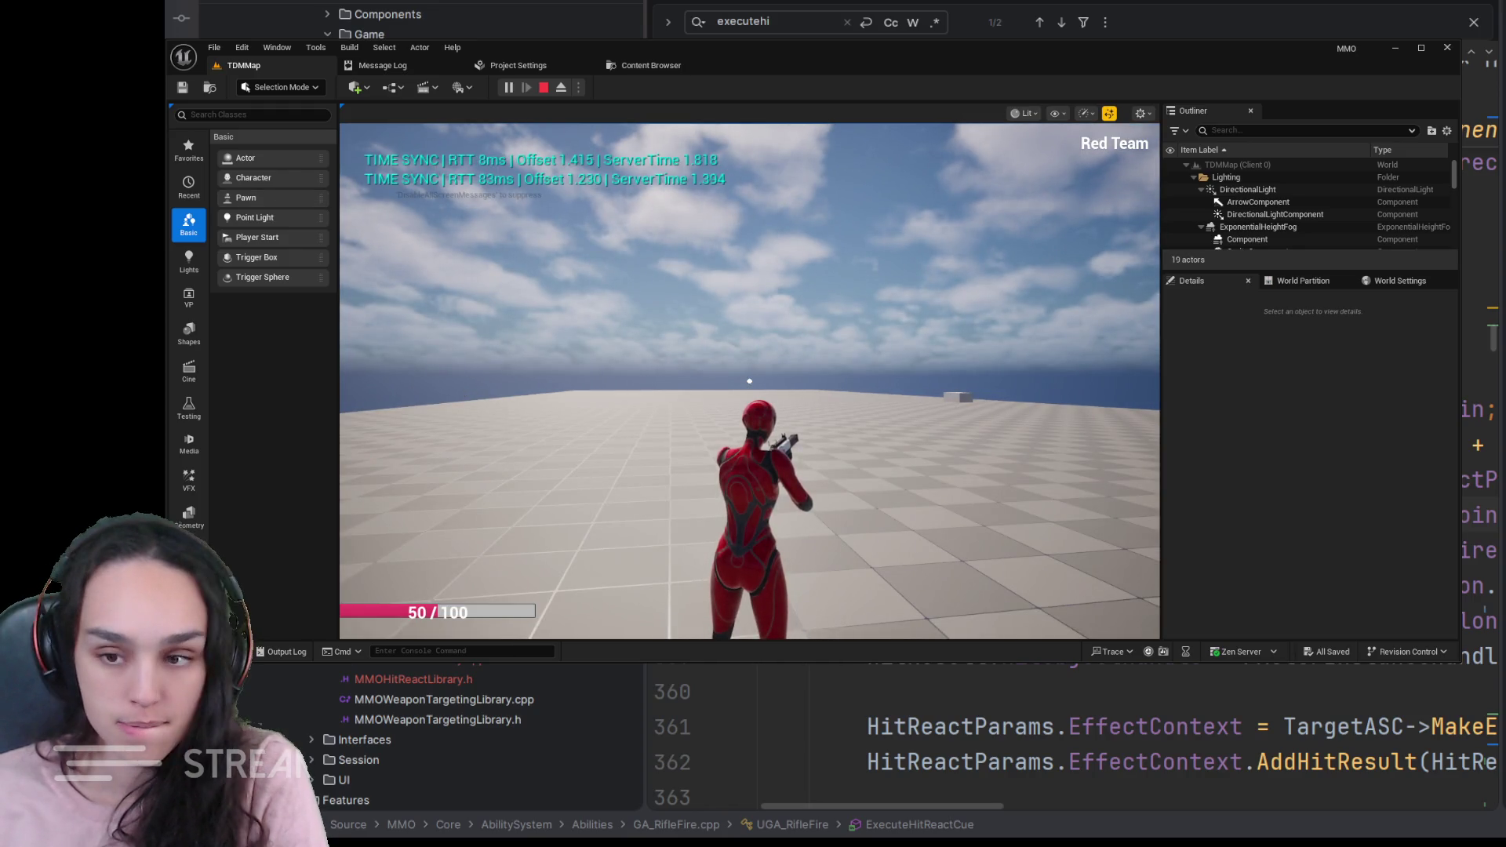
- Walk the player toward the blue character, then end the play test
left_click(749, 381)
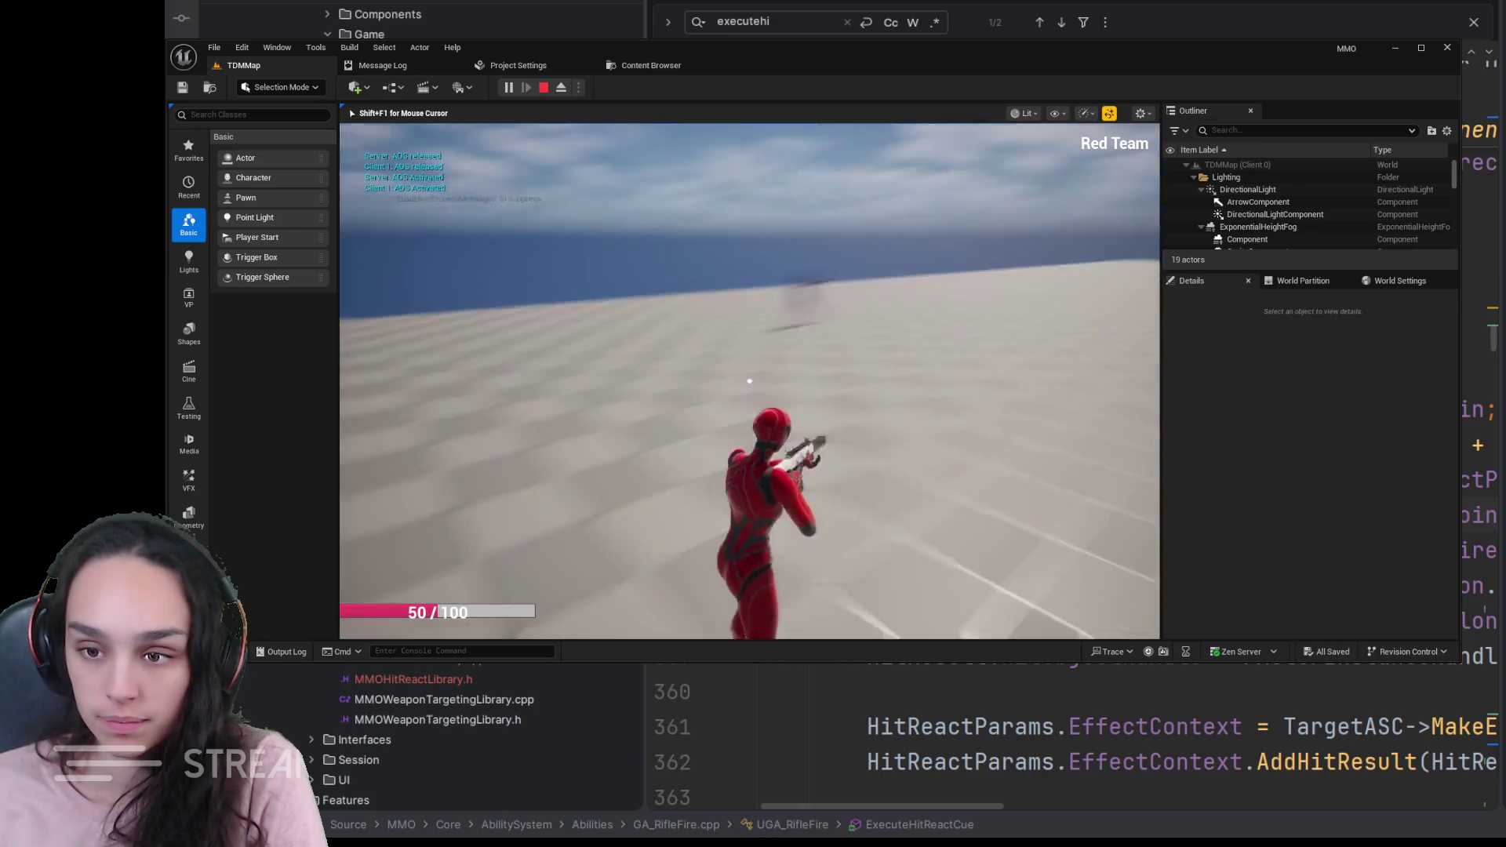
key("w")
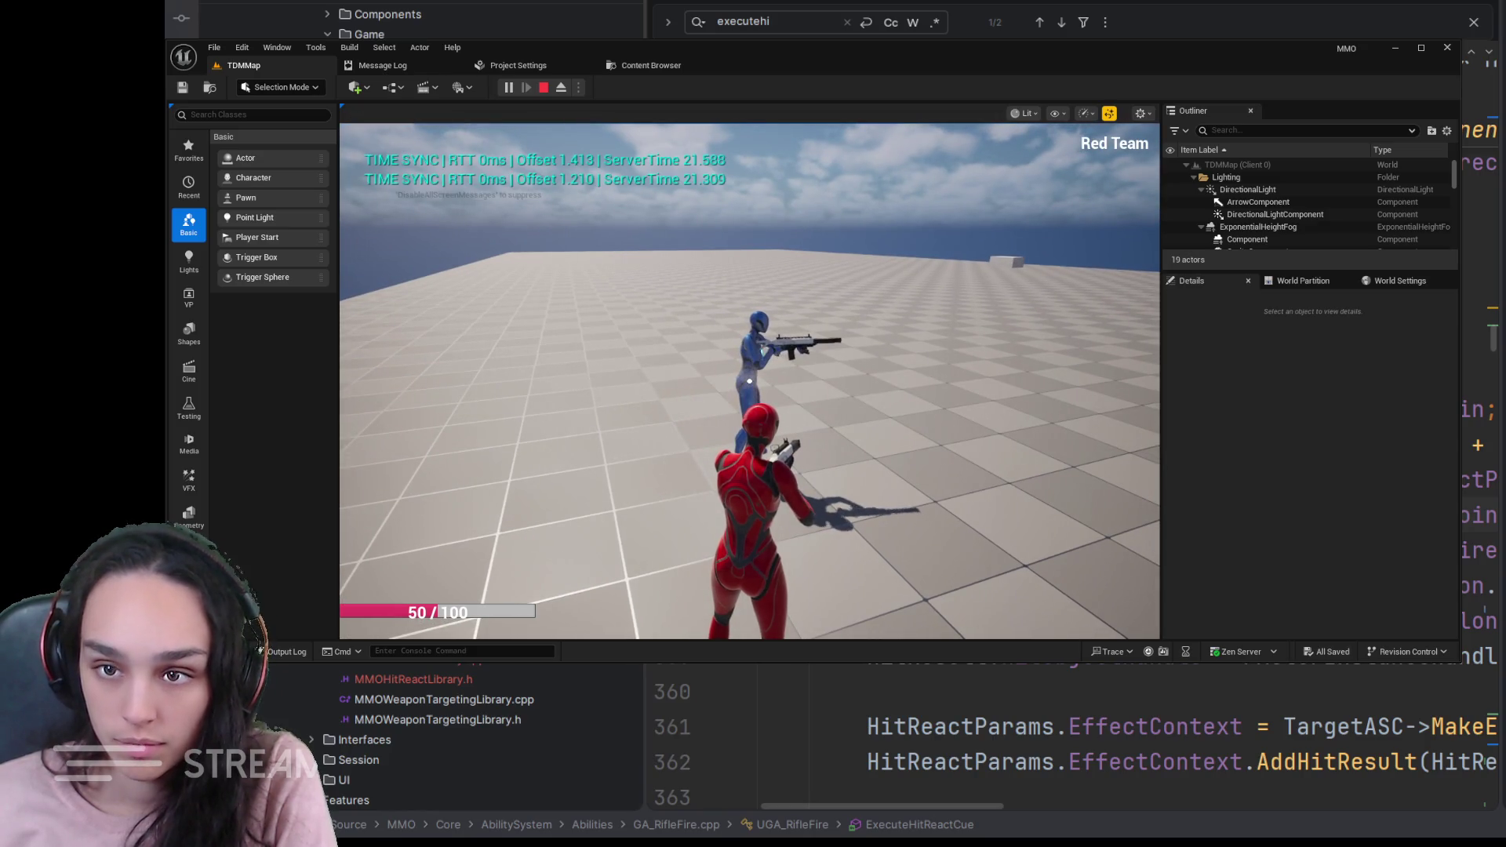
left_click(543, 88)
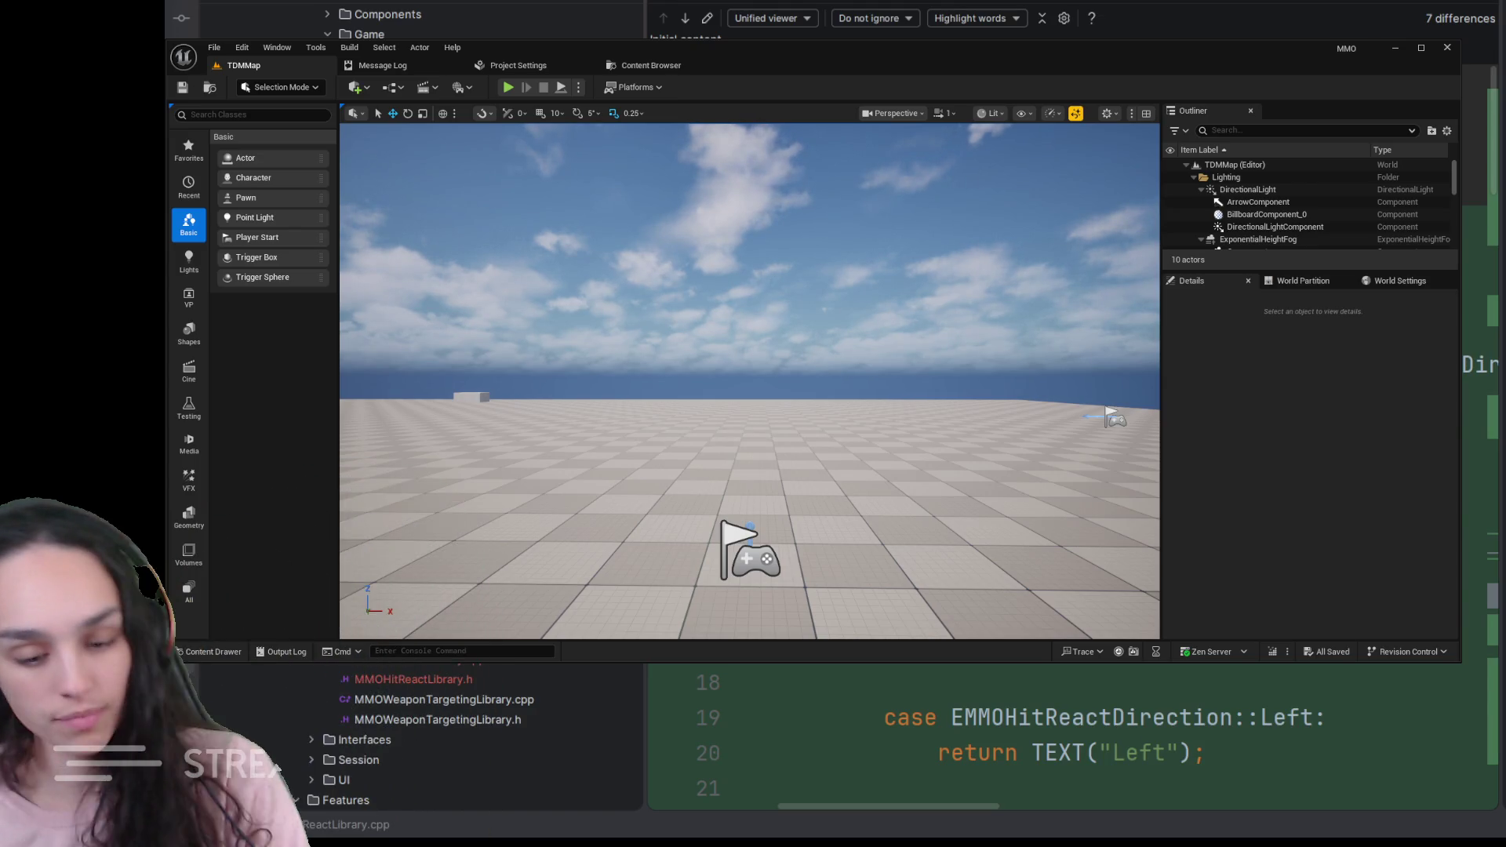
mouse_move(518, 65)
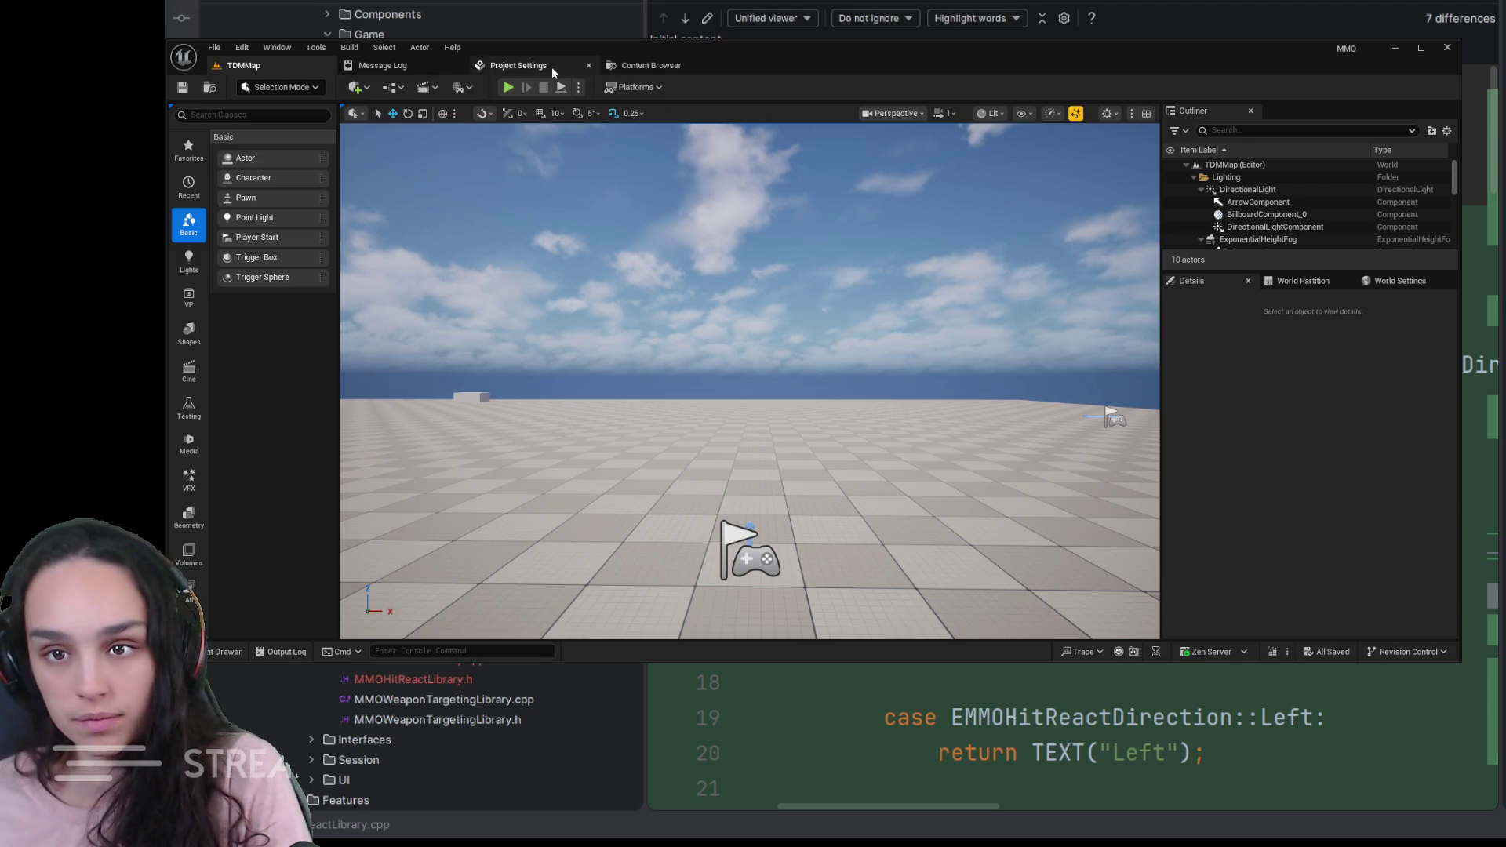
- Run a second play test of TDMMap and end it
left_click(507, 87)
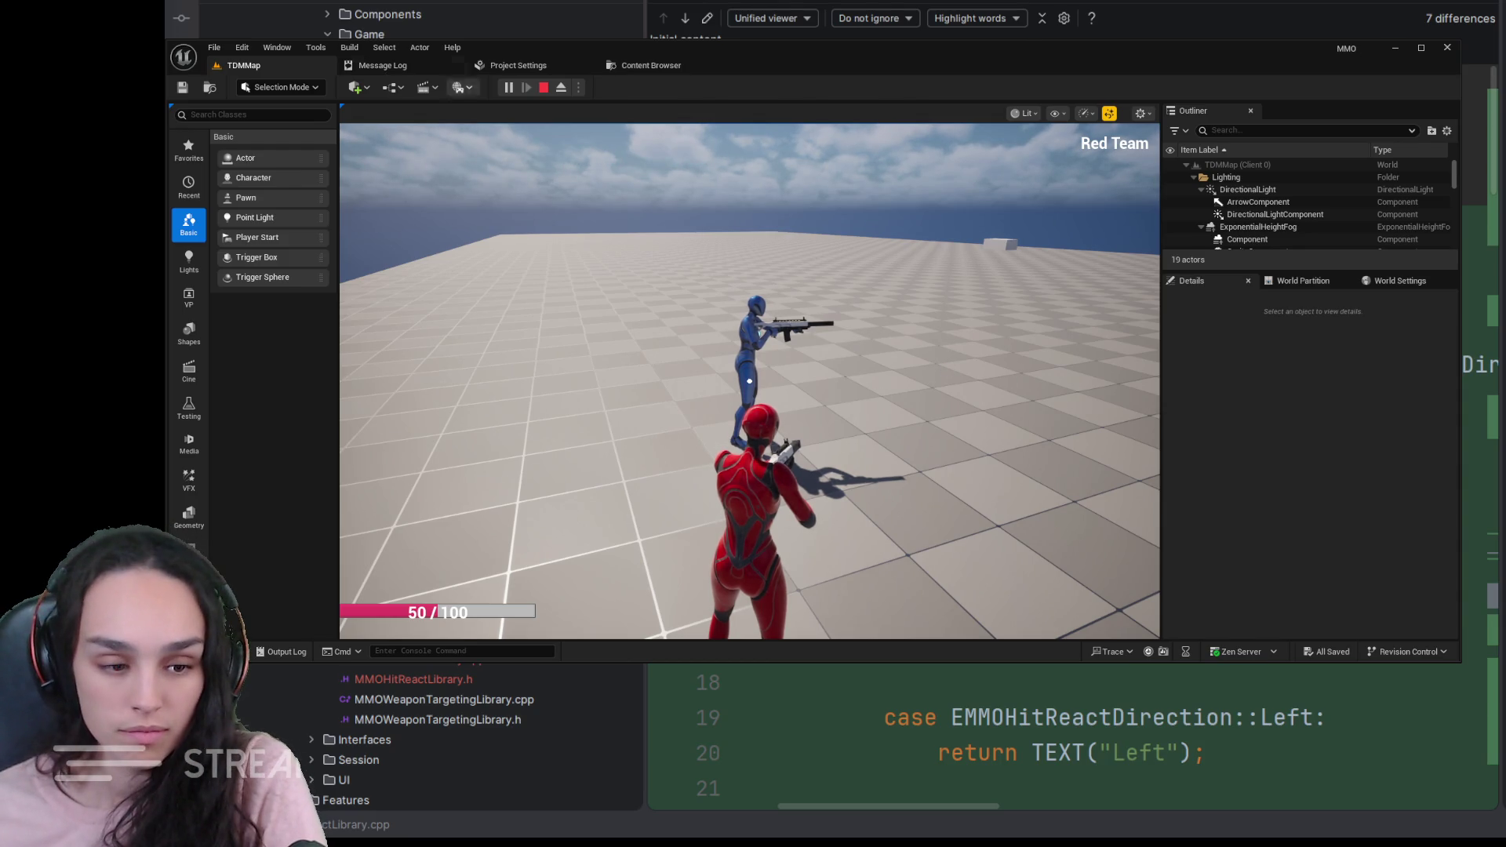
left_click(545, 91)
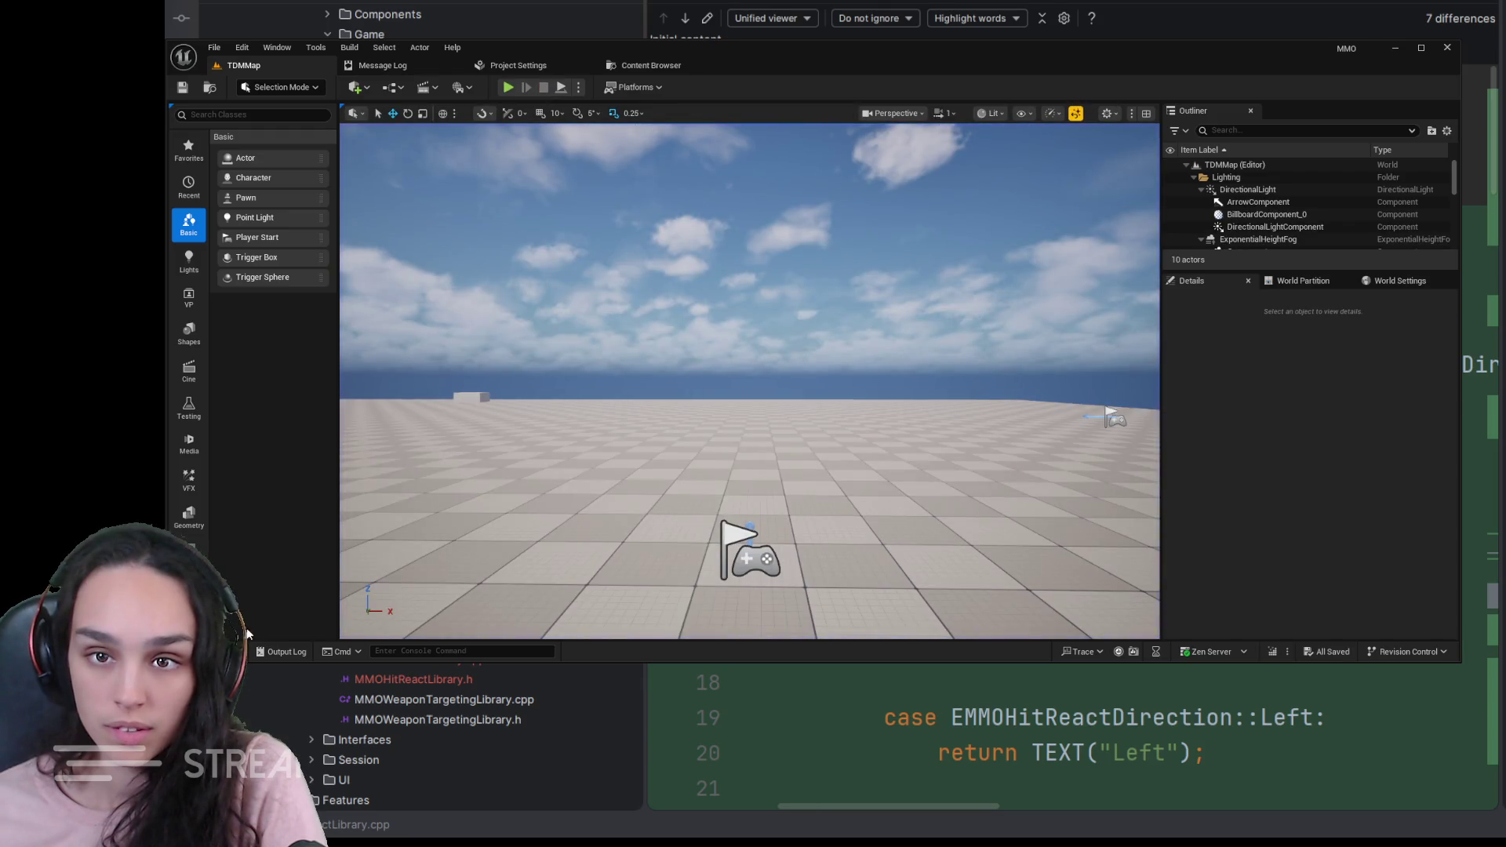
- Browse from the Content root into the Characters folder toward the Vanguard class assets
left_click(217, 651)
left_click(739, 263)
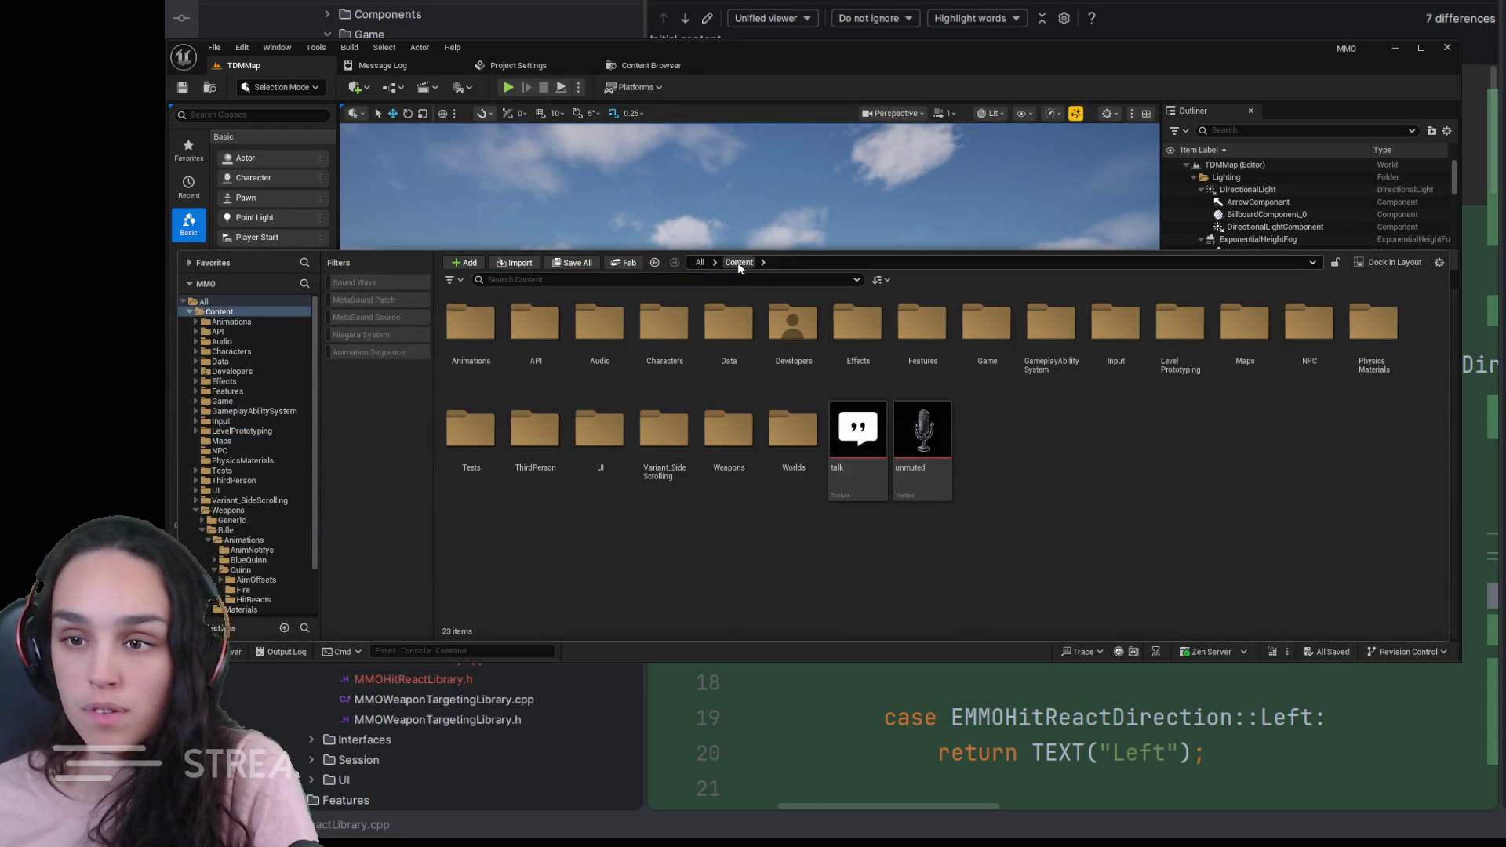
left_click(656, 354)
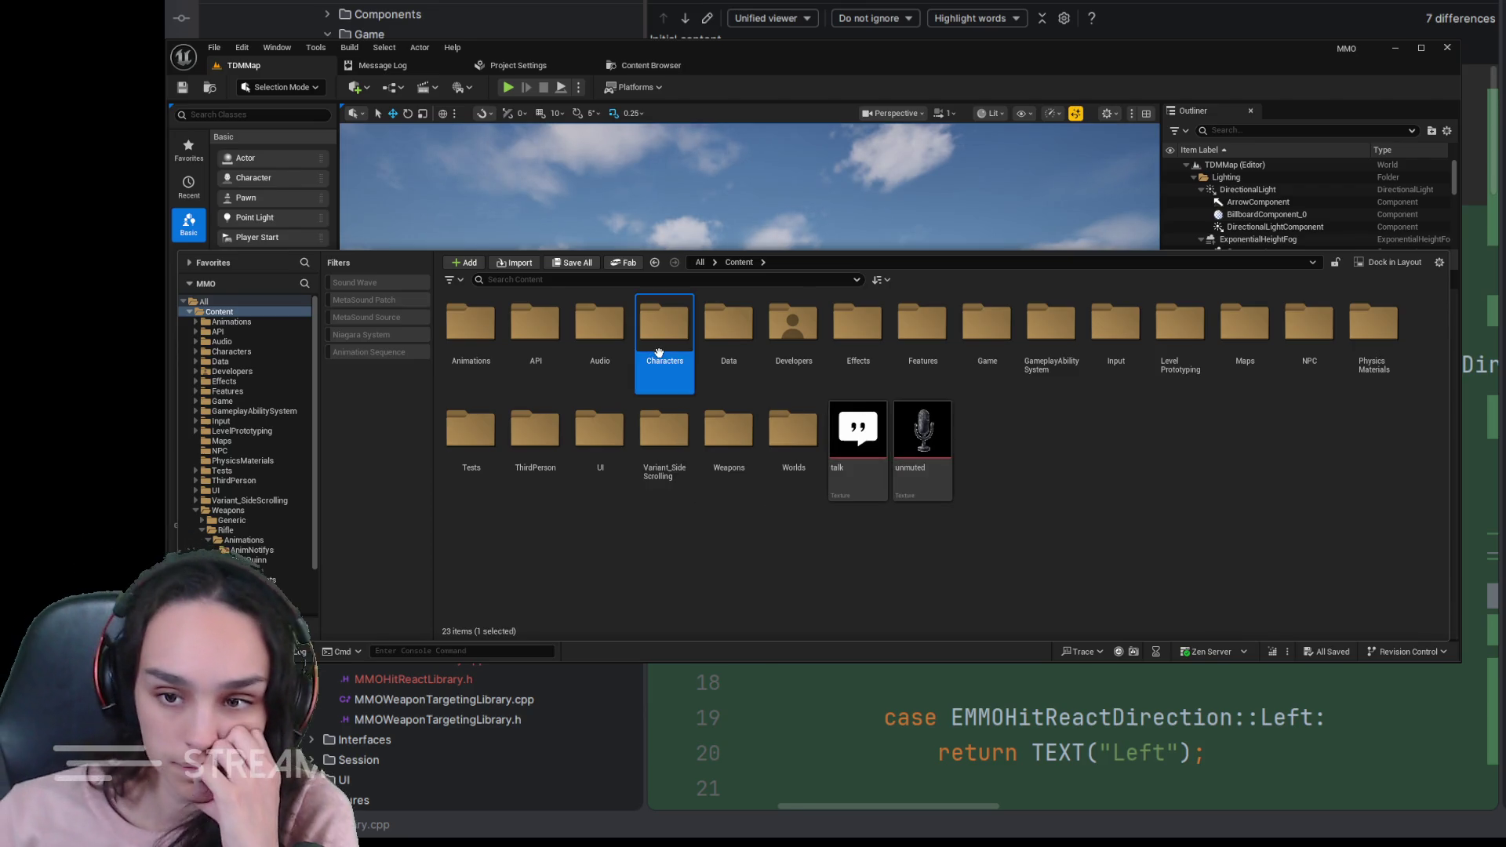
double_click(657, 352)
double_click(473, 328)
- Open VanguardClassData and from its Starting Weapon open DA_AssaultRifleData
double_click(597, 336)
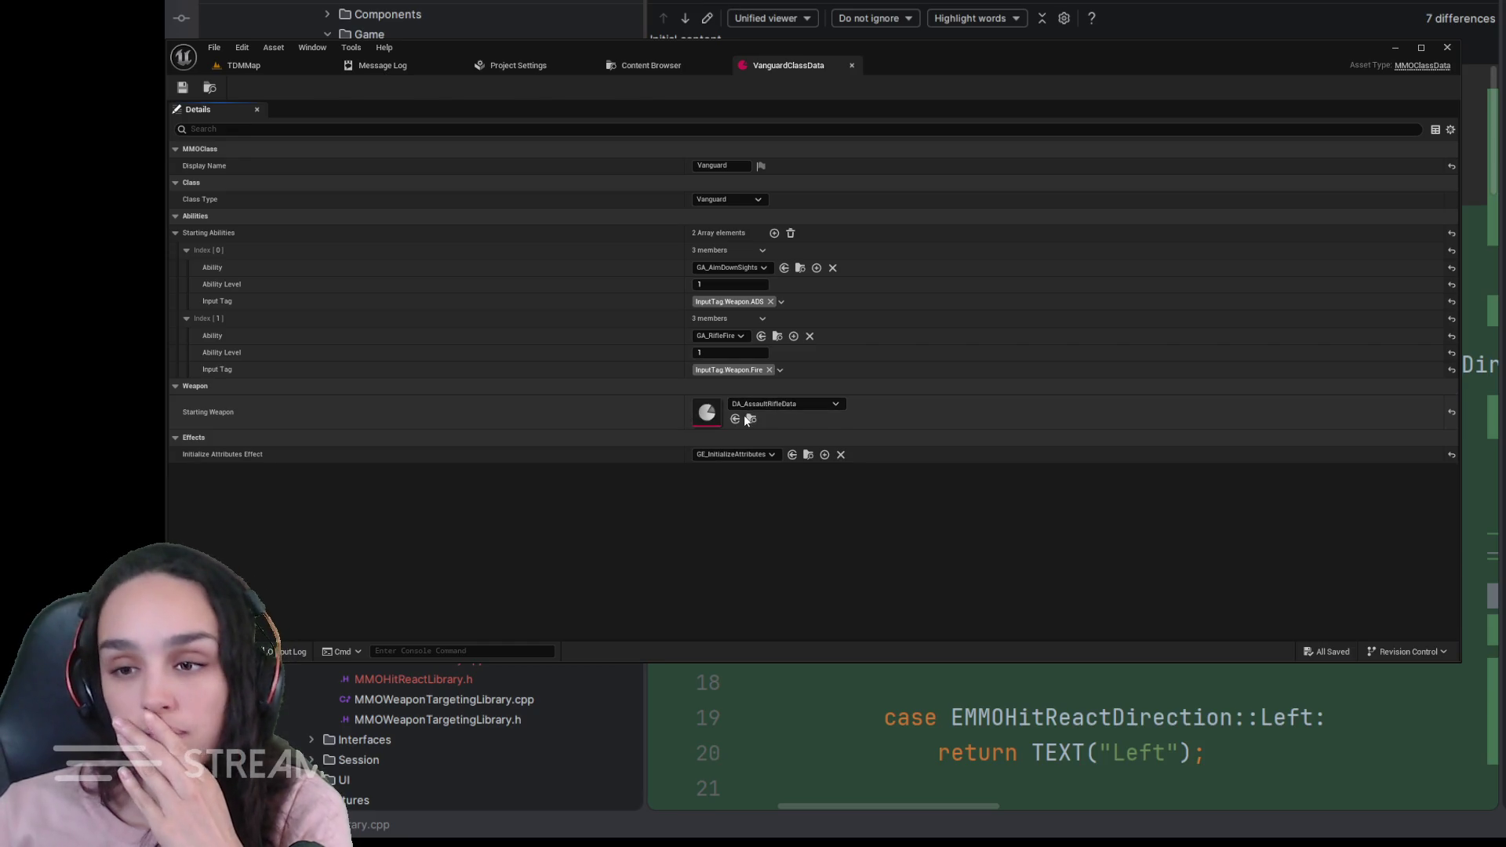
left_click(746, 418)
double_click(472, 160)
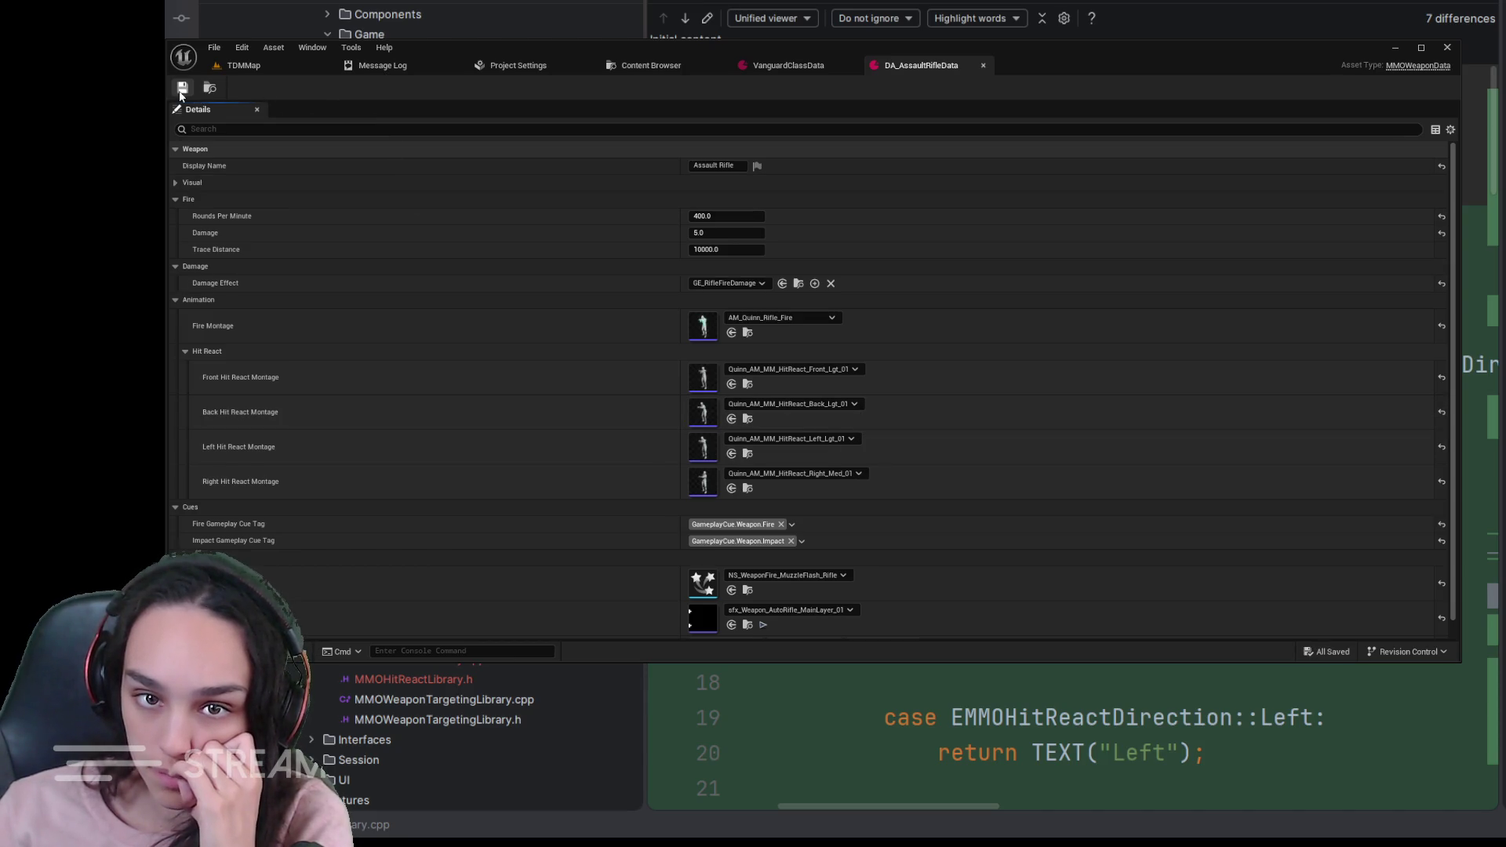
- Change the right hit react to the Quinn medium montage and start a TDMMap play session
left_click(746, 488)
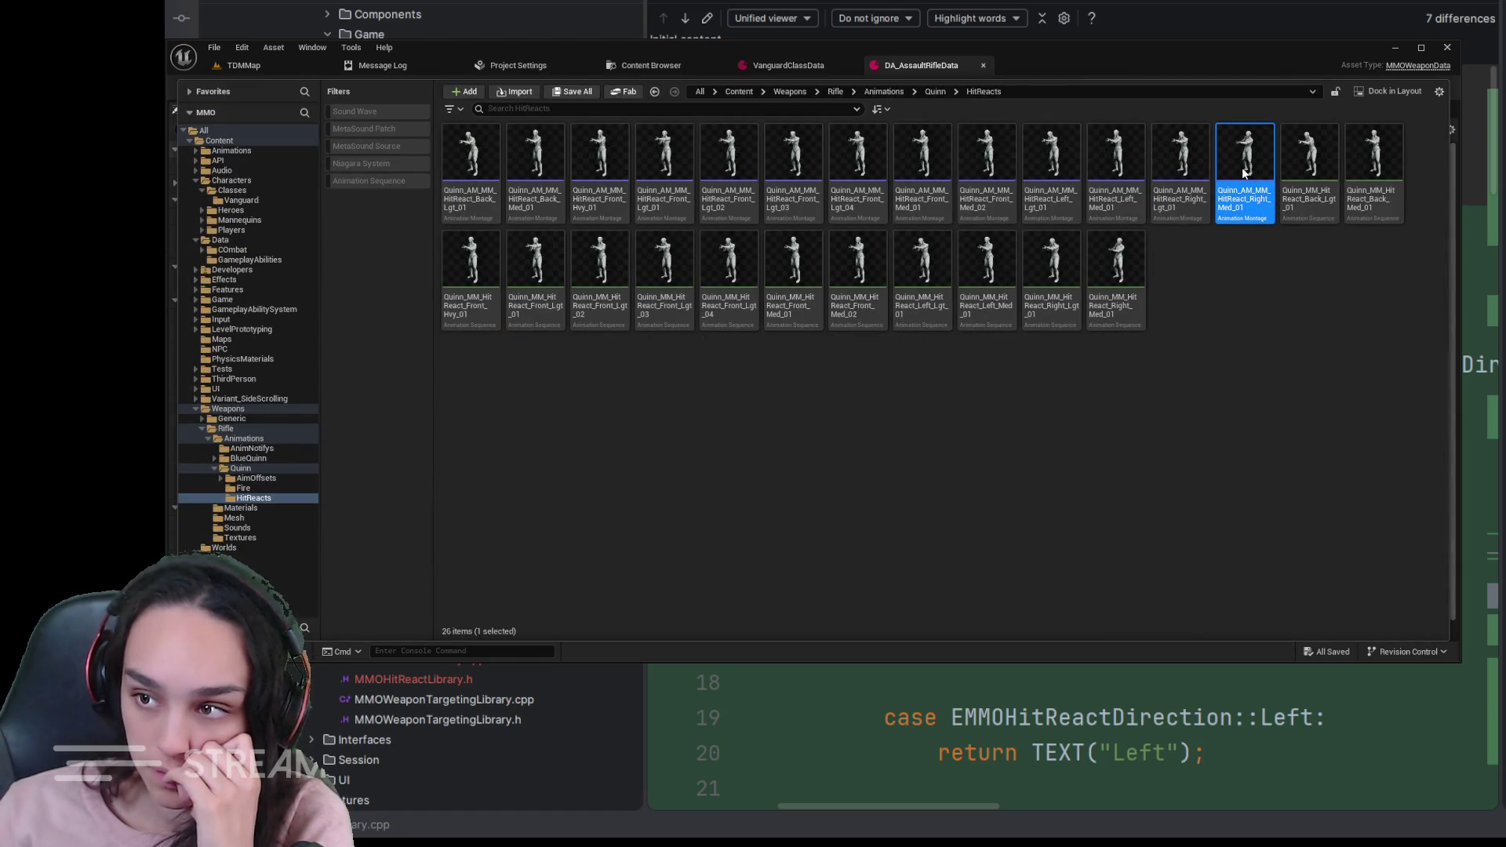
key("ctrl+space")
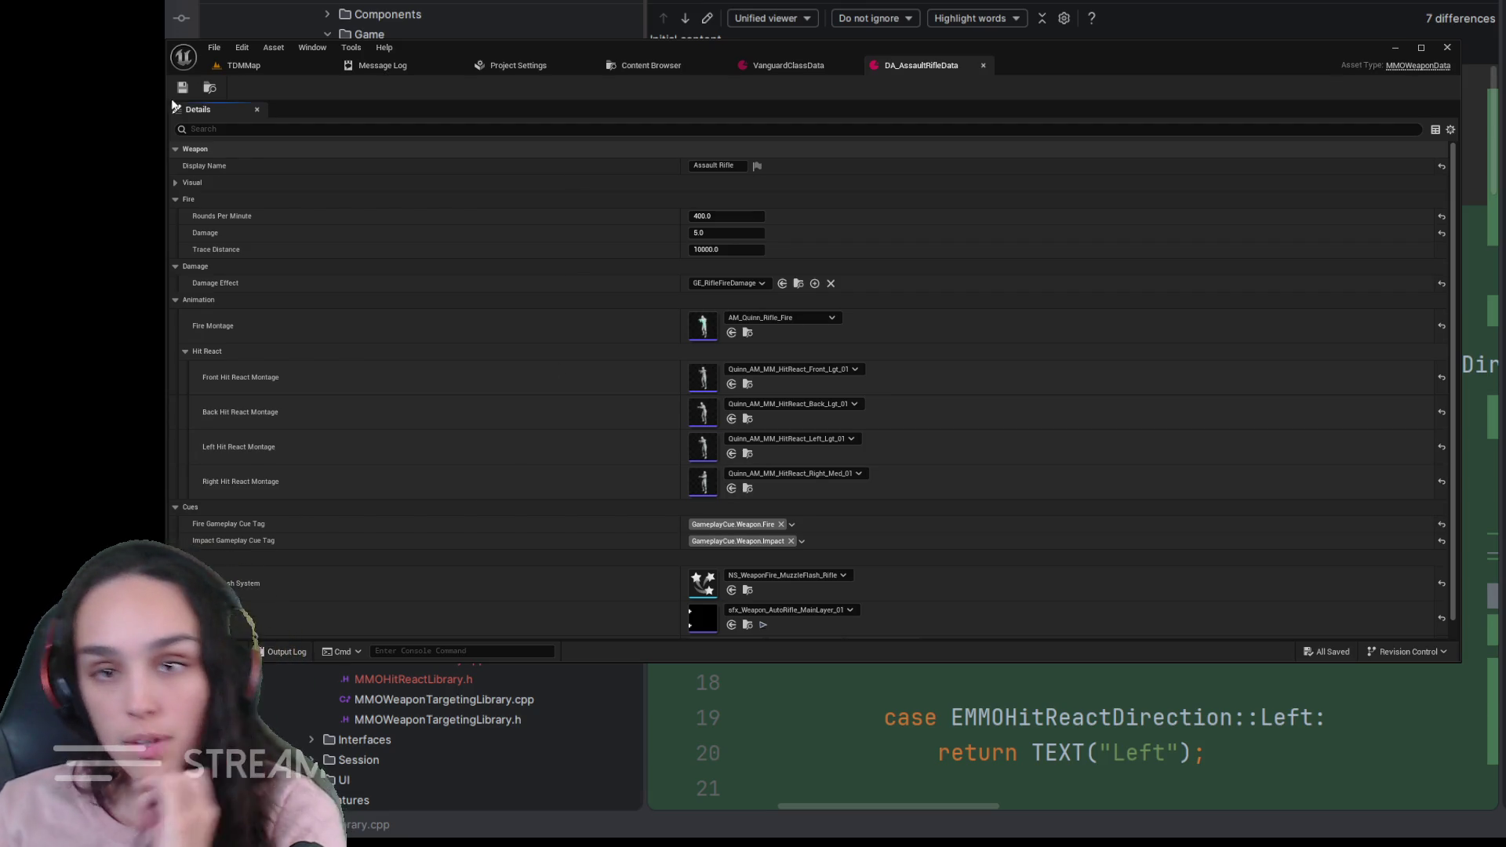
left_click(244, 66)
left_click(508, 88)
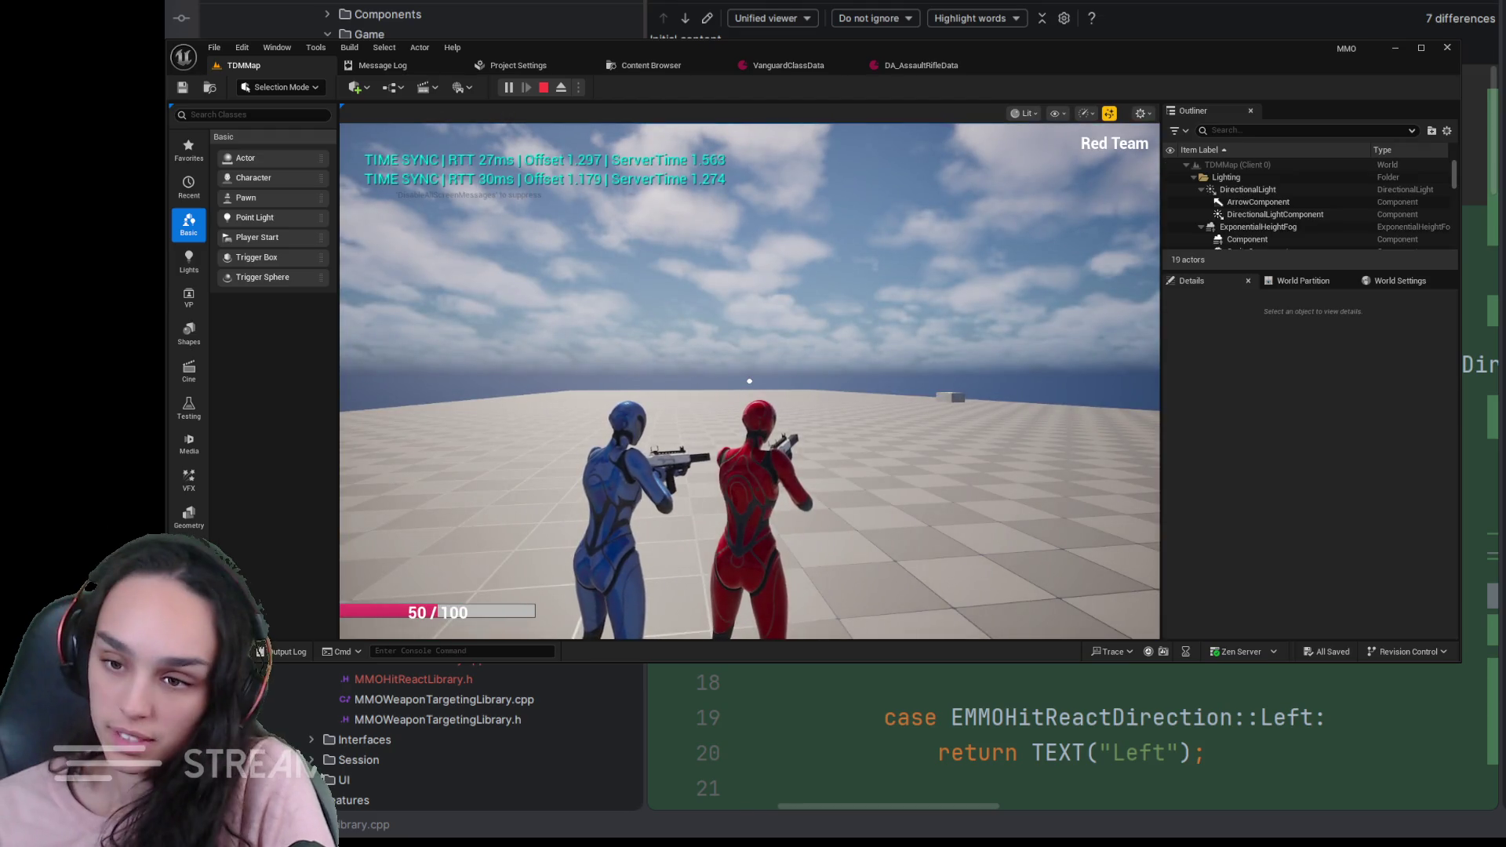
- Shoot the blue character to watch the medium right hit react, then stop playing with Esc
left_click(749, 380)
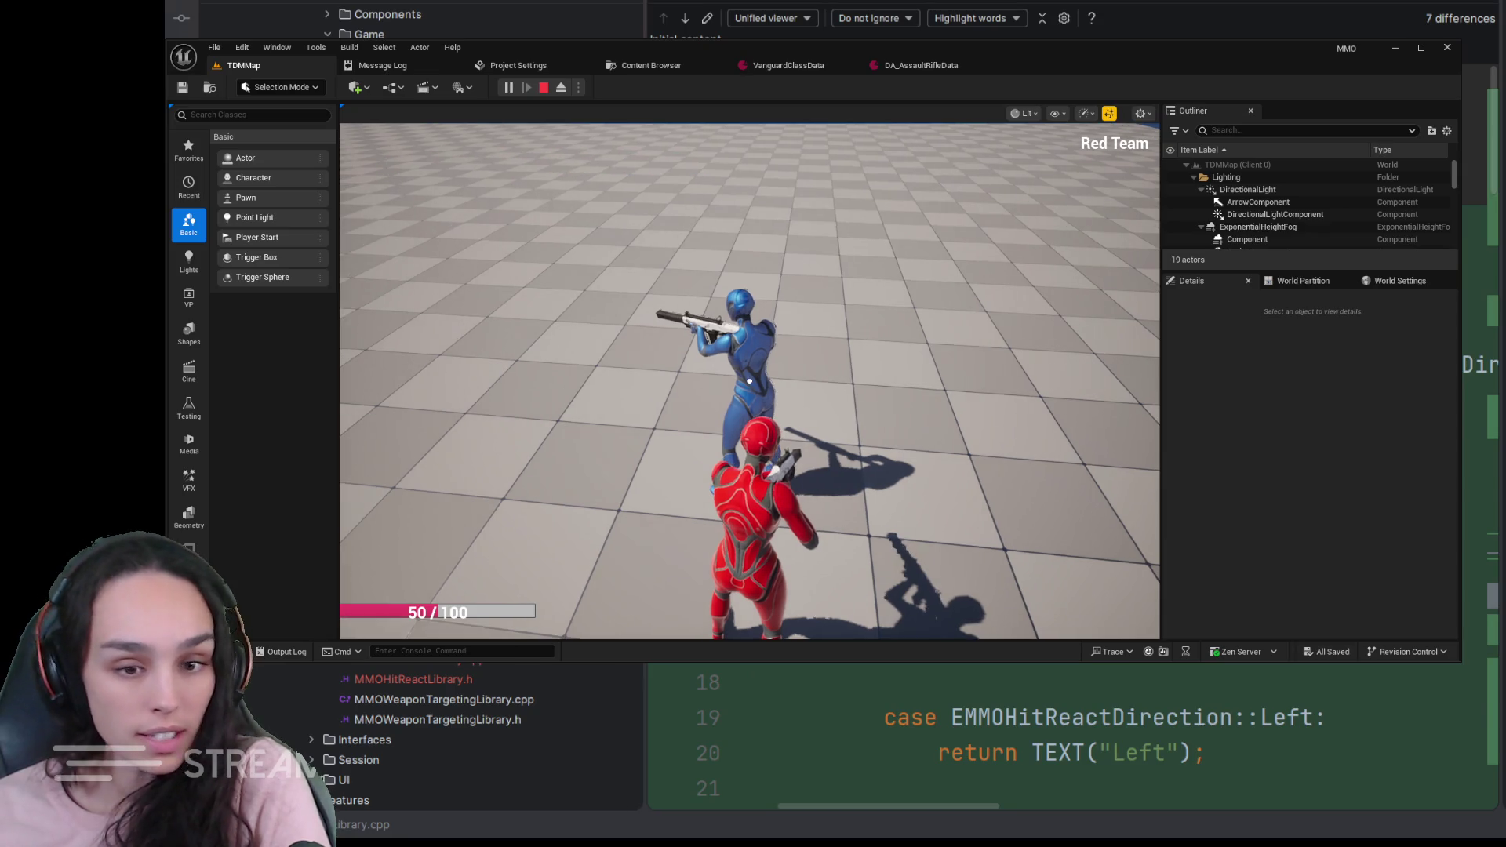
left_click(827, 454)
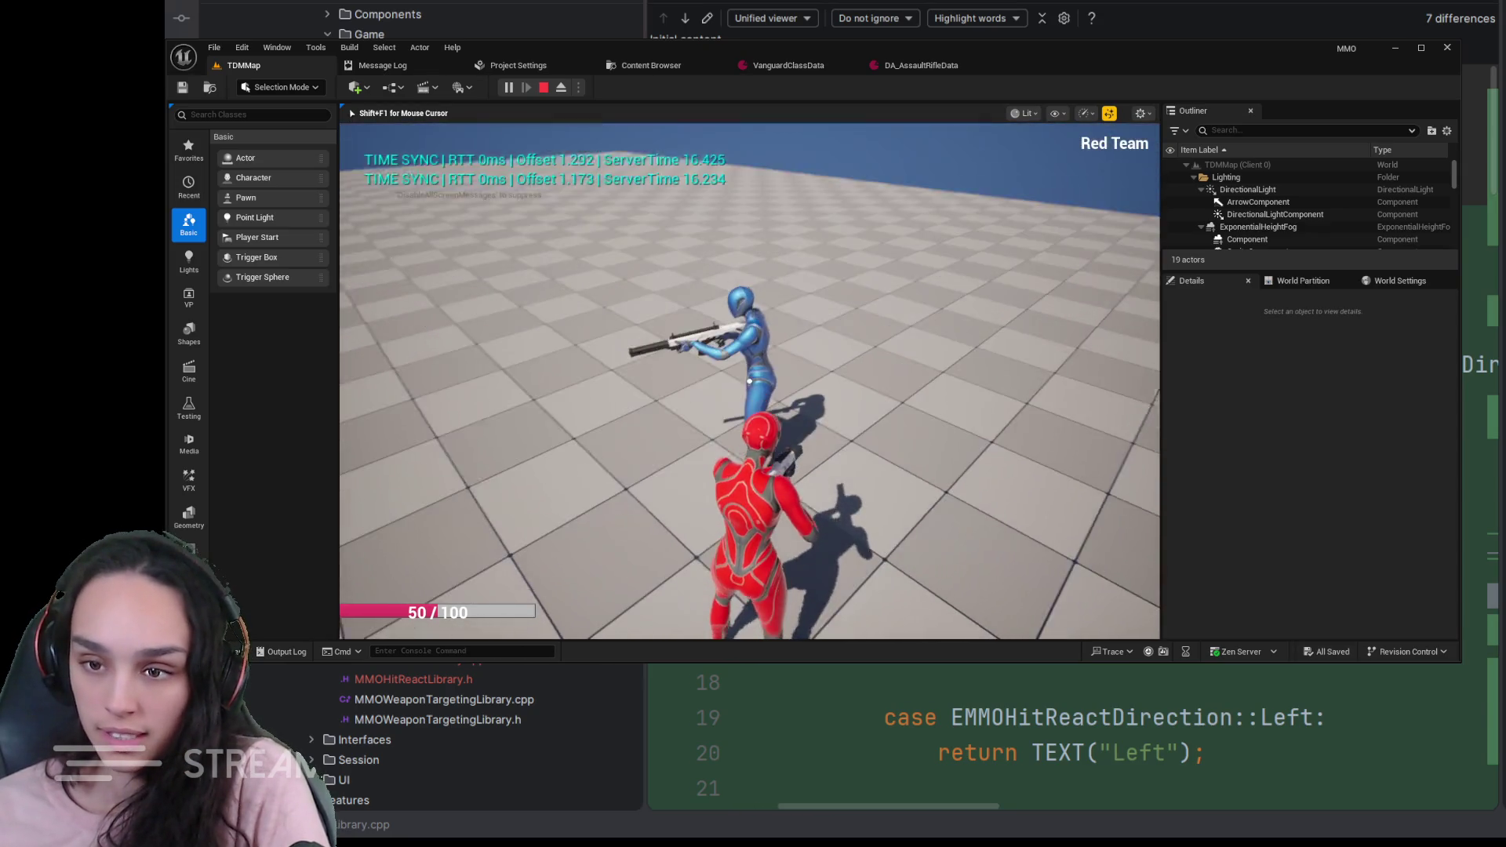
left_click(749, 380)
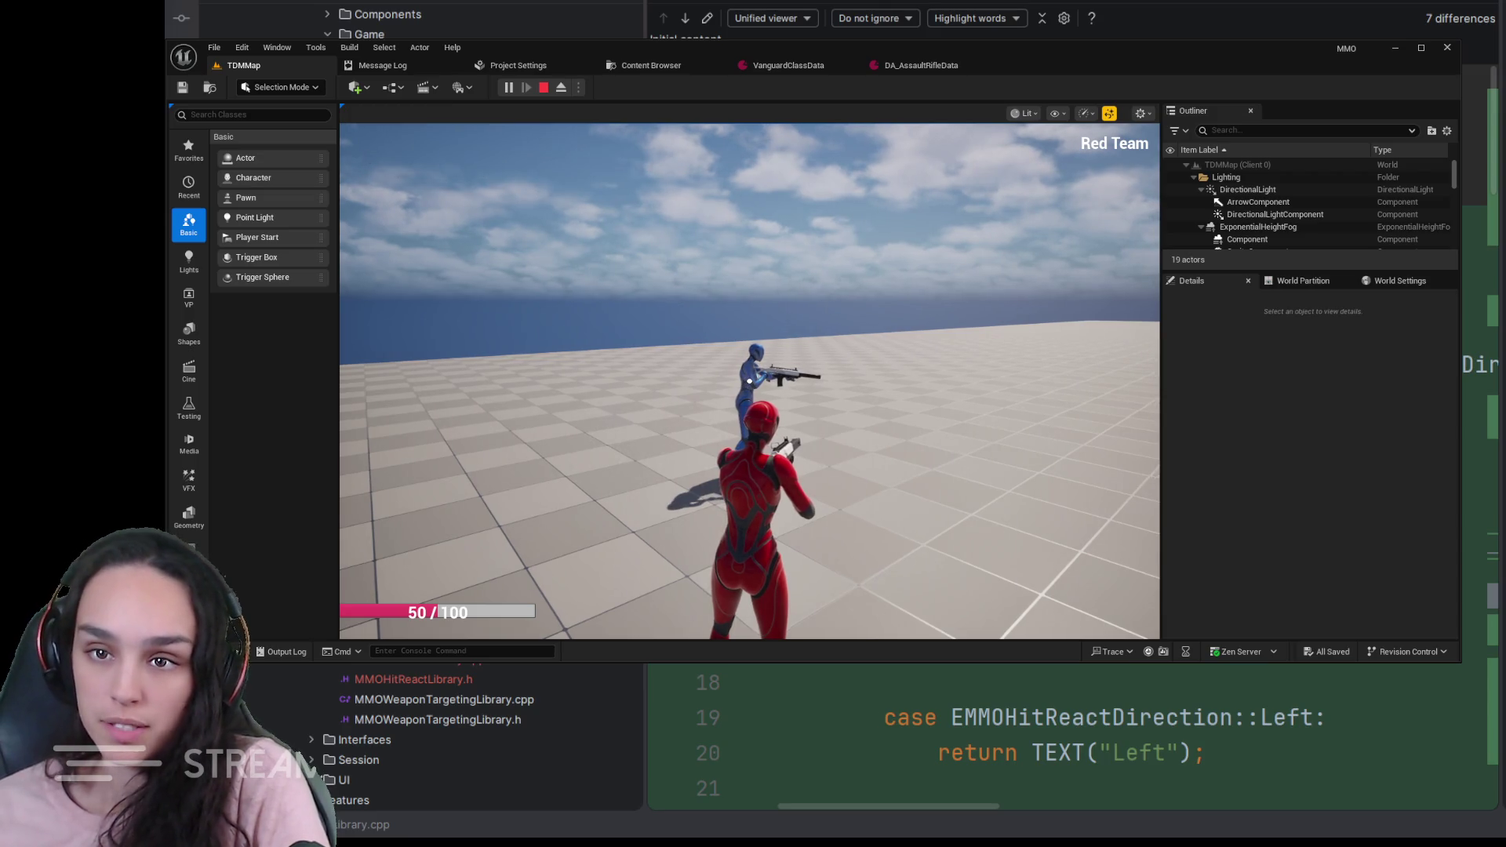
key("Escape")
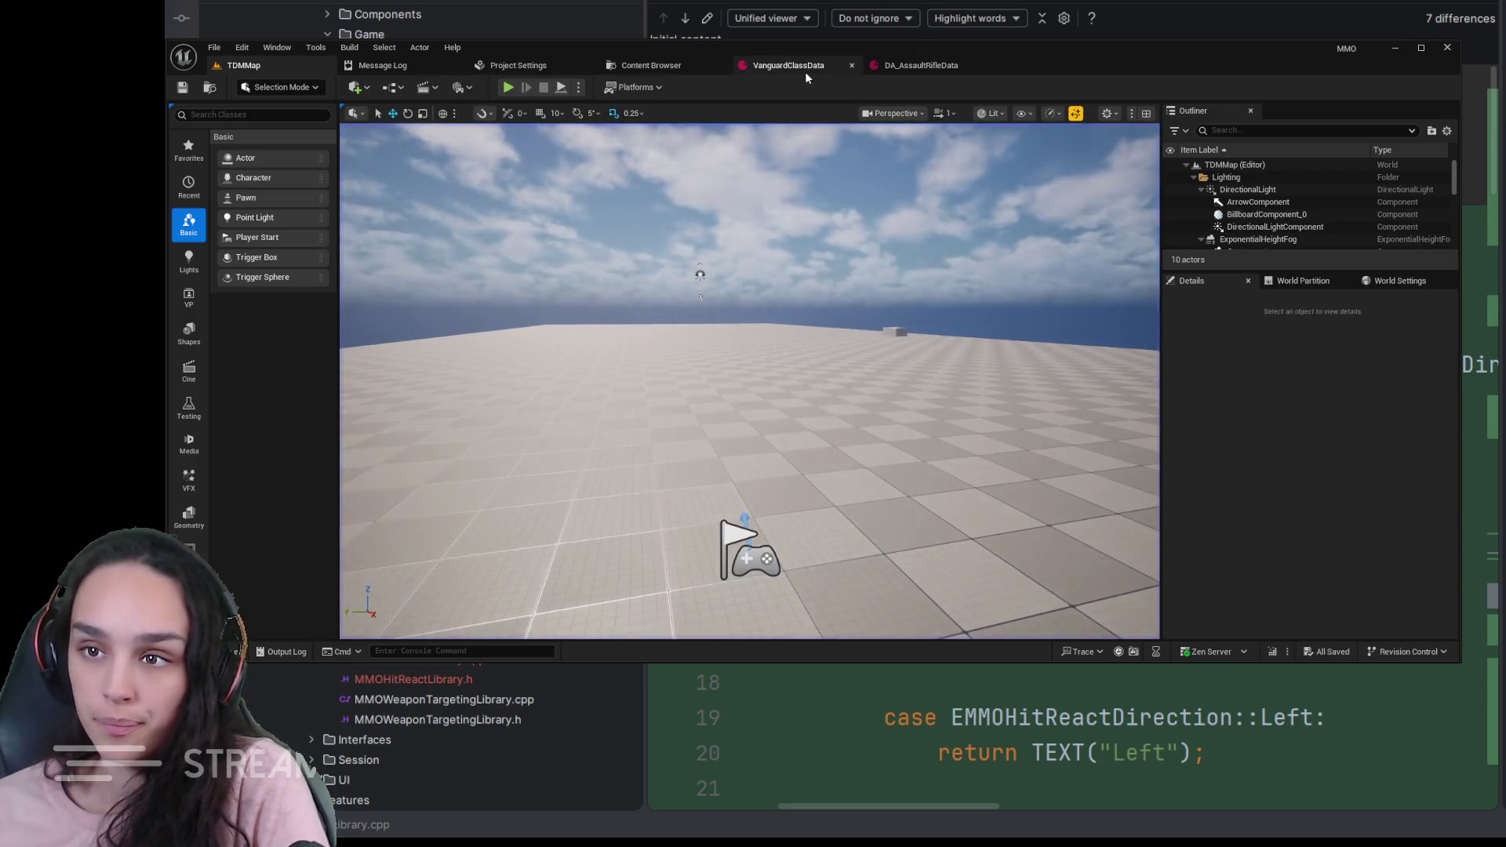
- Save DA_AssaultRifleData with Med_01 hit react montages for all four directions and return to TDMMap
left_click(807, 69)
left_click(919, 67)
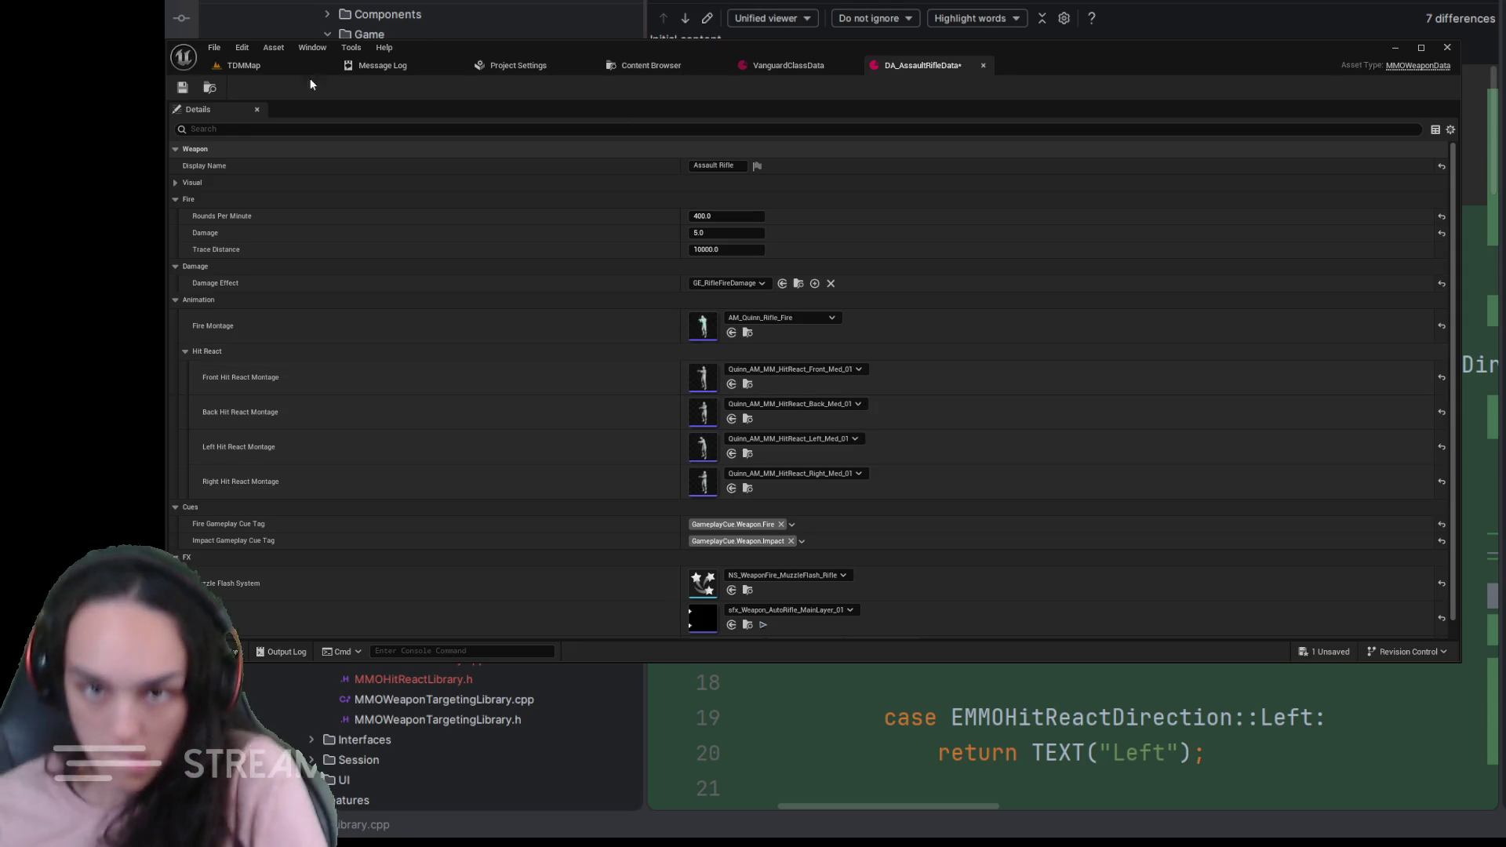
left_click(182, 87)
left_click(250, 66)
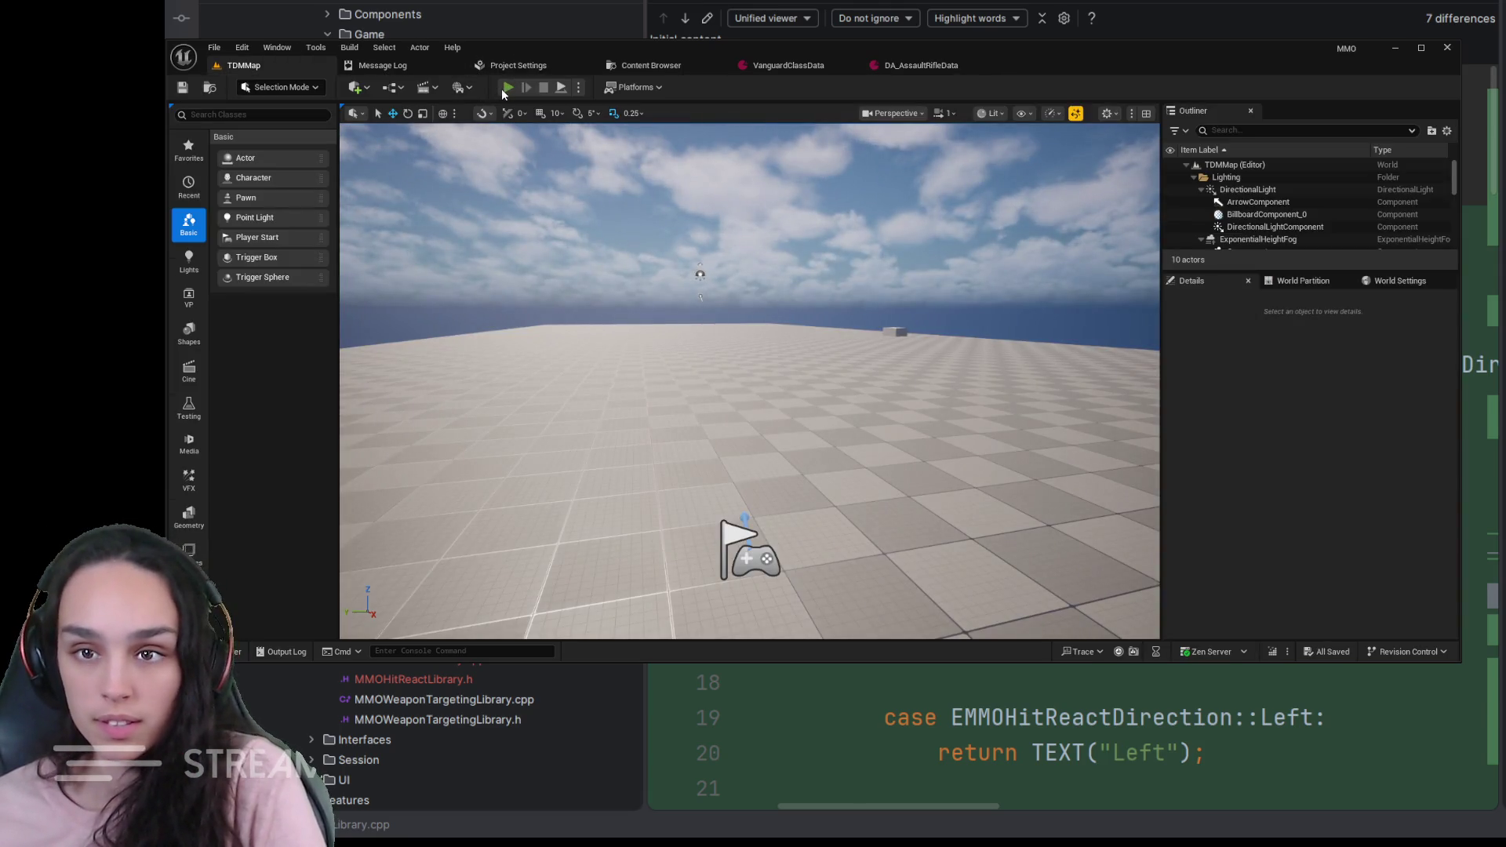
- Play TDMMap to test the Med hit reacts until health reaches 0 / 100, then end the session
left_click(507, 90)
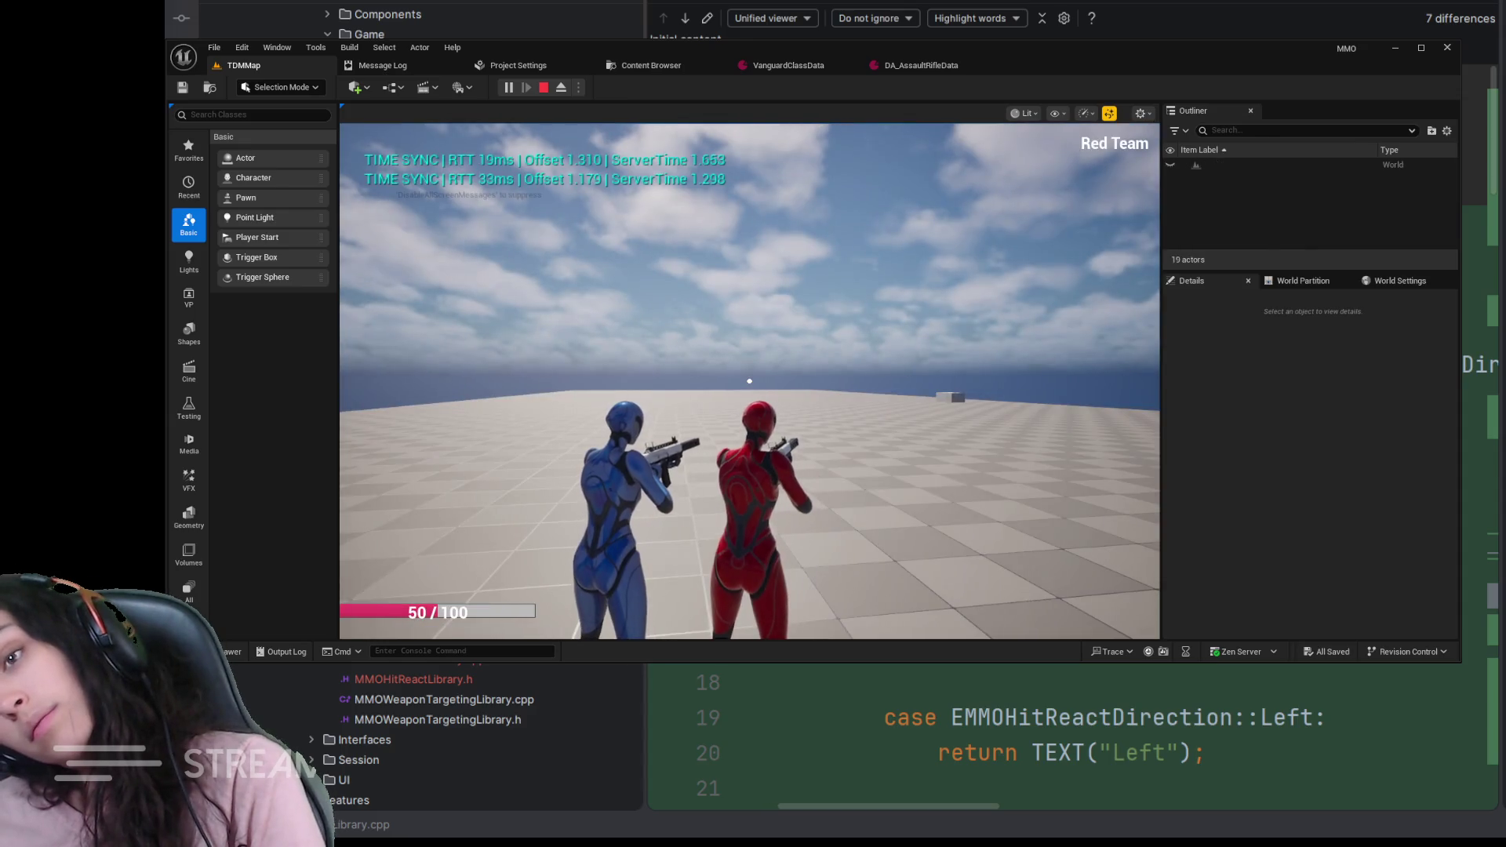
left_click(749, 380)
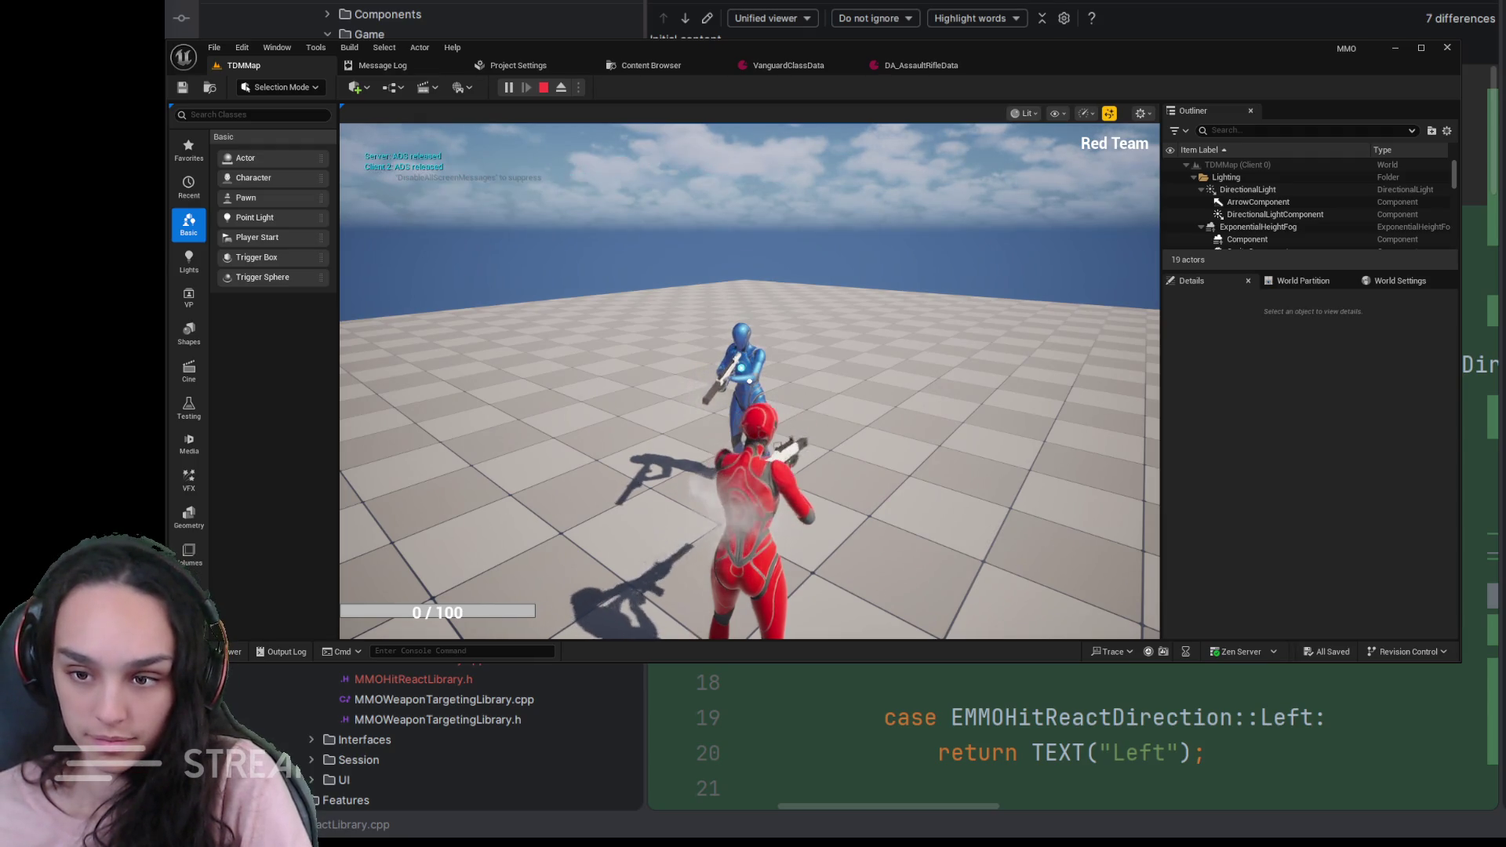
left_click(542, 87)
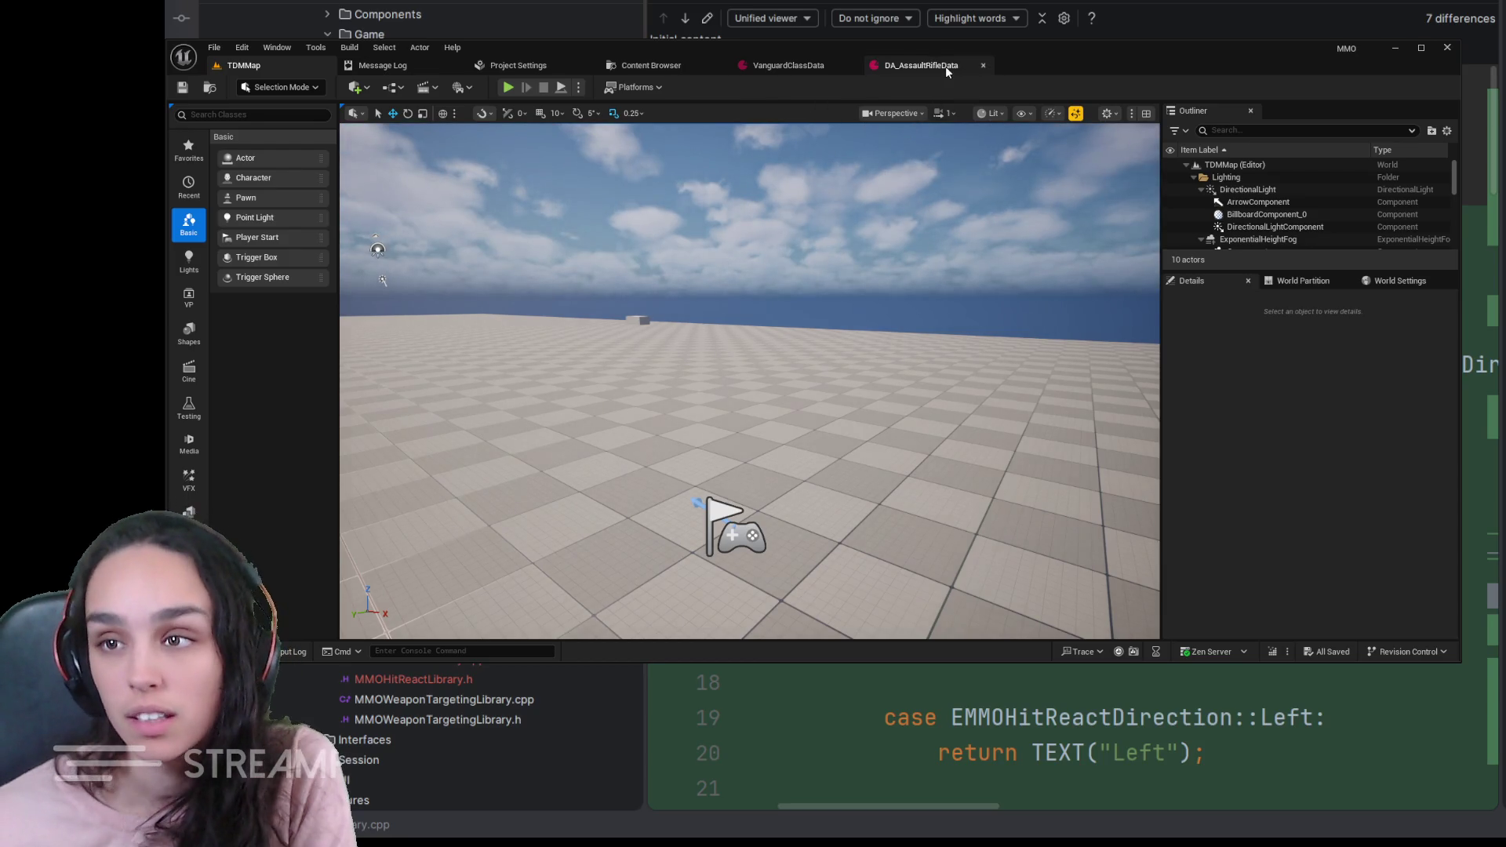
- Set the front hit react to Front_Lgt_04 and right to Right_Lgt_01 in DA_AssaultRifleData, and save
left_click(921, 65)
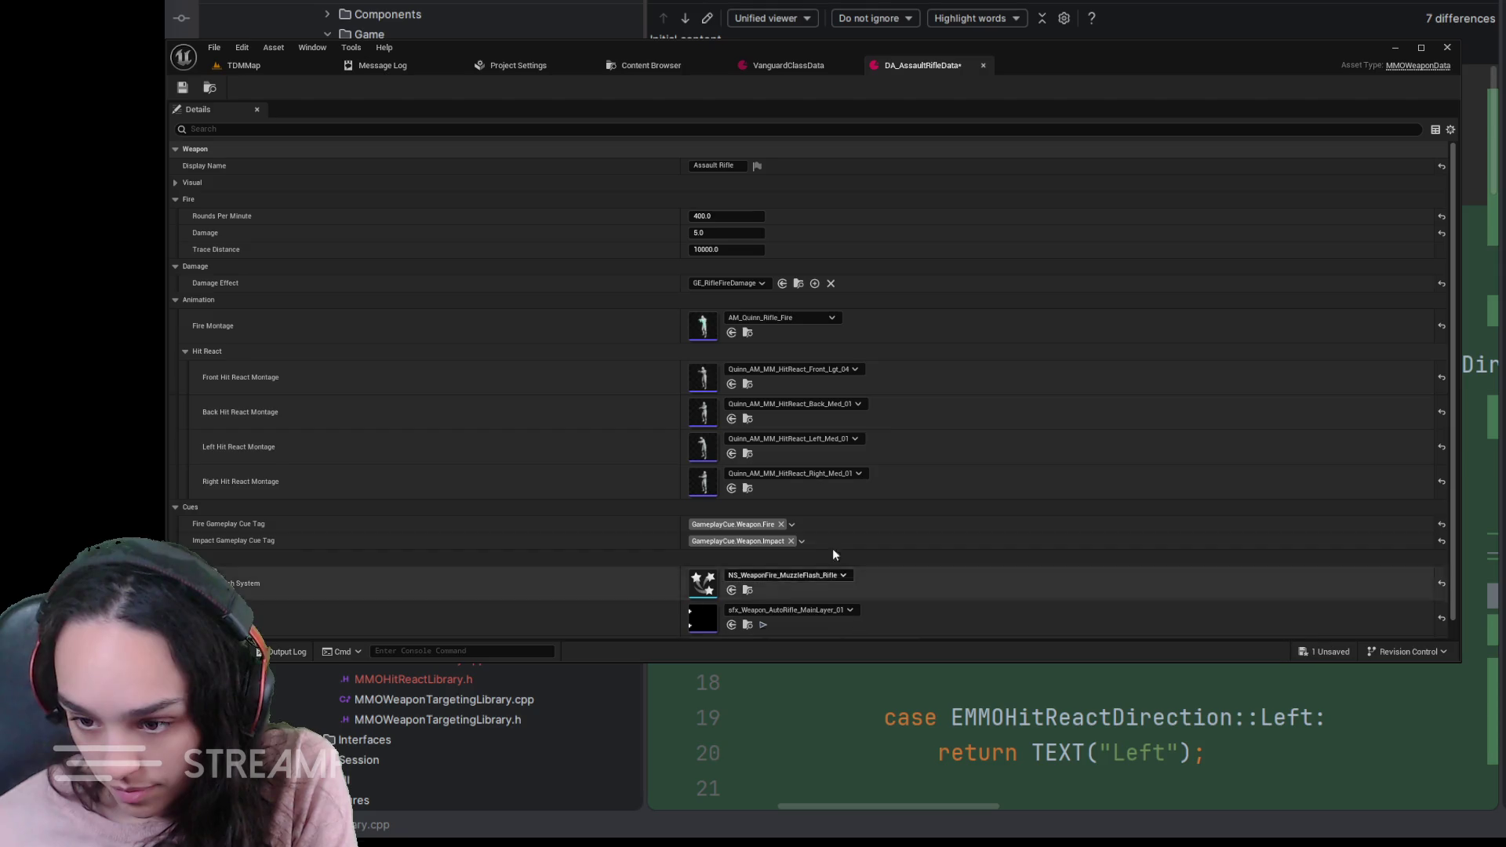
left_click(730, 383)
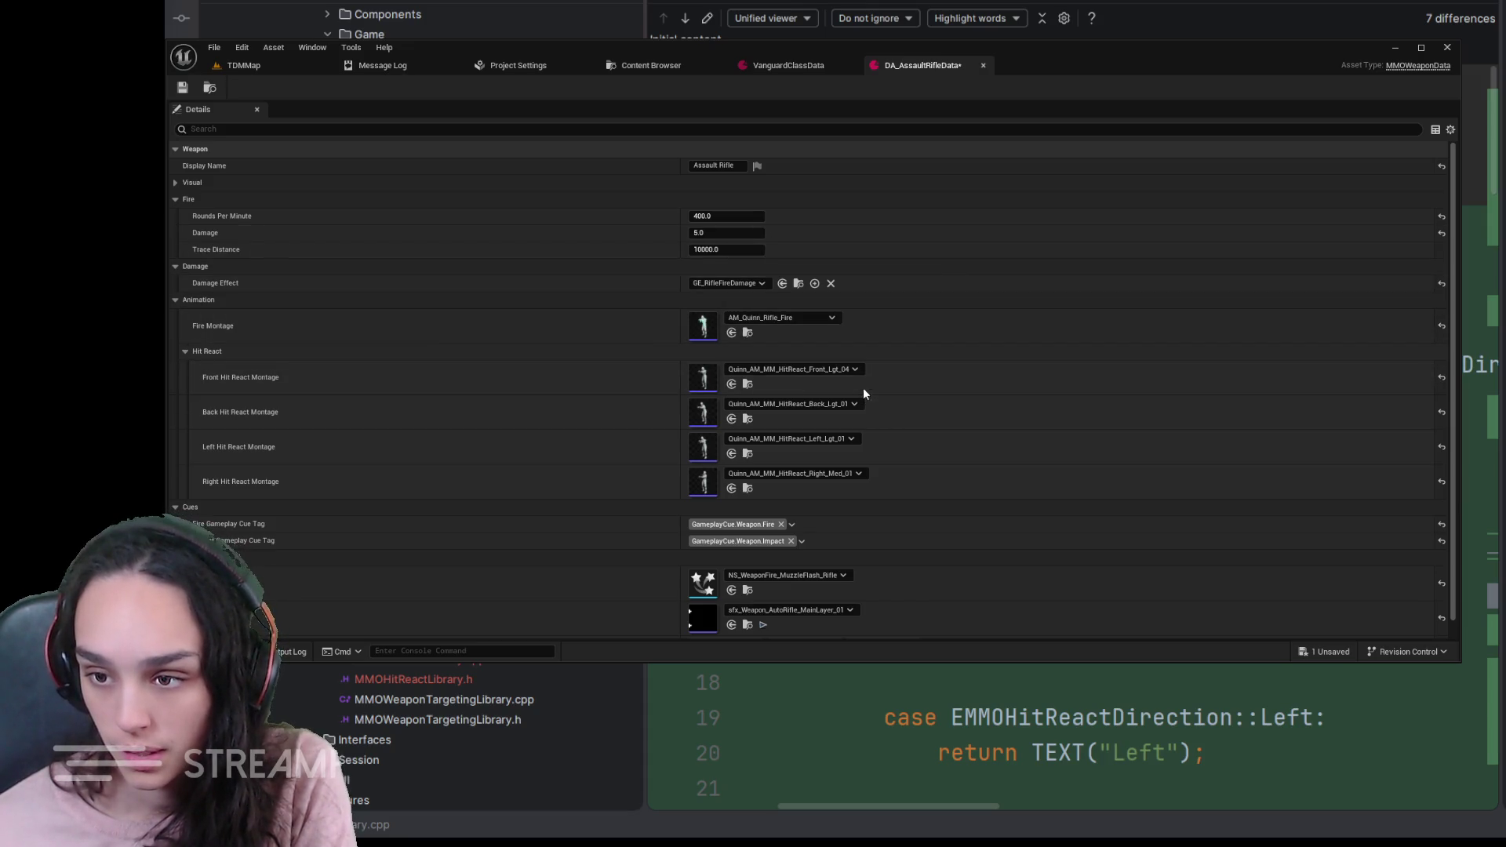
left_click(183, 87)
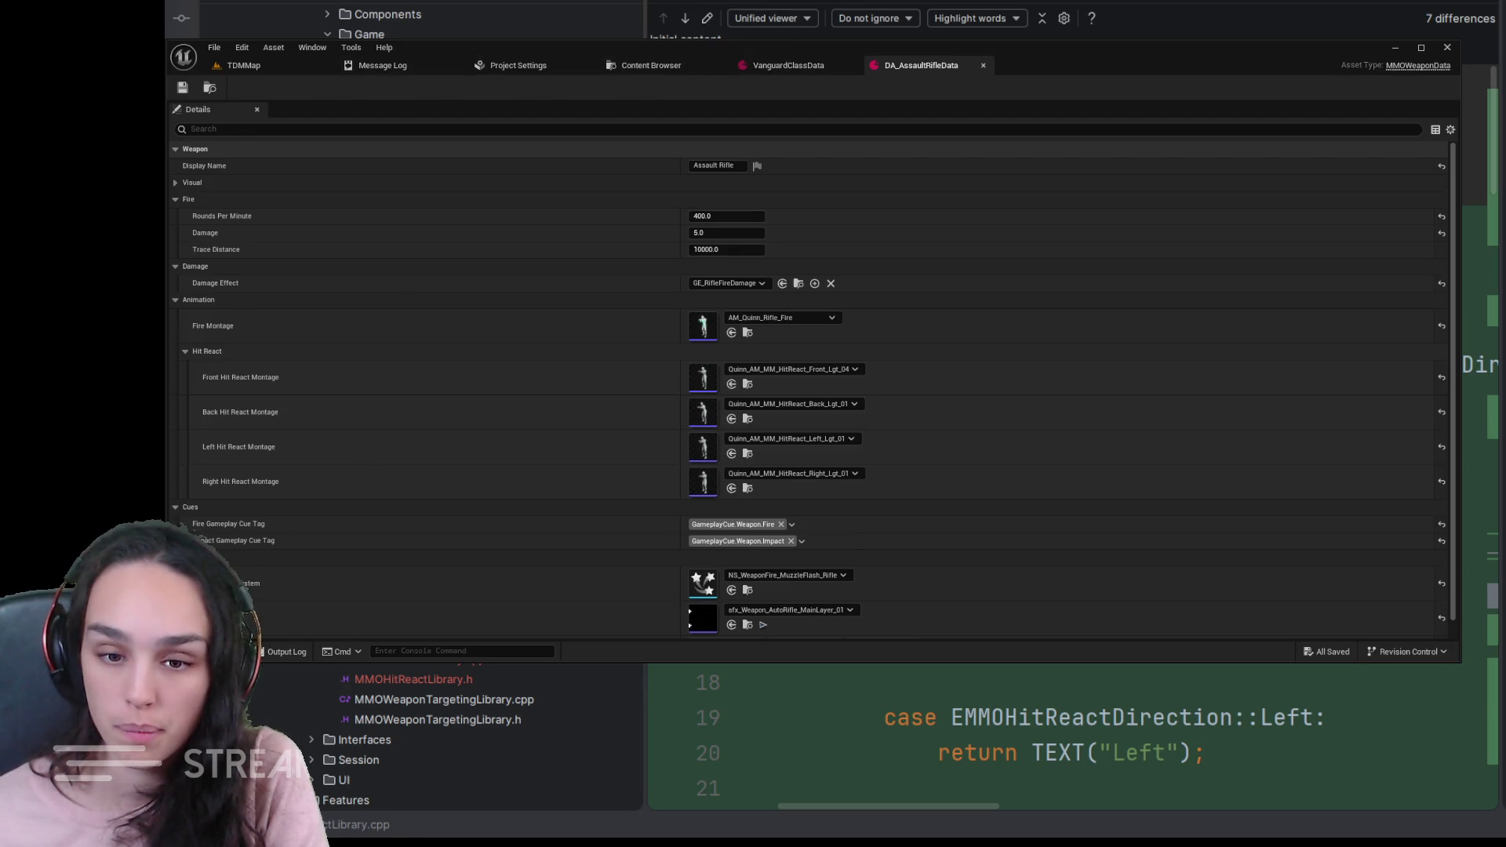
left_click(650, 65)
left_click(740, 93)
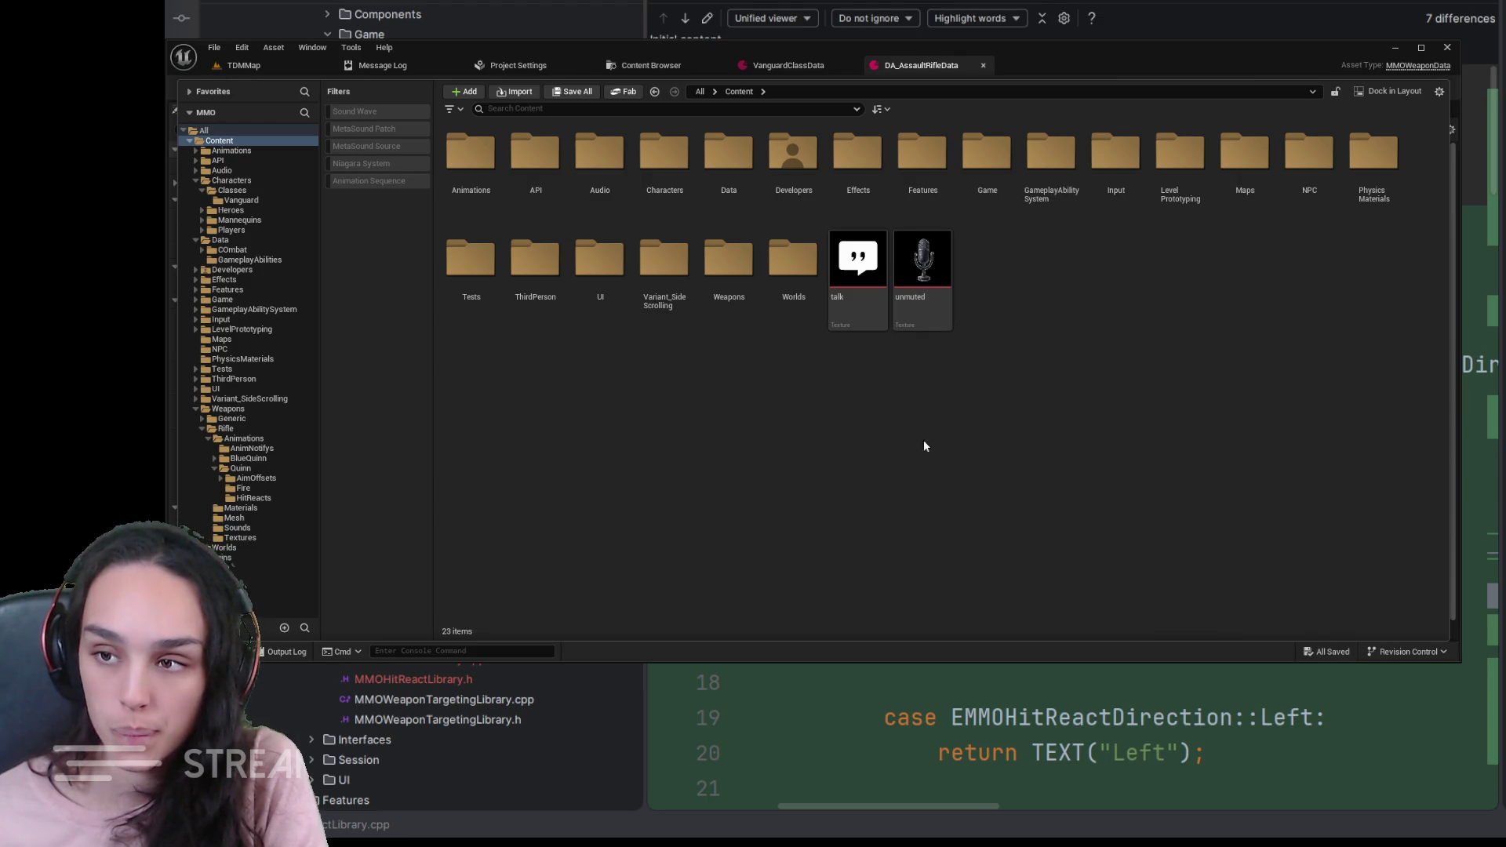
double_click(1051, 152)
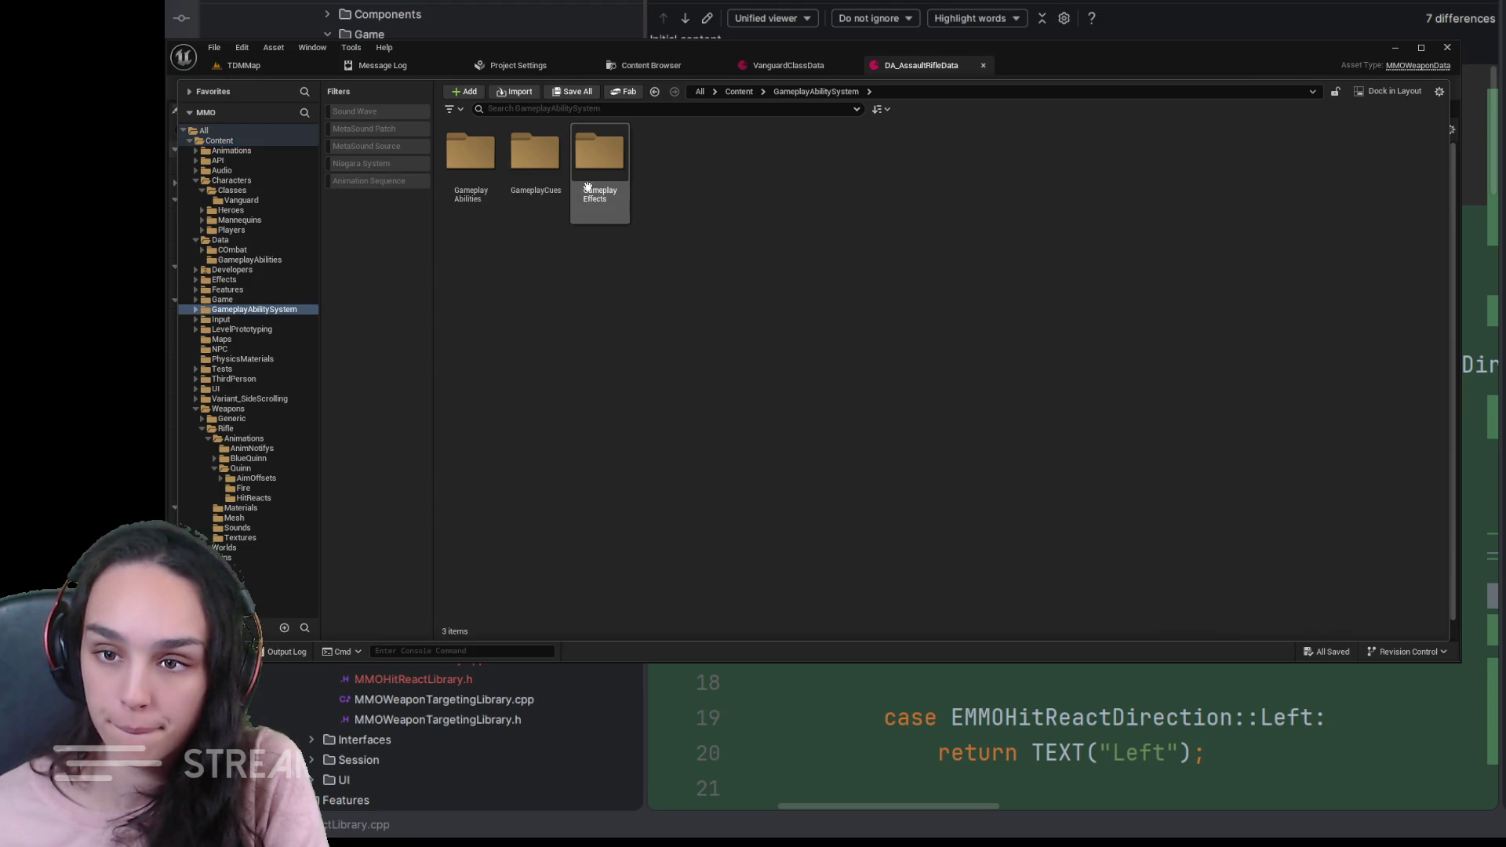
double_click(536, 154)
double_click(471, 152)
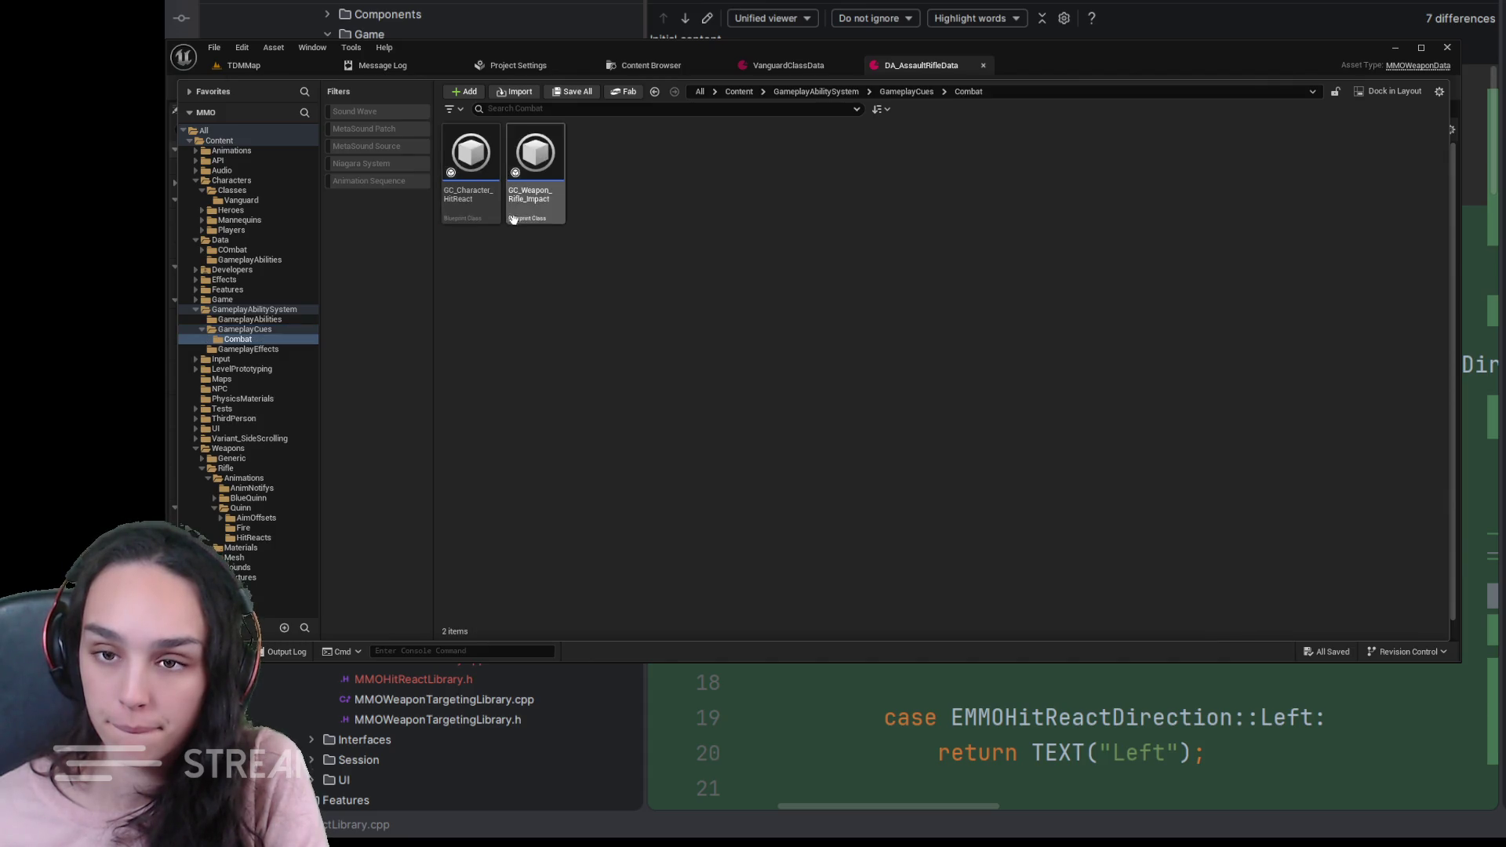
left_click(472, 165)
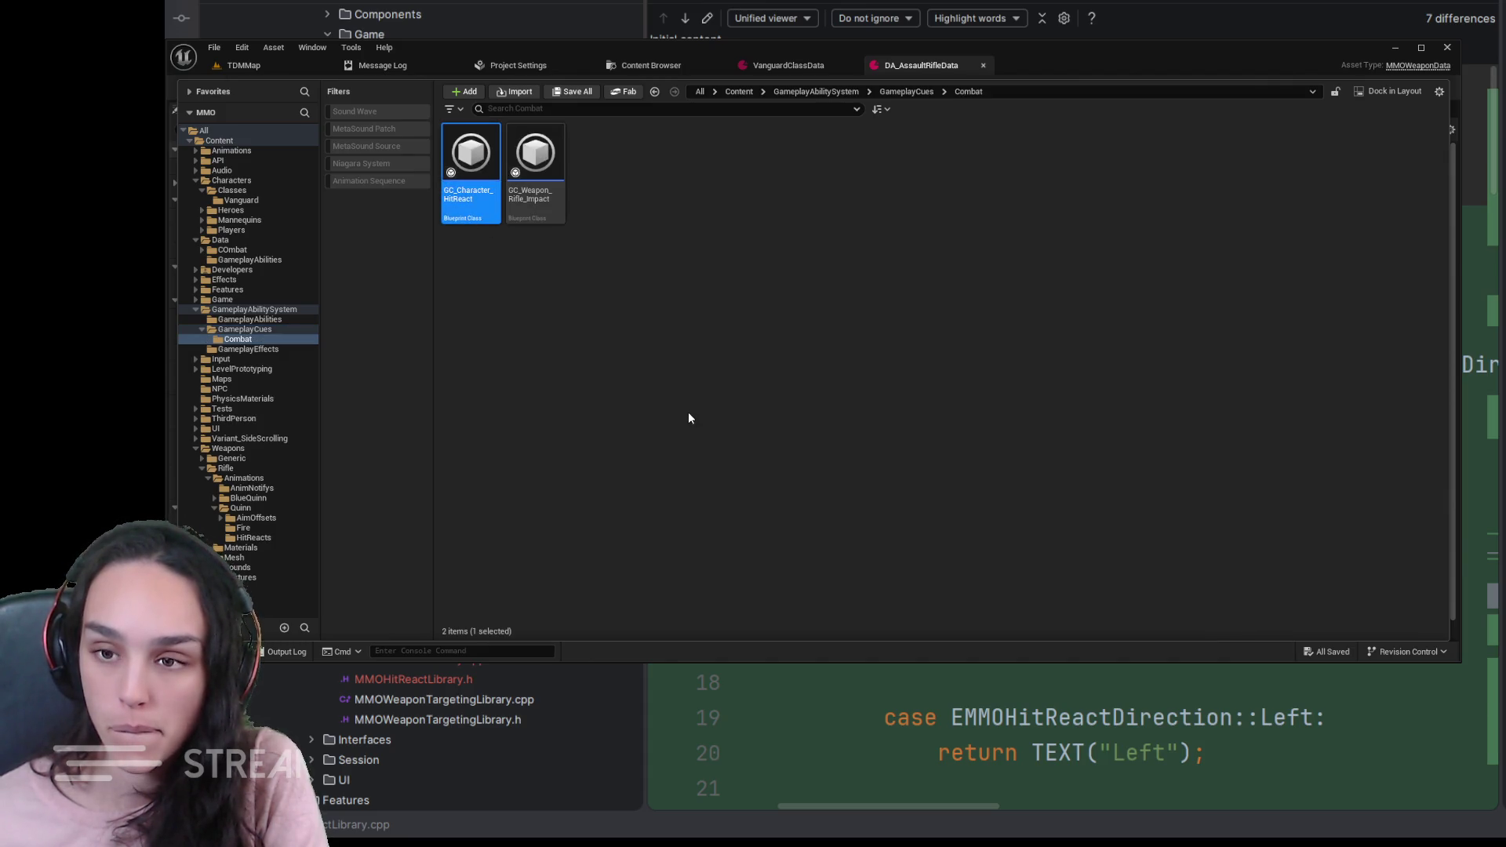
key("ctrl+space")
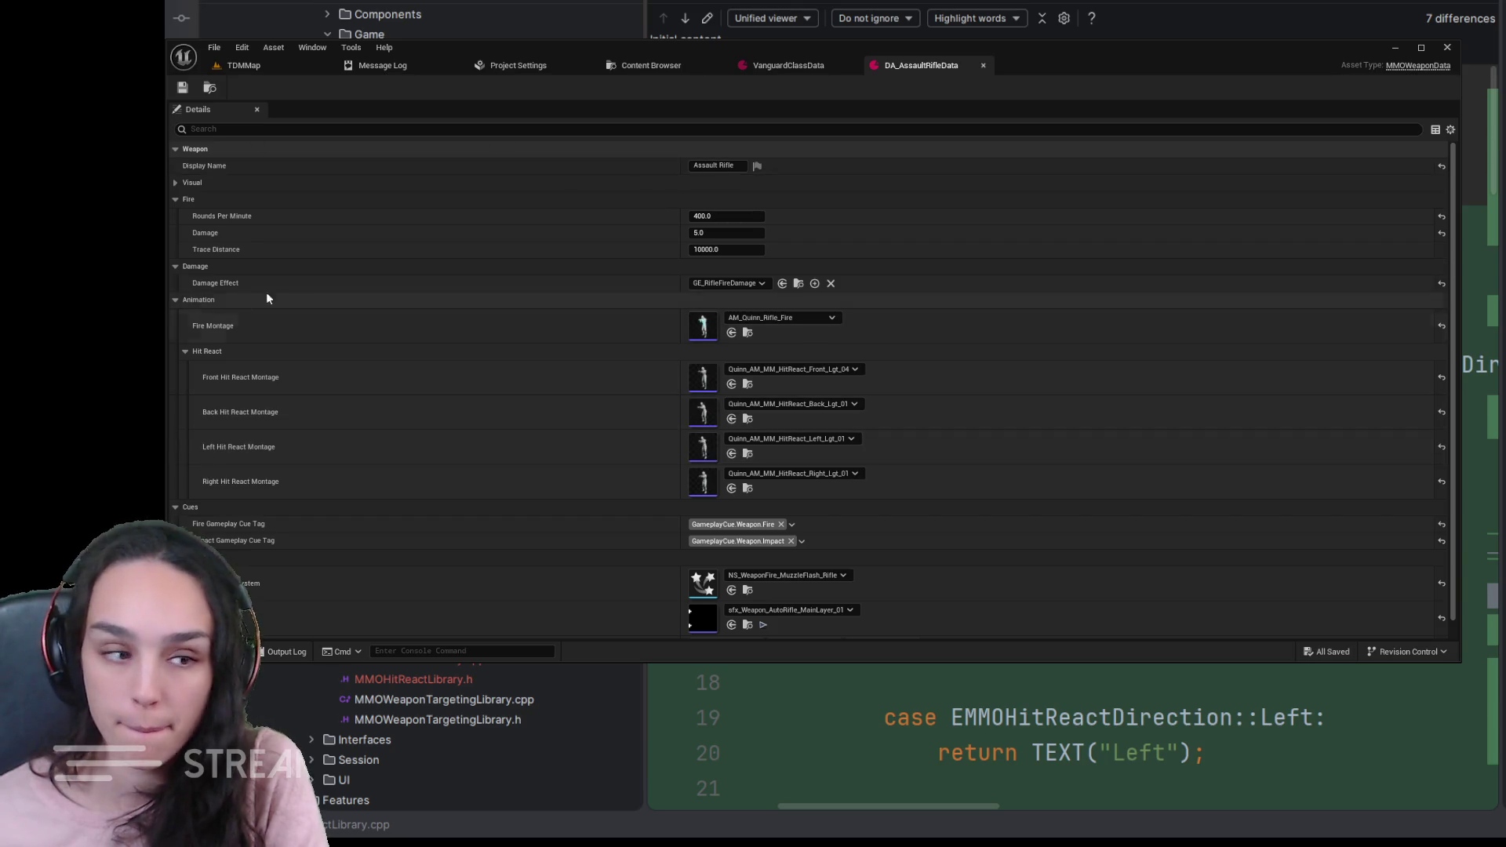
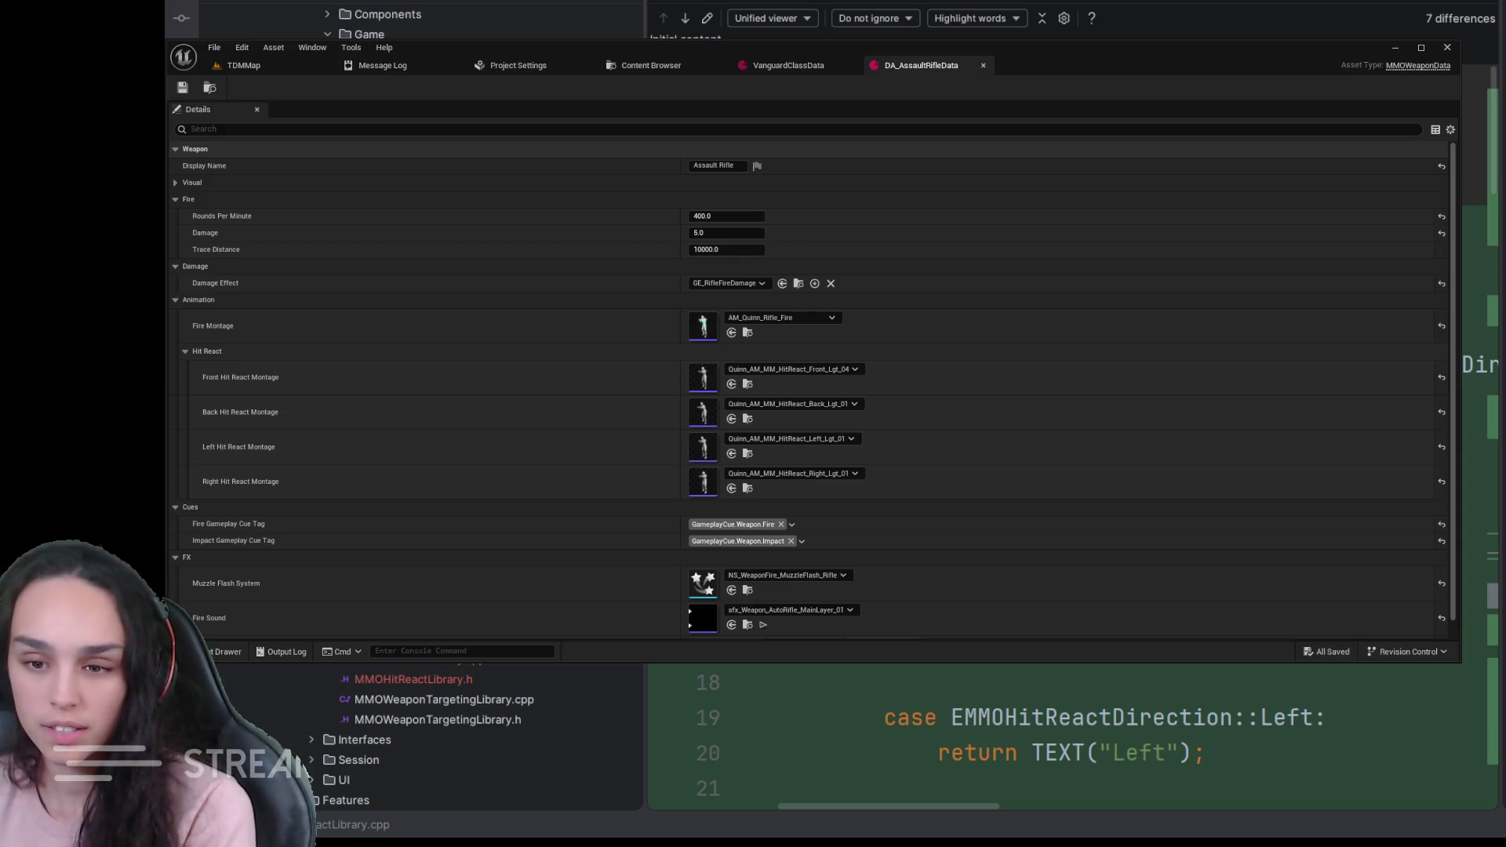
- Browse the asset drawer to Content > GameplayAbilitySystem > GameplayEffects and select GE_InitializeAttributes
left_click(248, 66)
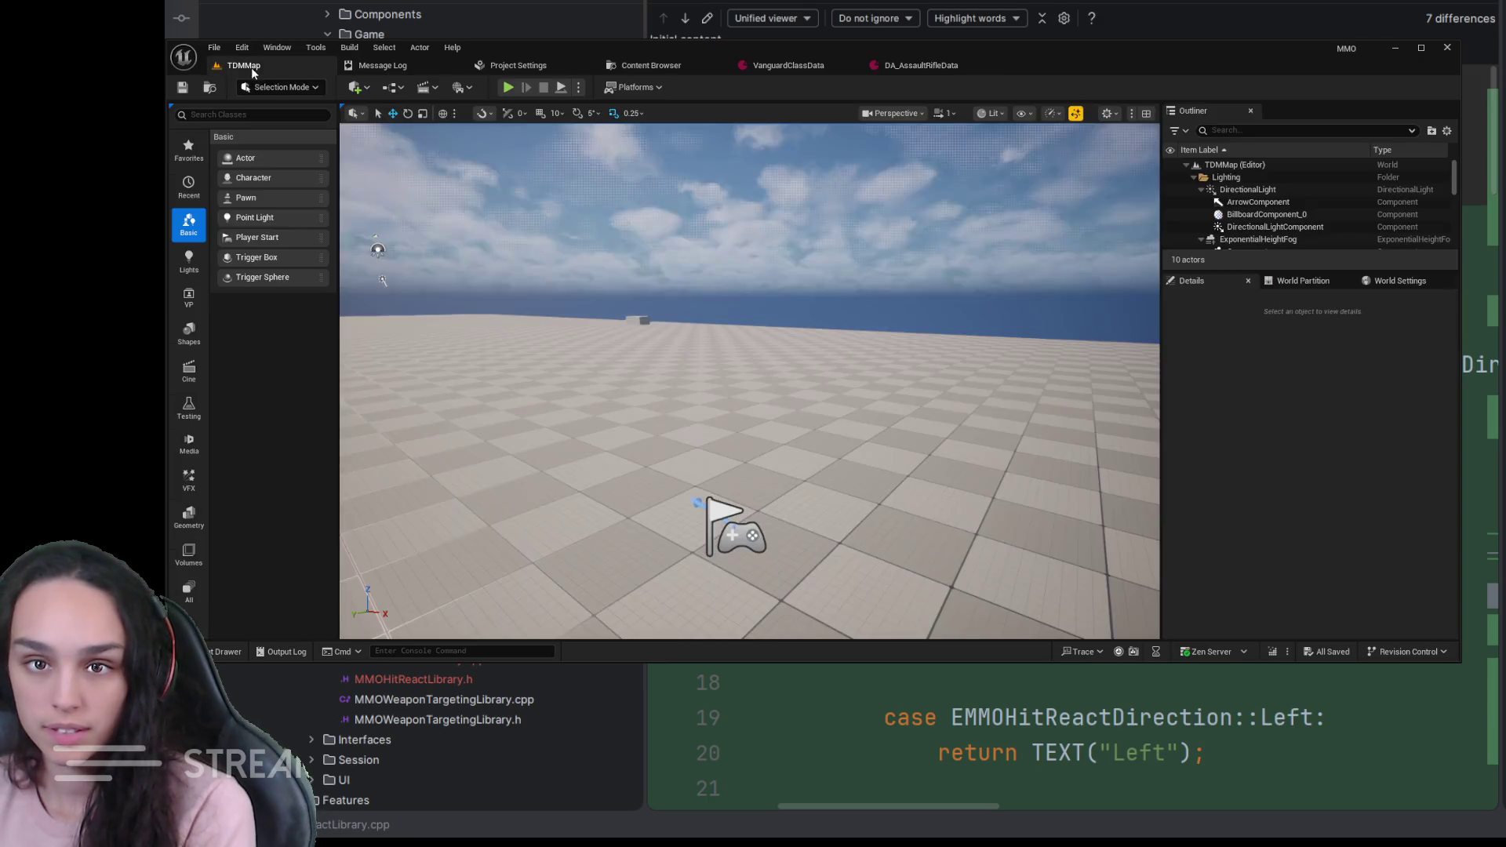
left_click(227, 650)
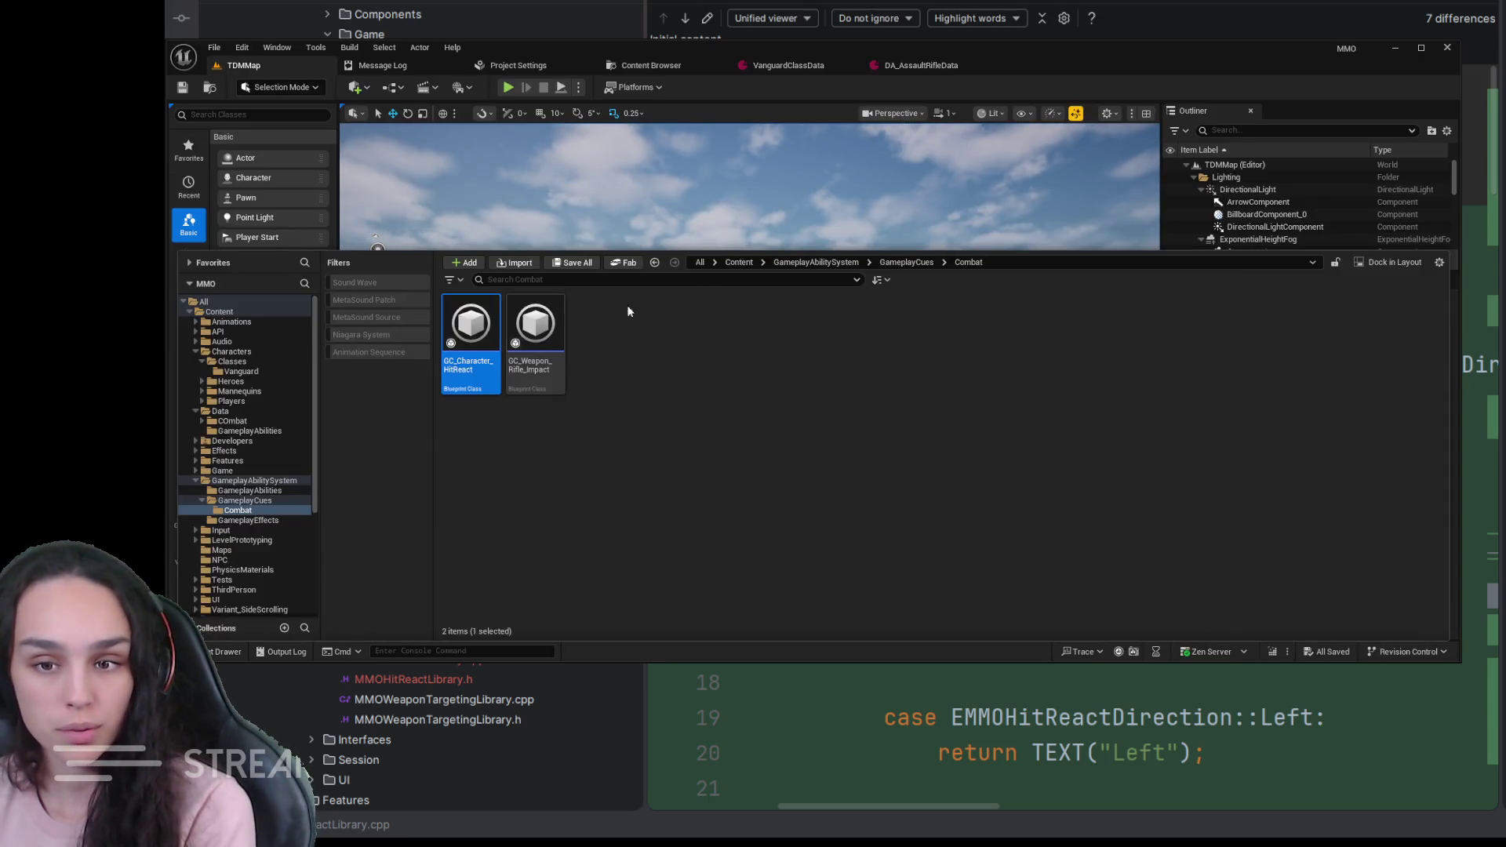
left_click(888, 263)
left_click(816, 262)
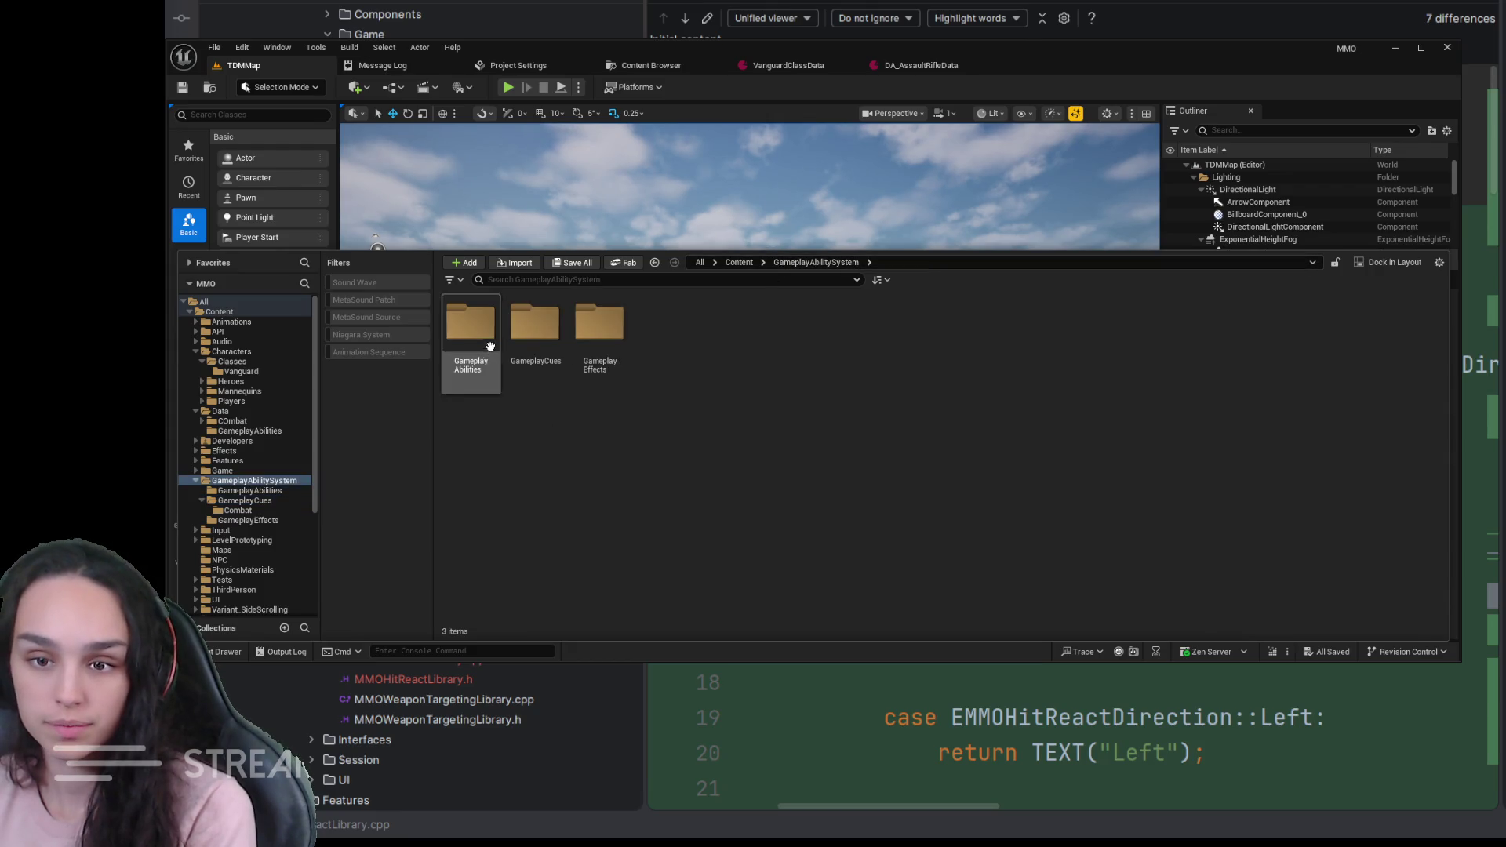
left_click(600, 335)
double_click(600, 336)
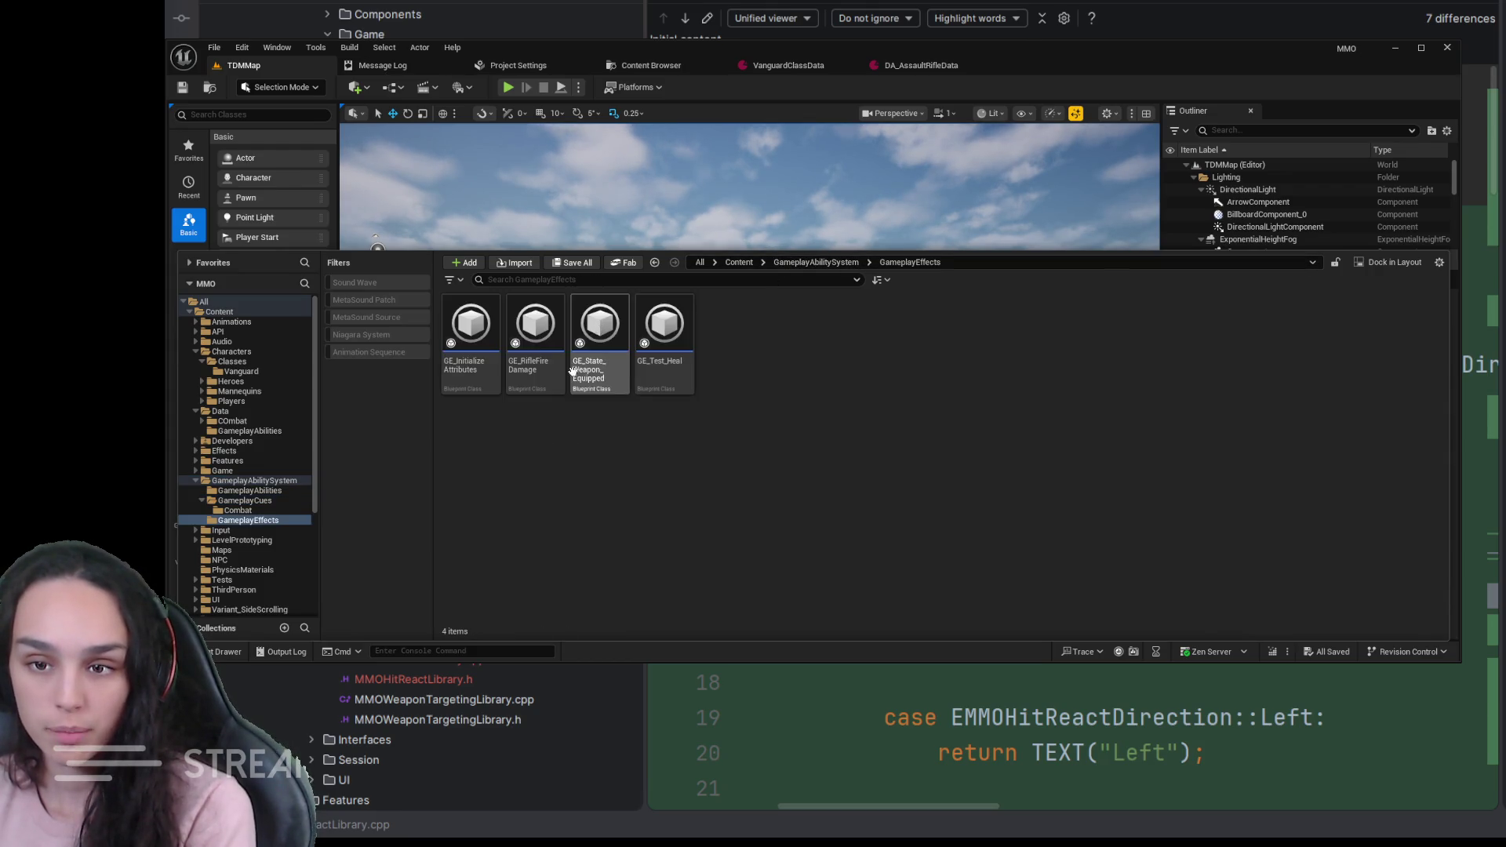
left_click(474, 390)
- Set the Health modifier's Scalable Float Magnitude to 100.0 and collapse both modifier entries
key("ctrl+space")
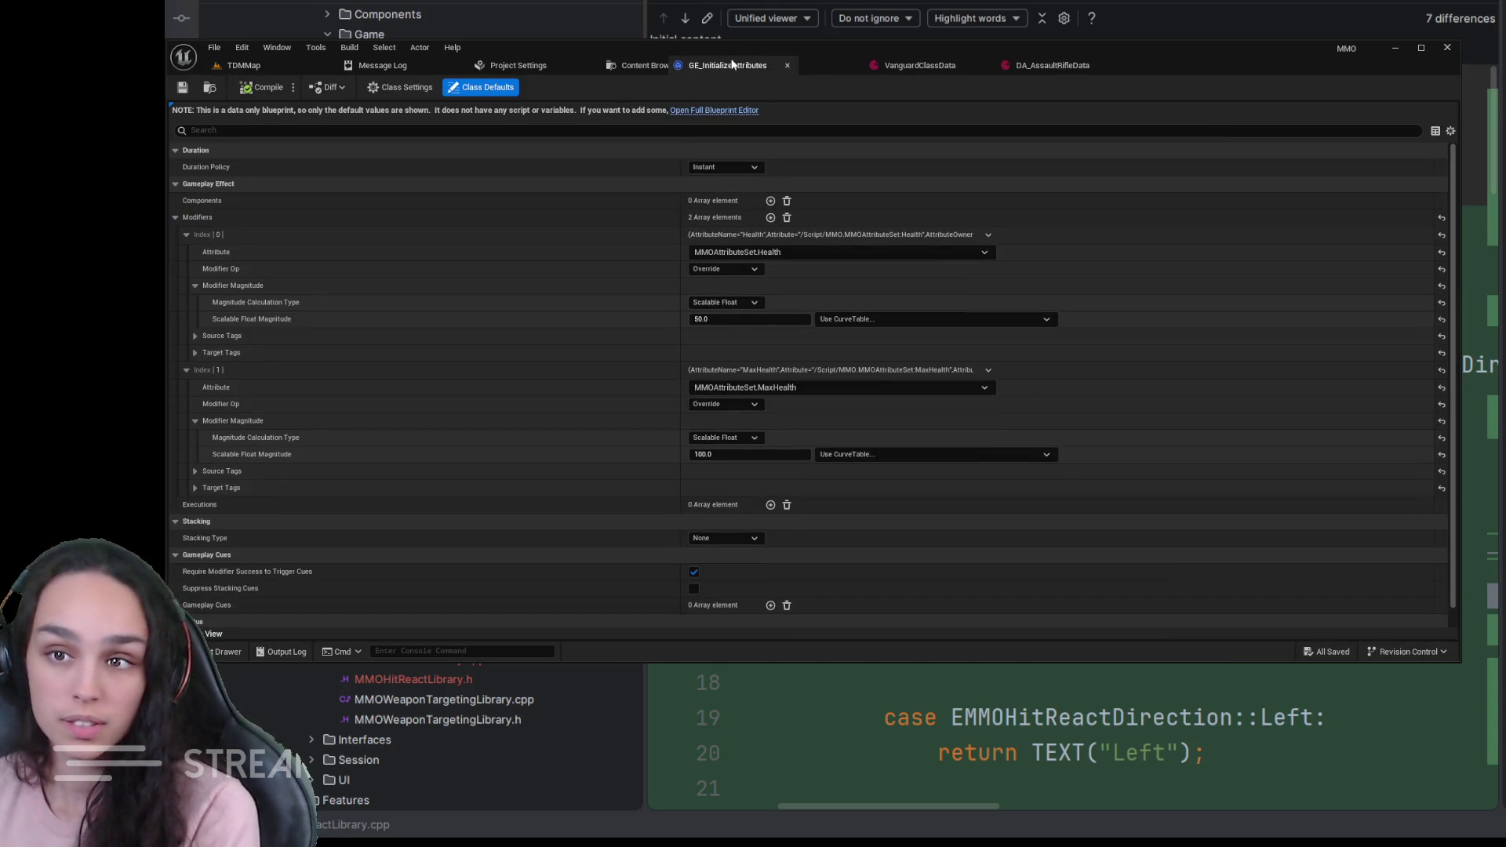
left_click(729, 323)
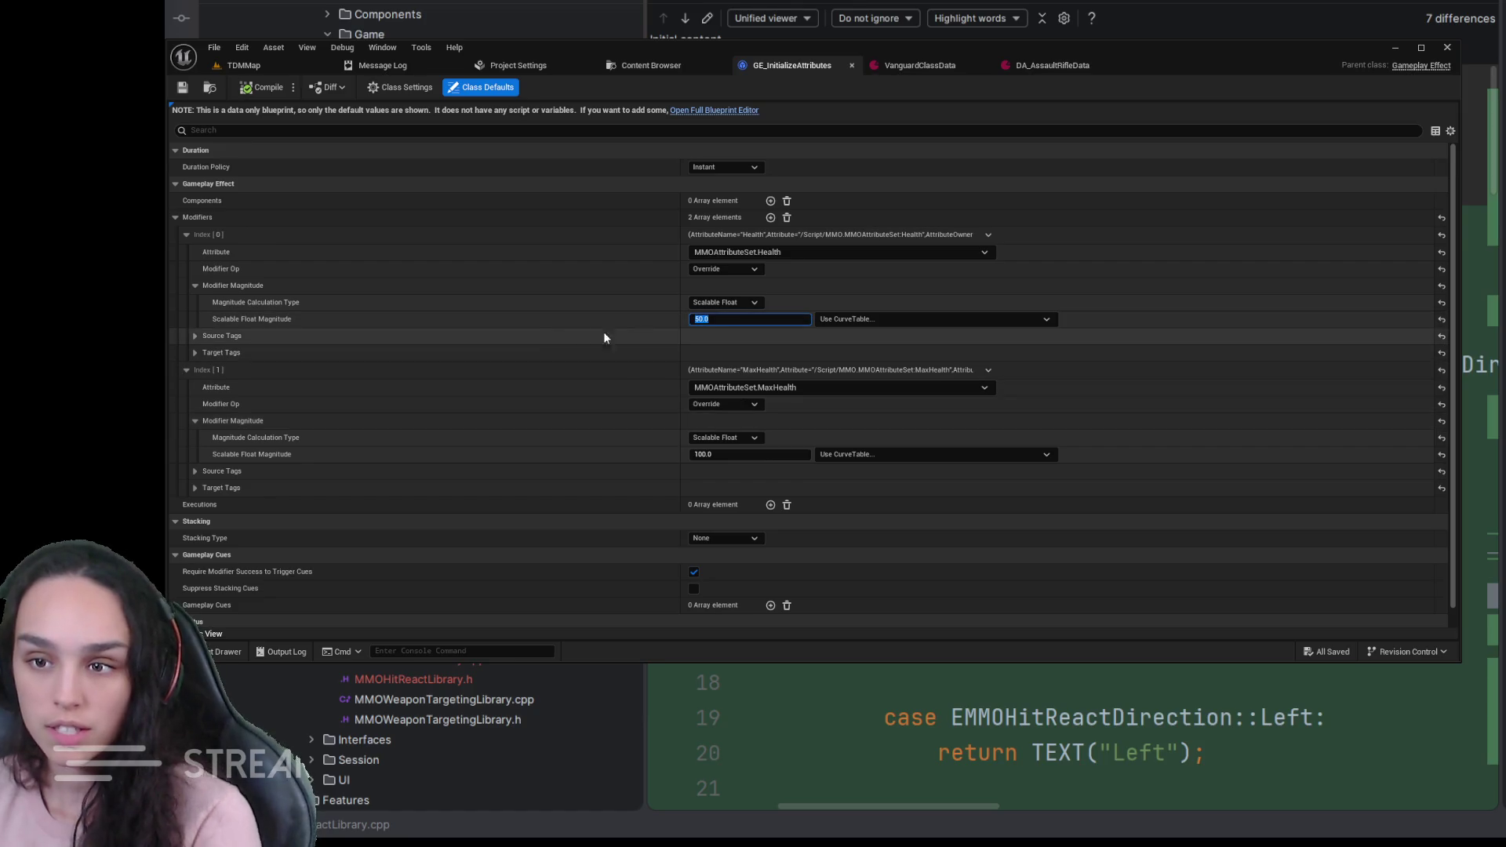
type("100")
key("Return")
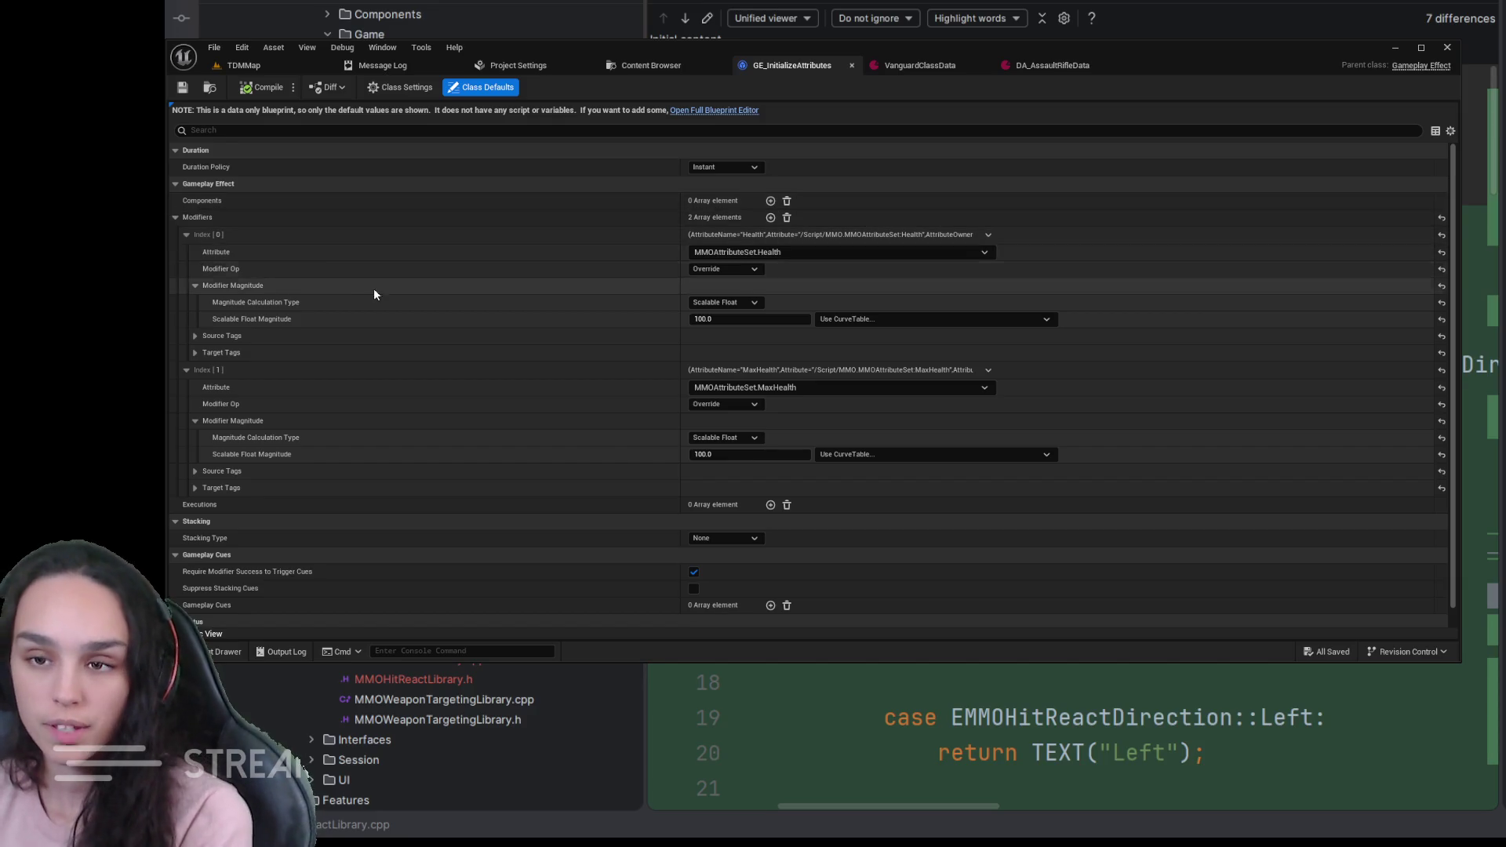
left_click(185, 234)
left_click(184, 251)
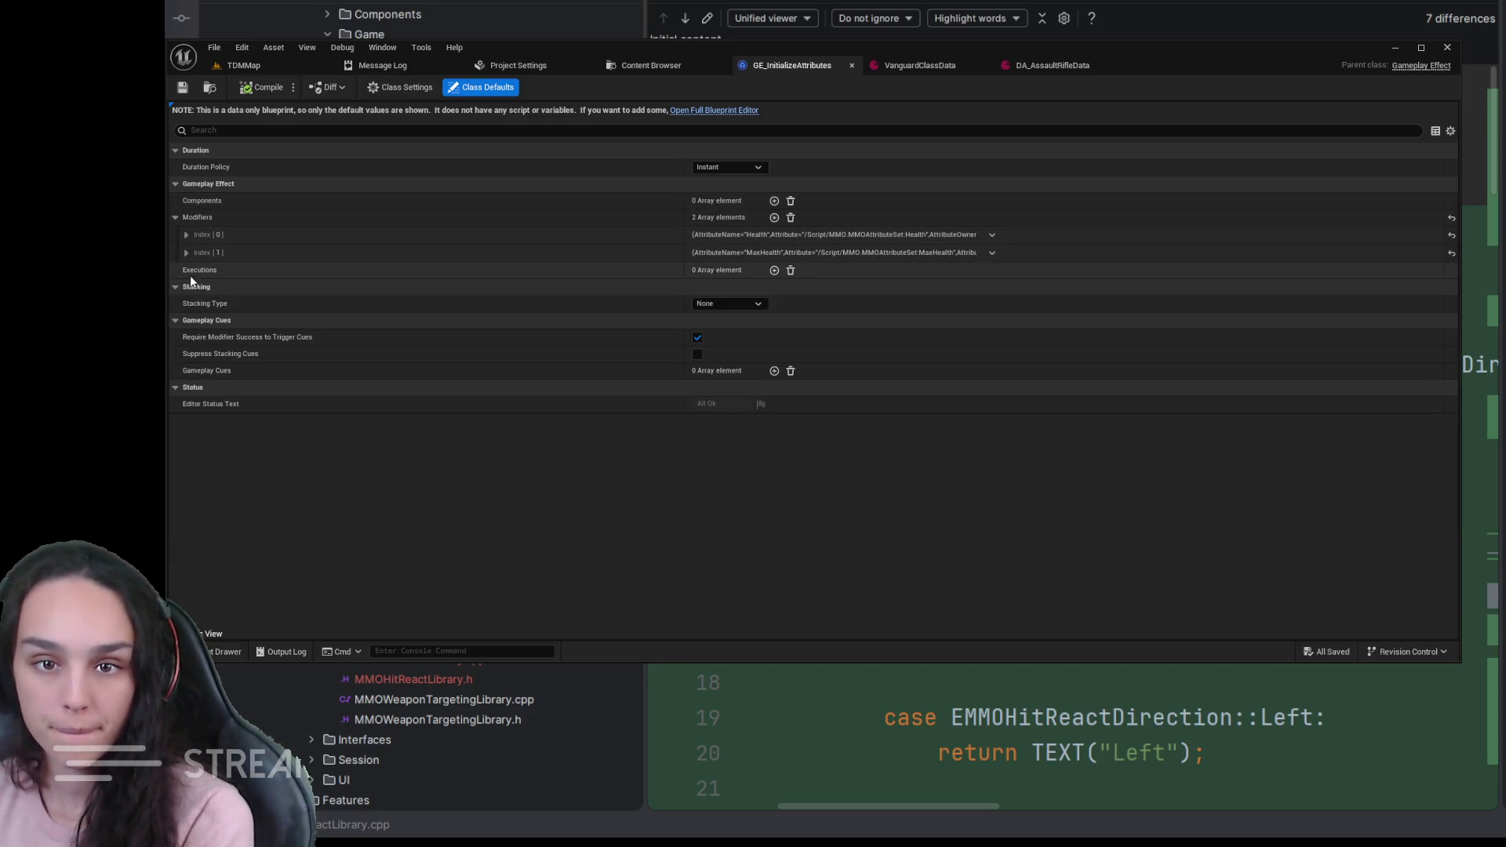